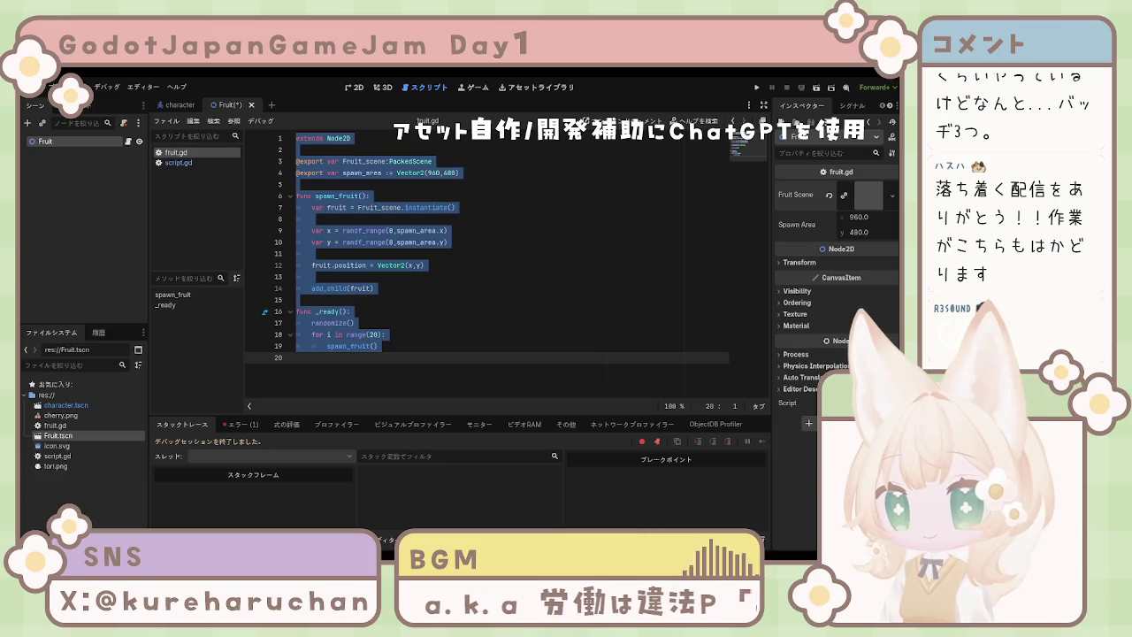
Lowercase the F in Fruit_scene on lines 3 and 7 of fruit.gd, accepting the autocomplete.
{"action": "left_click", "coordinate": [346, 161]}
{"action": "key", "text": "BackSpace"}
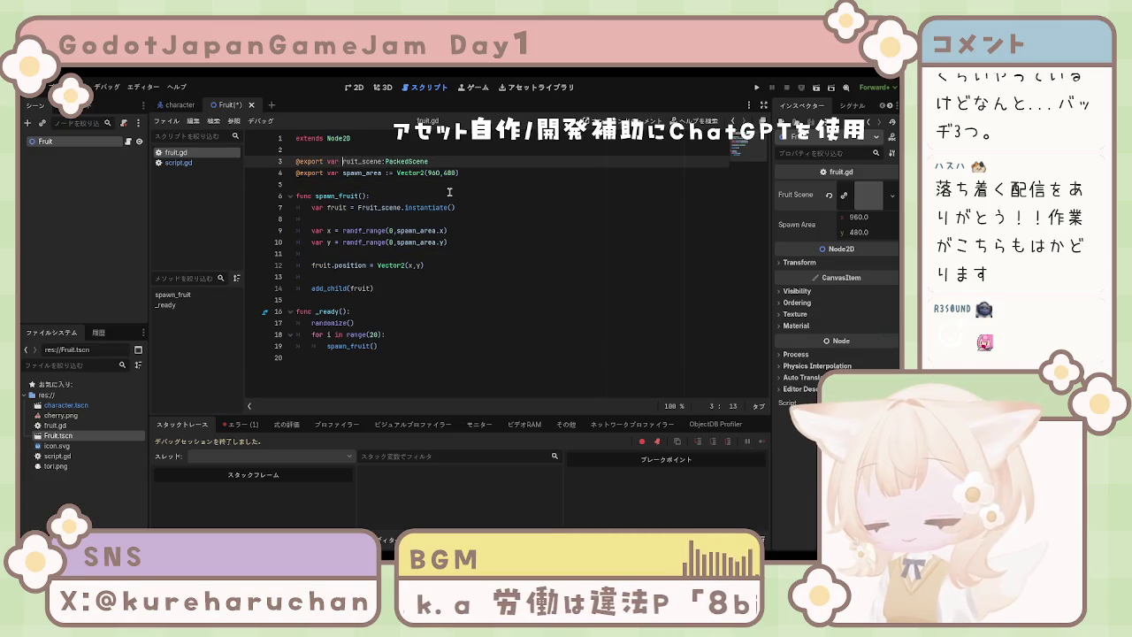
{"action": "type", "text": "f"}
{"action": "left_click", "coordinate": [358, 208]}
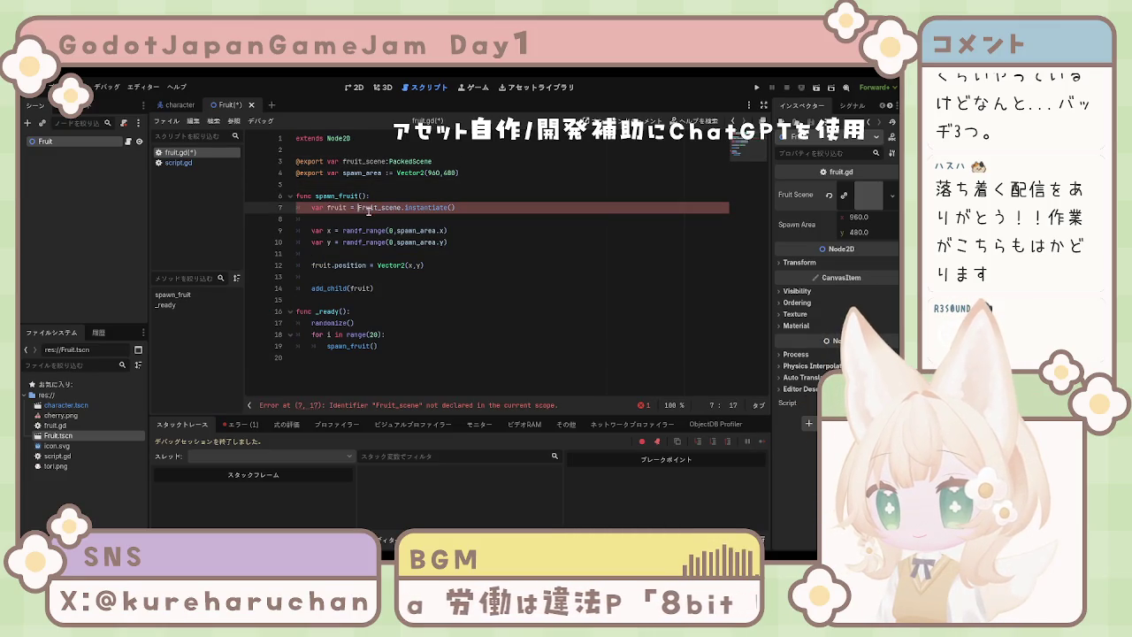
{"action": "key", "text": "BackSpace"}
{"action": "key", "text": "Delete"}
{"action": "type", "text": "f"}
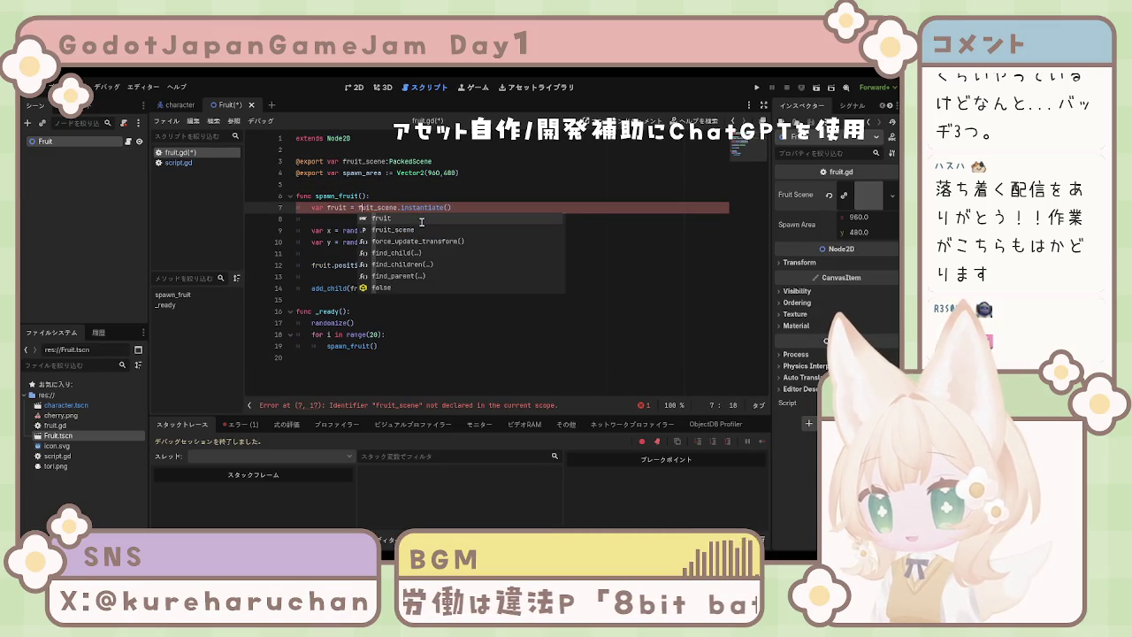
{"action": "type", "text": "r"}
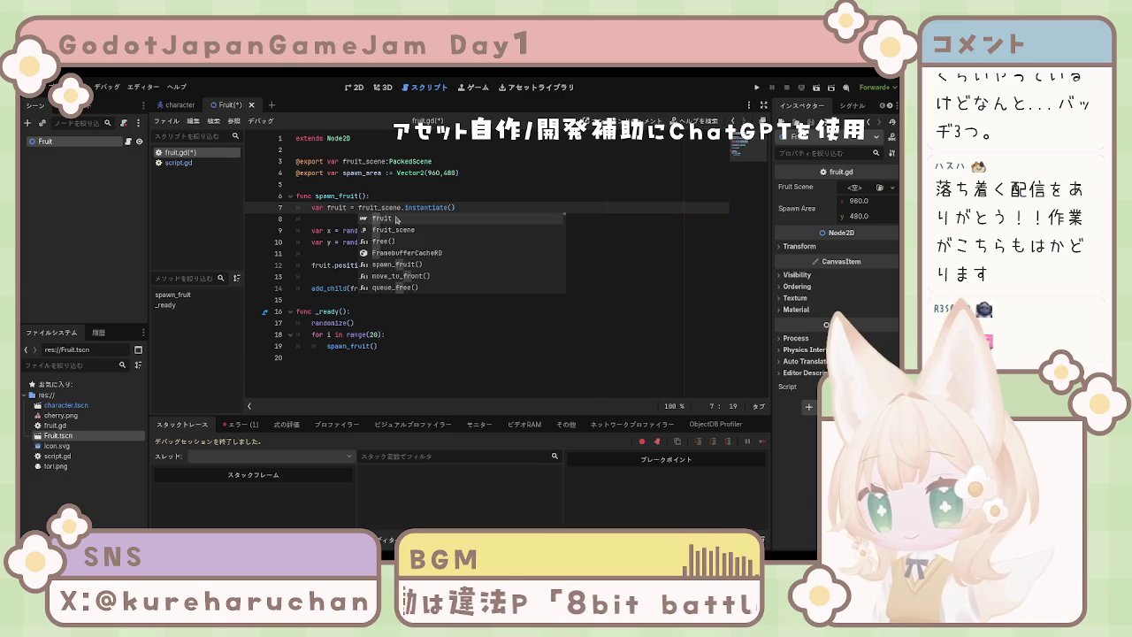
{"action": "left_click", "coordinate": [244, 356]}
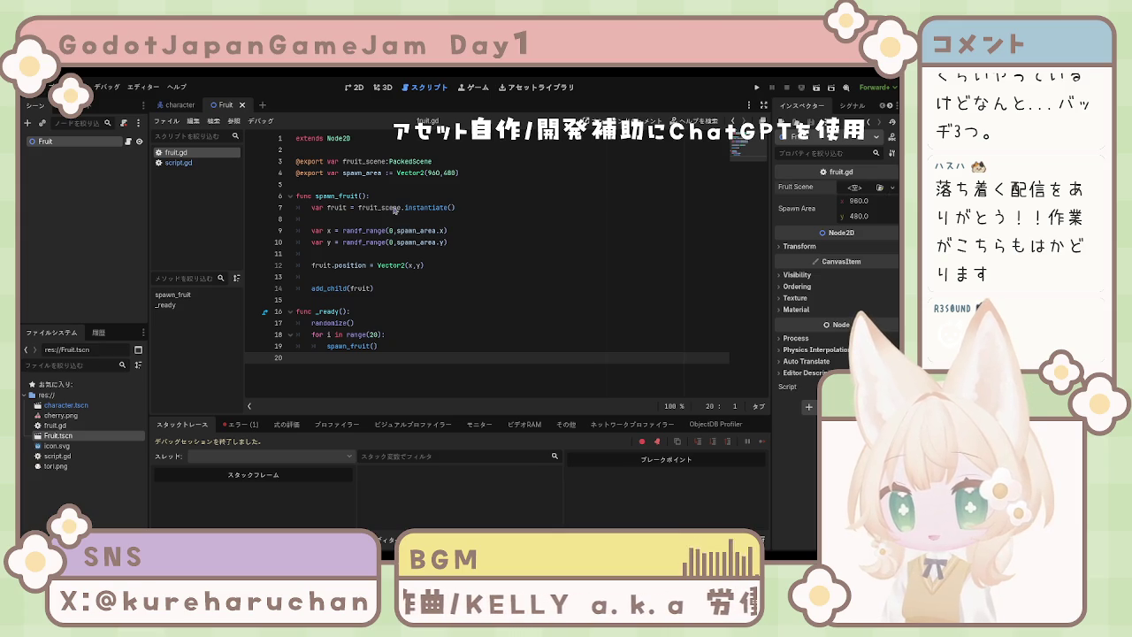
{"action": "key", "text": "ctrl+z"}
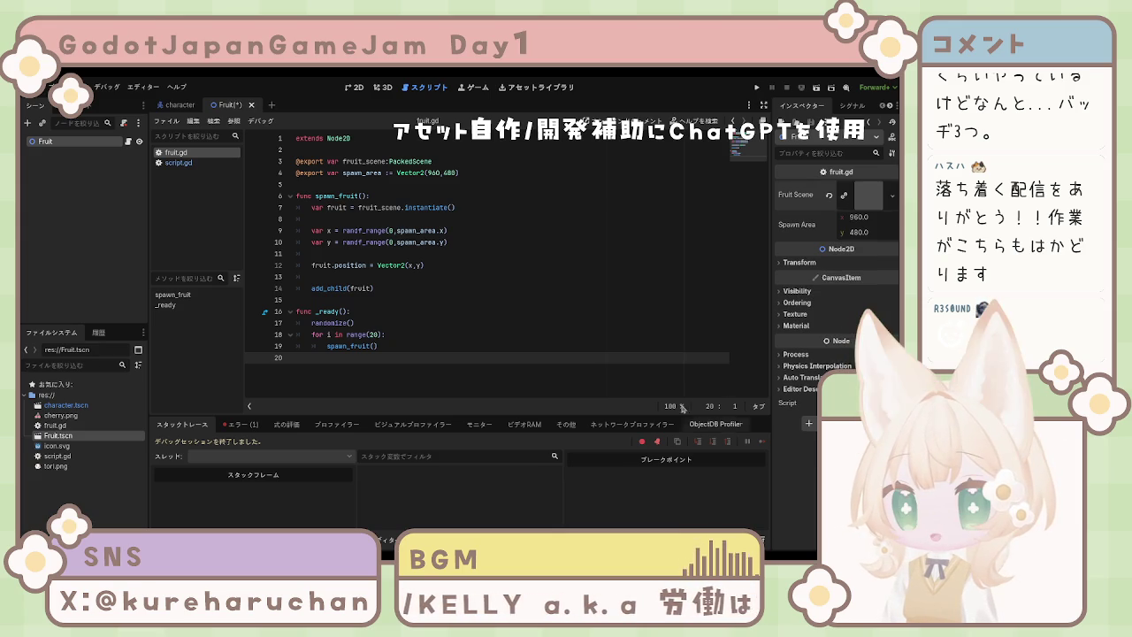
Run the fruit scene and review the _ready and spawn_fruit code behind the error.
{"action": "key", "text": "F5"}
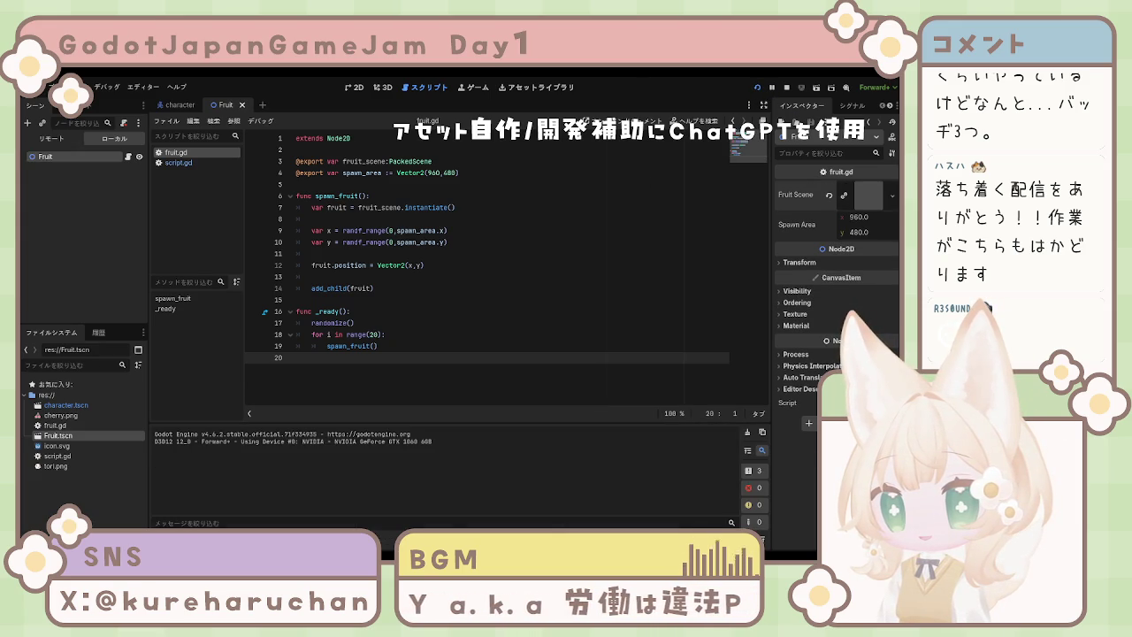
{"action": "key", "text": "F6"}
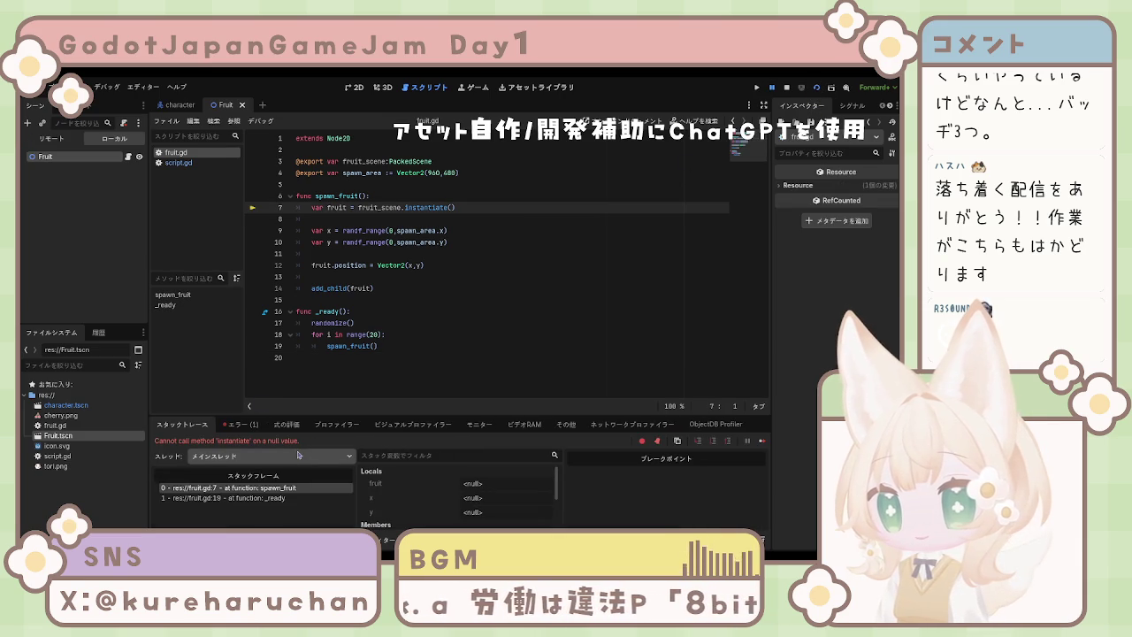
{"action": "left_click", "coordinate": [457, 326]}
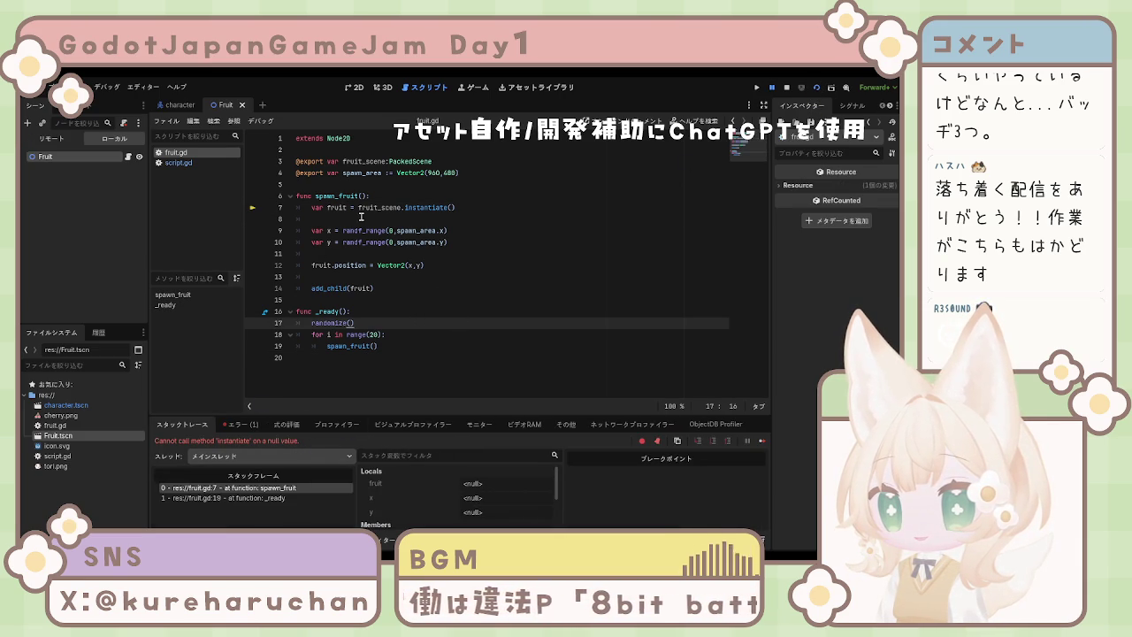
{"action": "left_click", "coordinate": [377, 337]}
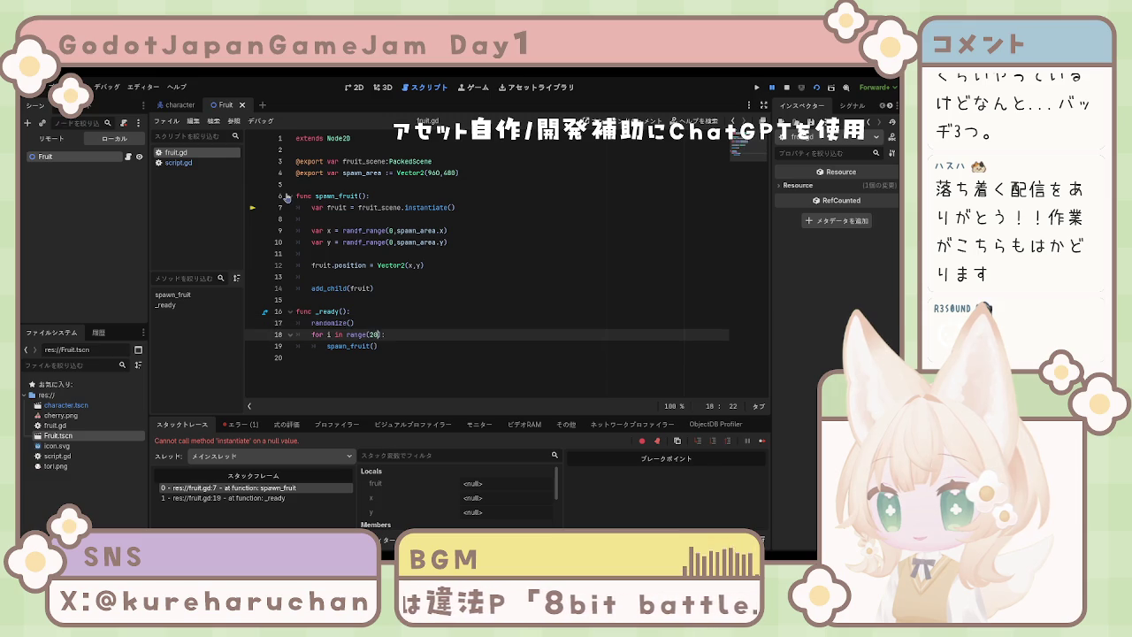
{"action": "left_click", "coordinate": [290, 196]}
{"action": "left_click", "coordinate": [292, 195]}
{"action": "left_click", "coordinate": [348, 213]}
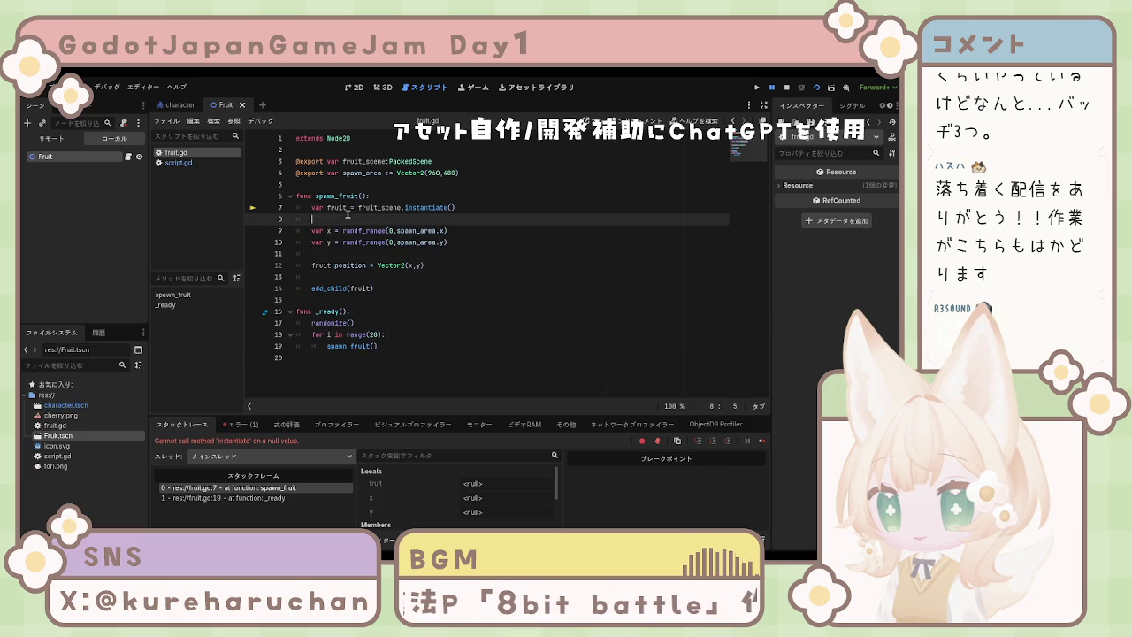
{"action": "left_click", "coordinate": [386, 212]}
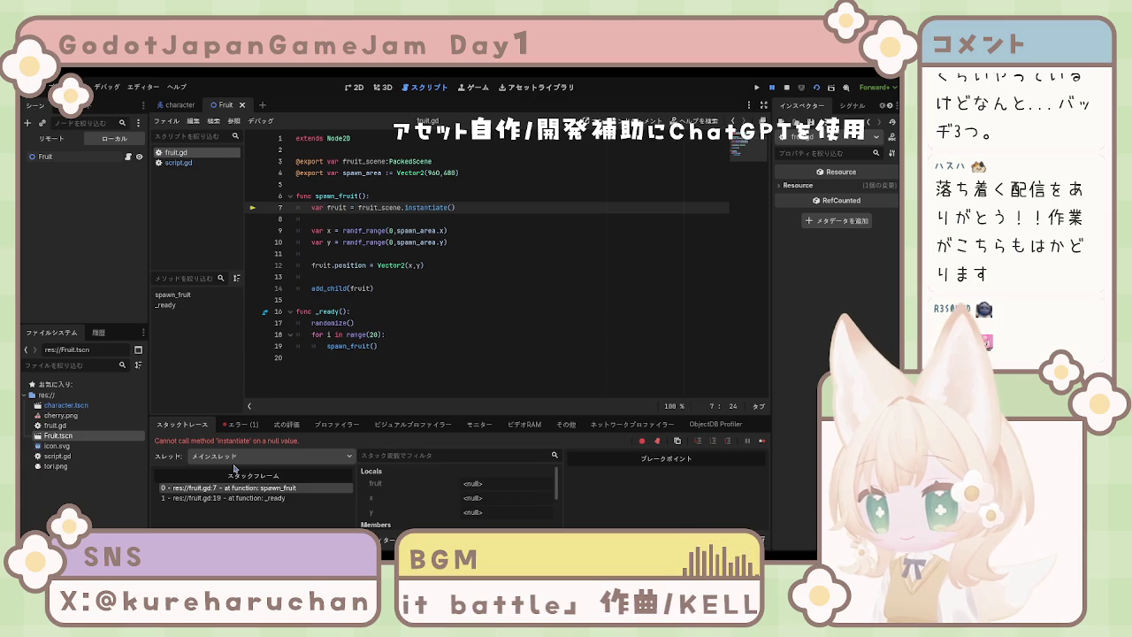
Rename Fruit.tscn to fruit.tscn and switch to the character scene.
{"action": "type", "text": "fruit"}
{"action": "key", "text": "Return"}
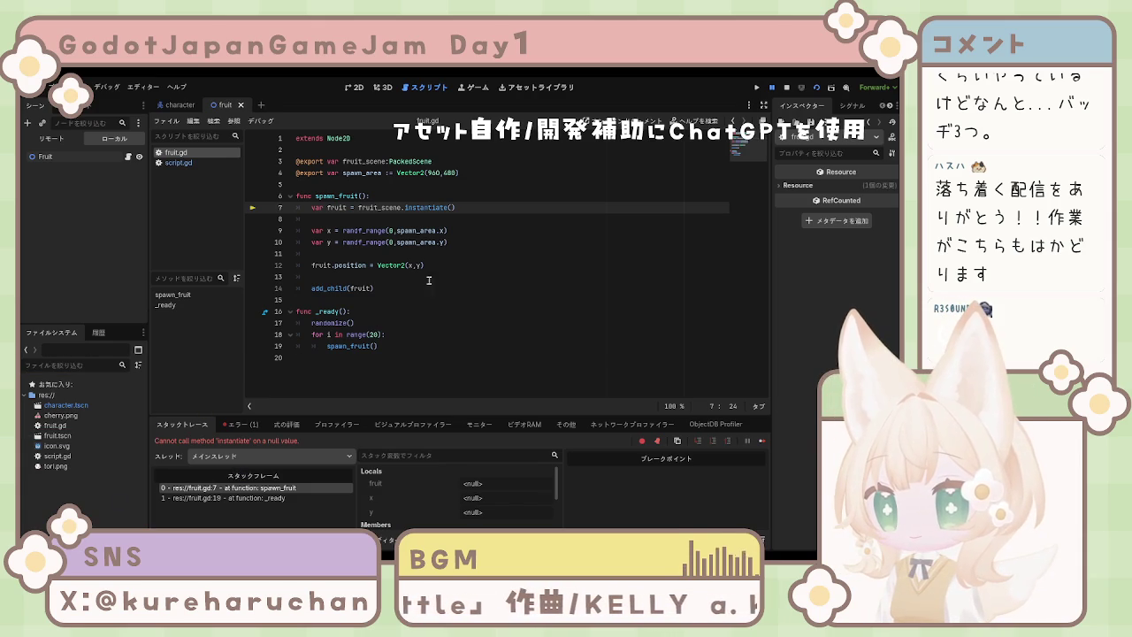
{"action": "left_click", "coordinate": [216, 106]}
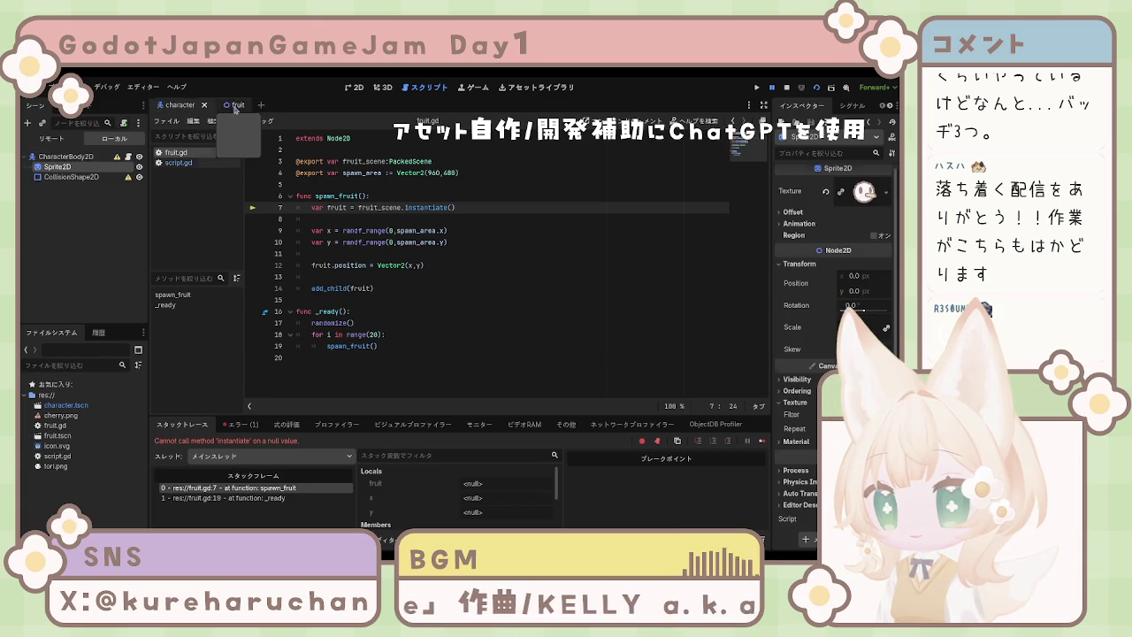
Return to the fruit scene and fruit.gd, and select the Fruit node.
{"action": "left_click", "coordinate": [238, 108]}
{"action": "left_click", "coordinate": [196, 164]}
{"action": "left_click", "coordinate": [197, 155]}
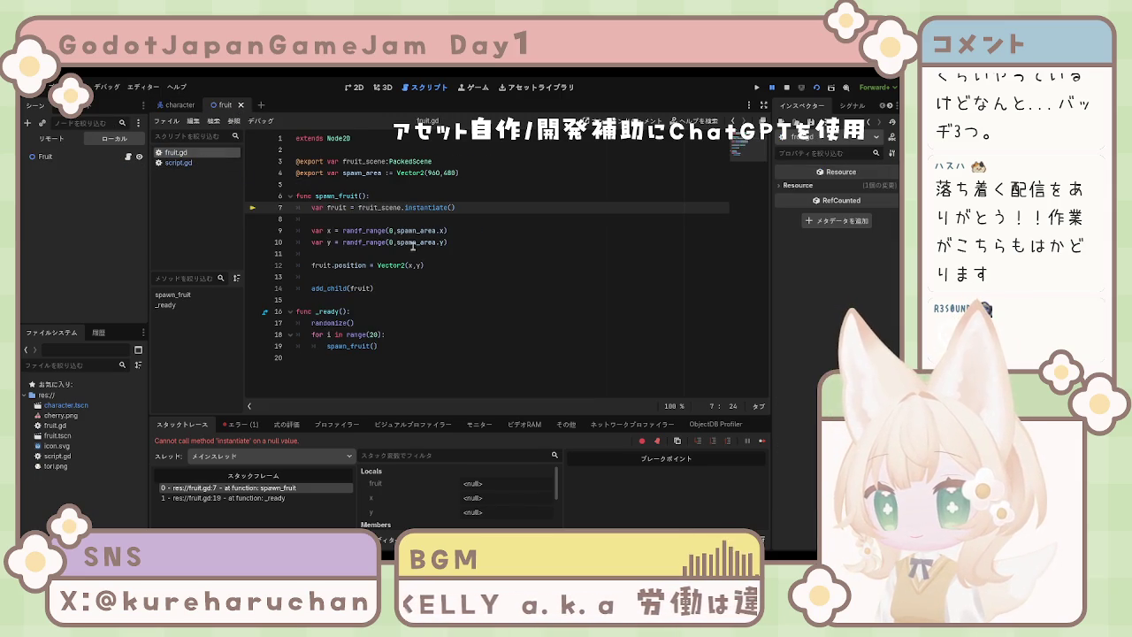
{"action": "left_click", "coordinate": [103, 160]}
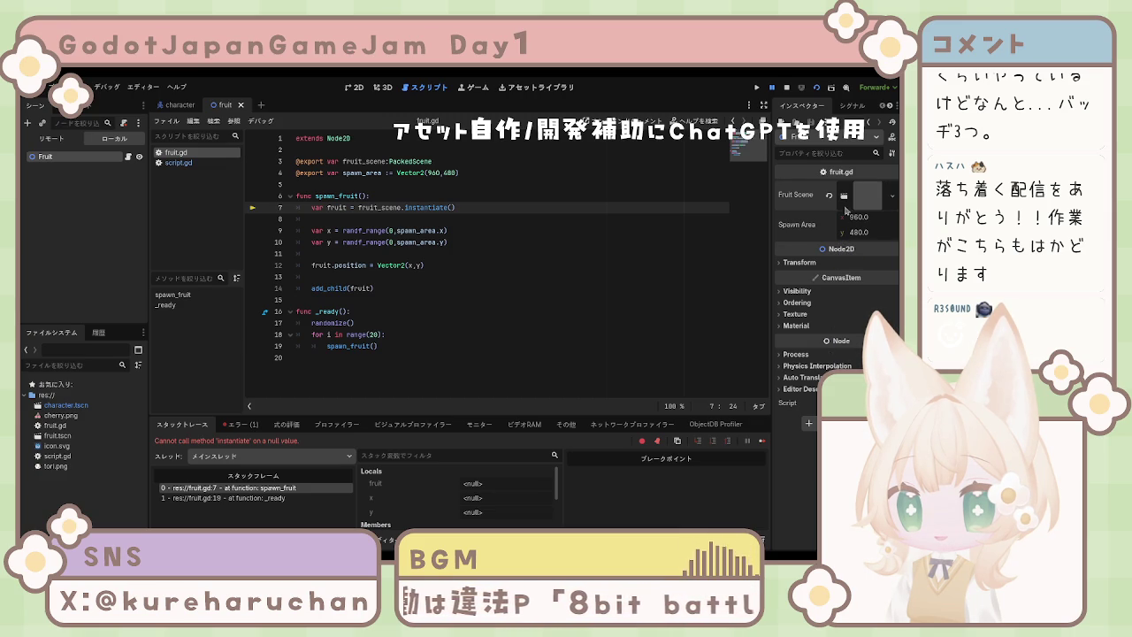
Clear and reassign the Fruit Scene property, then stop the scene and show the output log.
{"action": "left_click", "coordinate": [829, 195]}
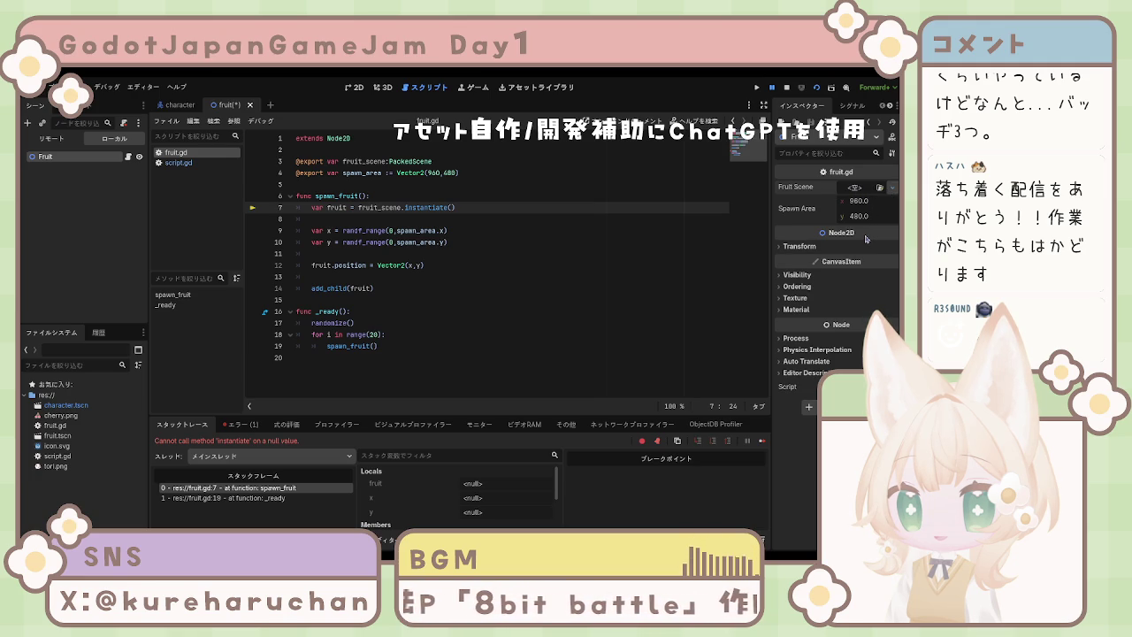
{"action": "left_click", "coordinate": [881, 188]}
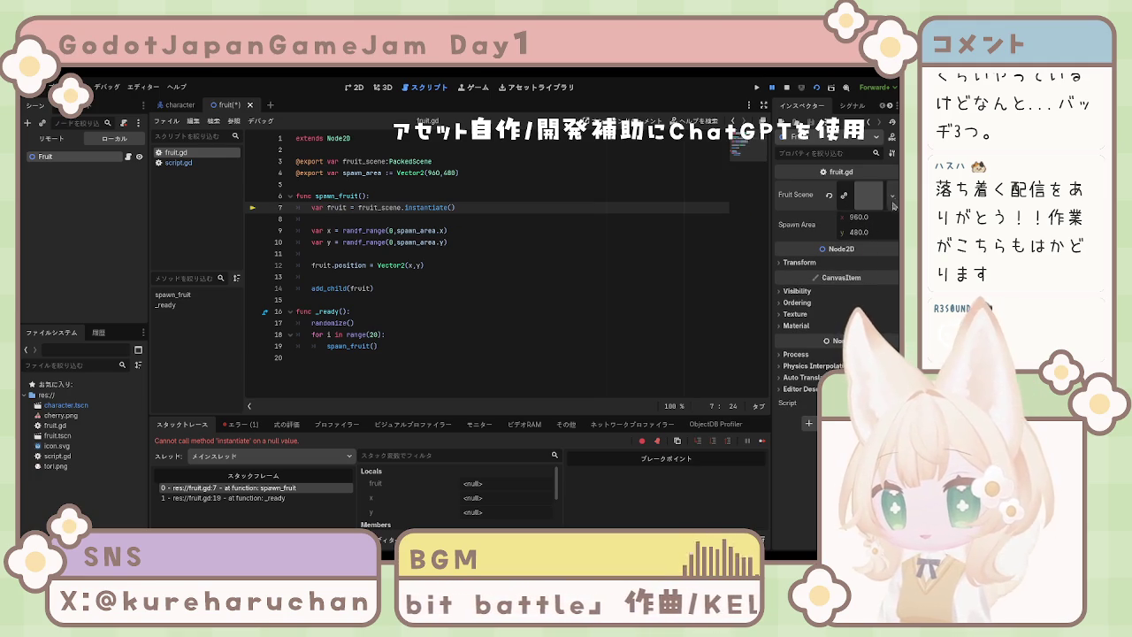
{"action": "left_click", "coordinate": [830, 196]}
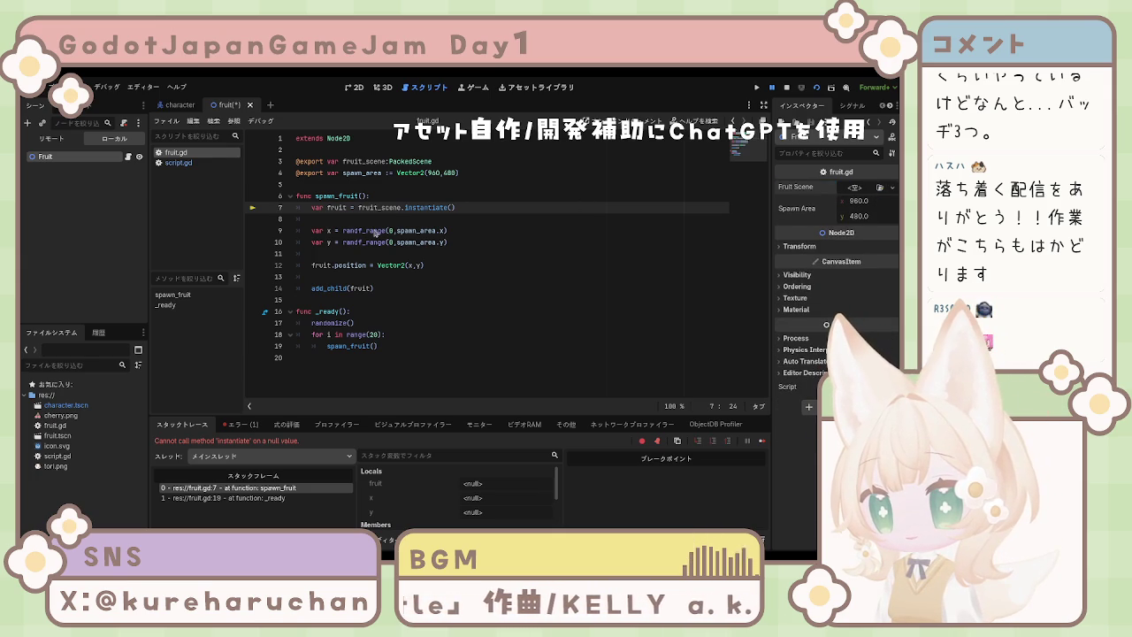
{"action": "key", "text": "ctrl+z"}
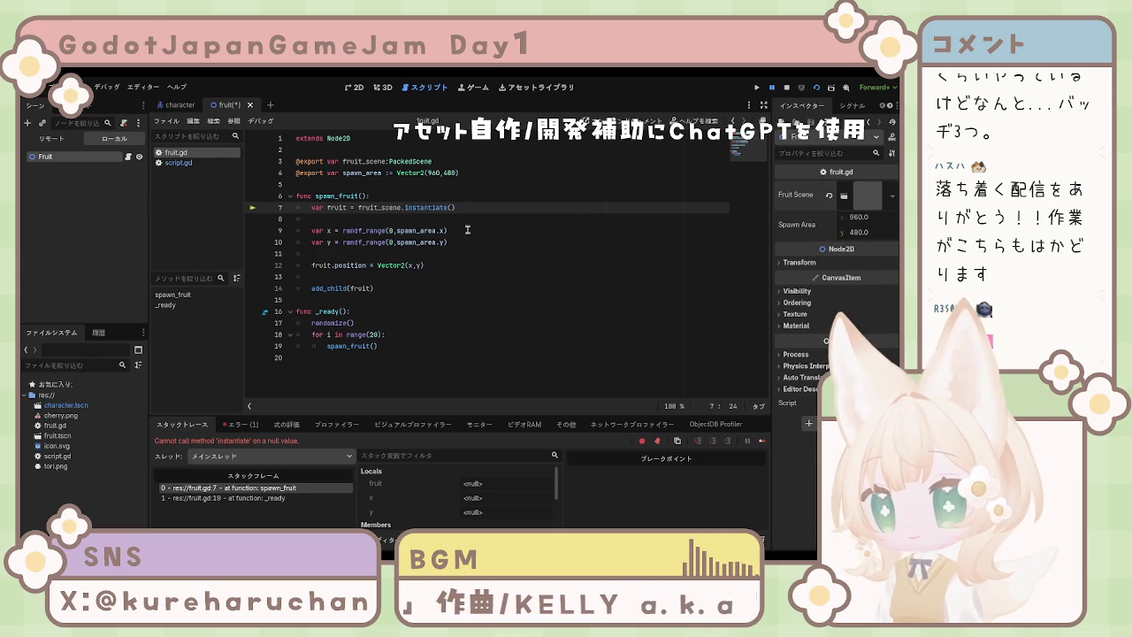
{"action": "left_click", "coordinate": [786, 88]}
{"action": "left_click", "coordinate": [757, 88]}
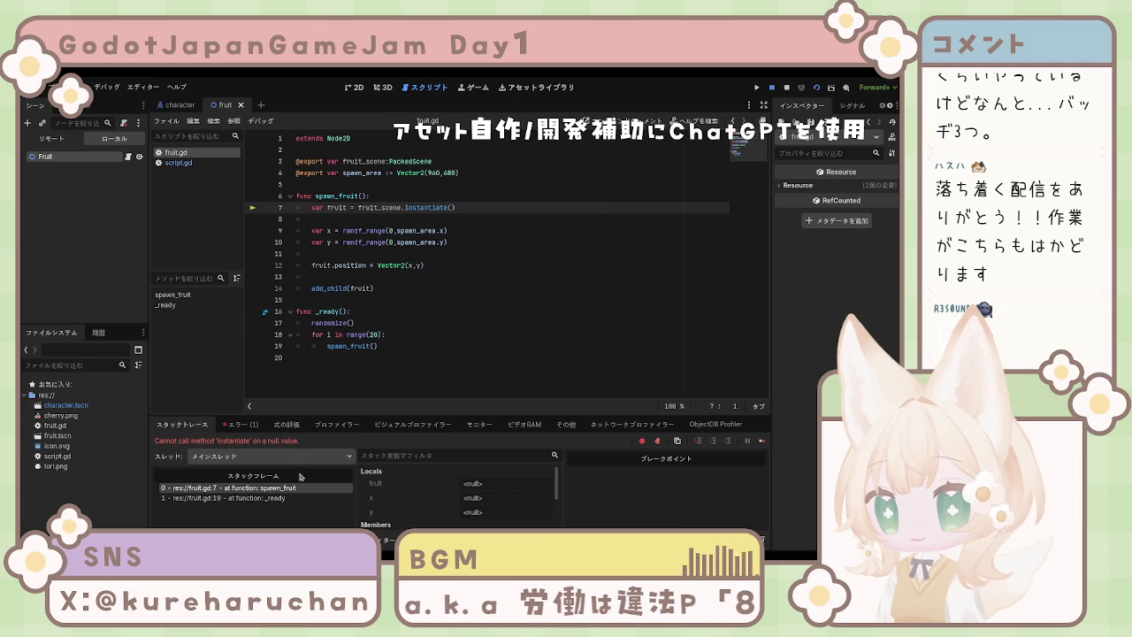
Inspect the _ready and spawn_fruit stack frames and the errors list.
{"action": "left_click", "coordinate": [293, 499]}
{"action": "scroll", "coordinate": [440, 497], "scroll_direction": "down", "scroll_amount": 3}
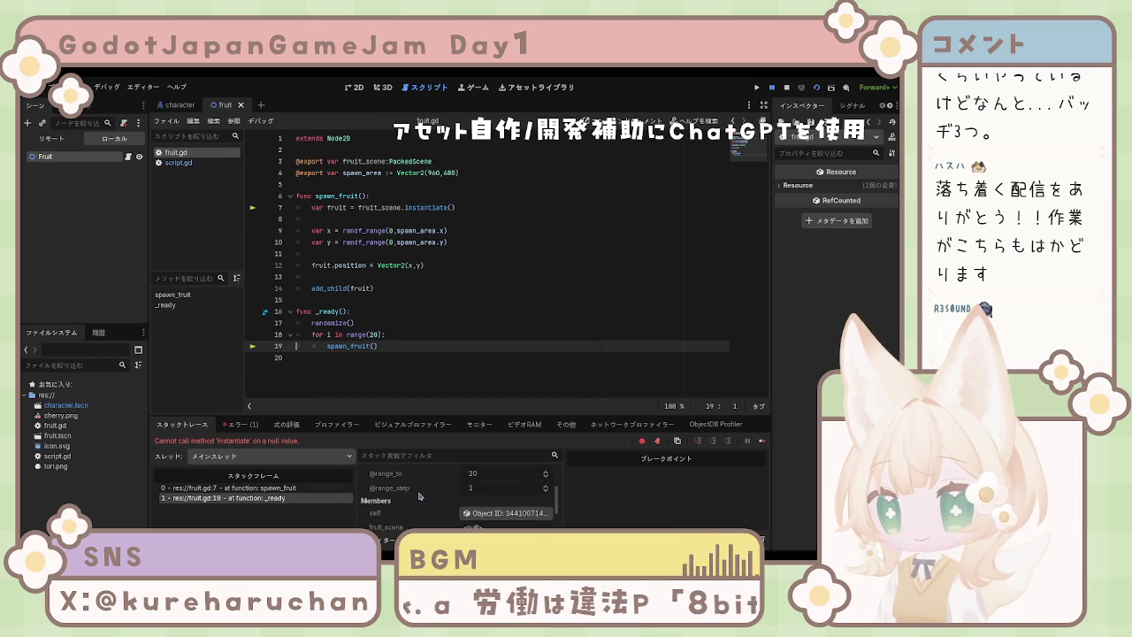
{"action": "left_click", "coordinate": [297, 488]}
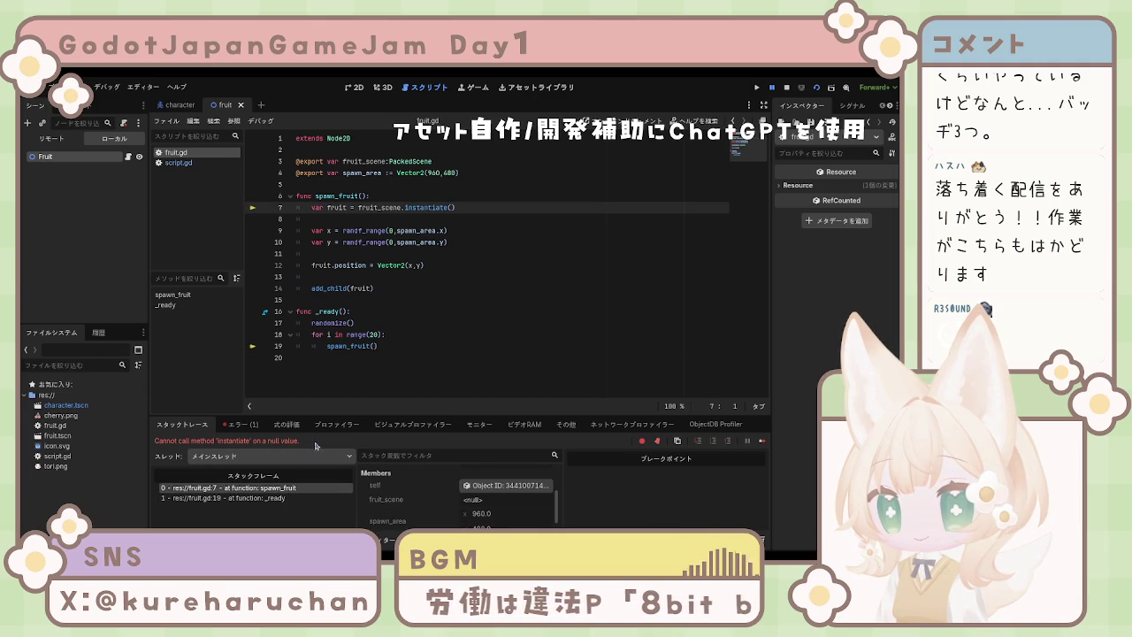
{"action": "left_click", "coordinate": [252, 425]}
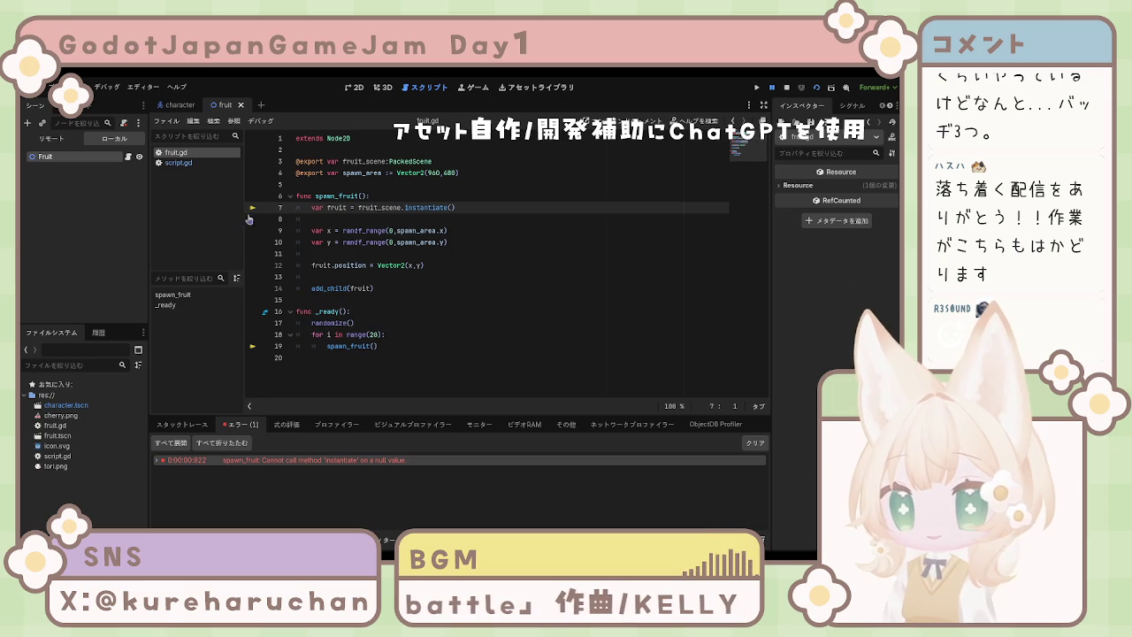
Detach the script from the Fruit node and save the fruit scene.
{"action": "left_click", "coordinate": [89, 164]}
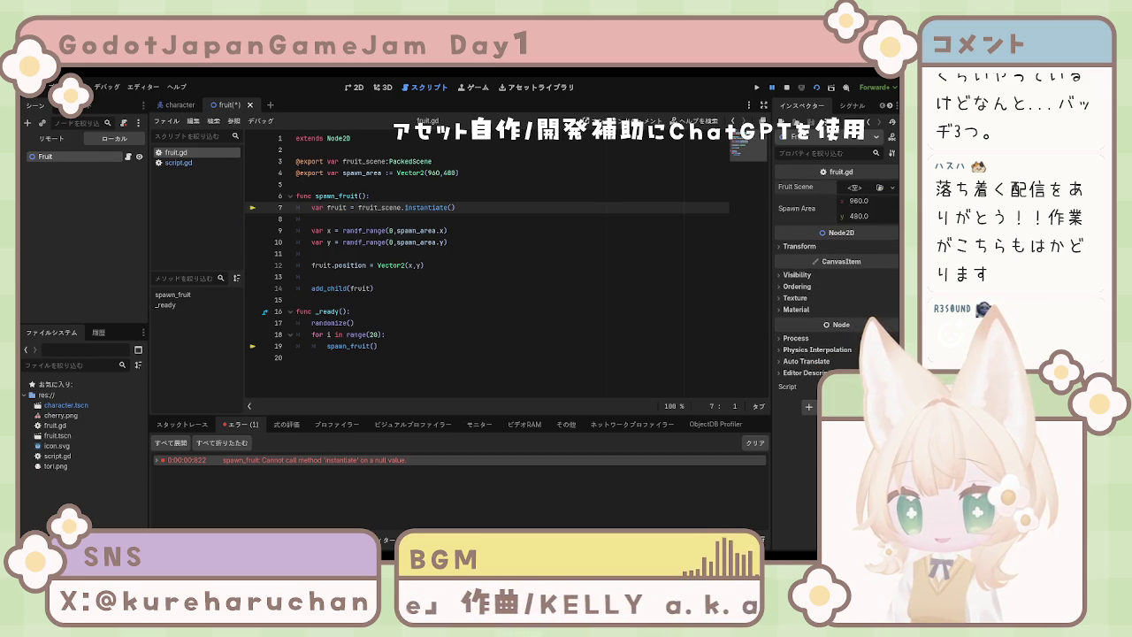
{"action": "left_click", "coordinate": [797, 229]}
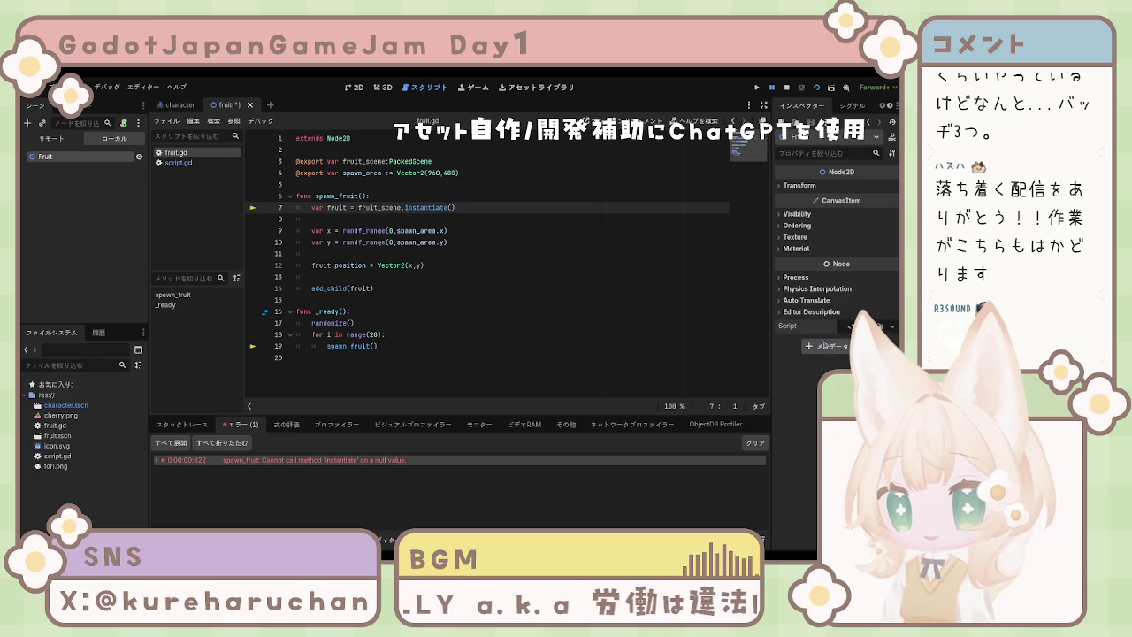
{"action": "left_click", "coordinate": [393, 345]}
{"action": "key", "text": "ctrl+s"}
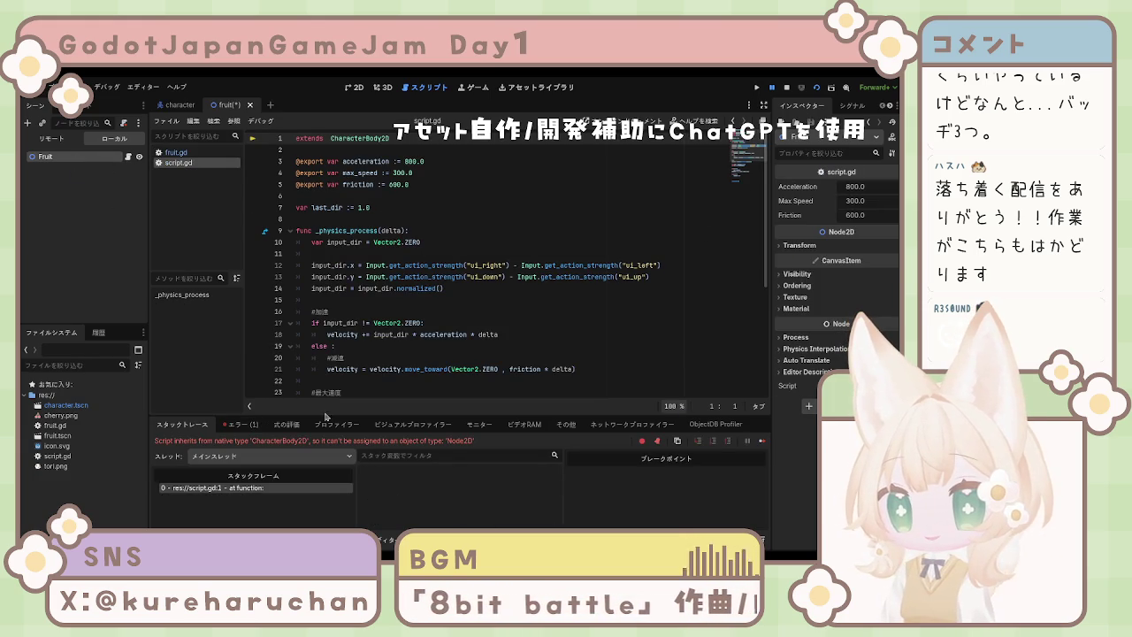
Detach the Fruit node's script, save the fruit scene, and stop the crashed game.
{"action": "left_click", "coordinate": [124, 123]}
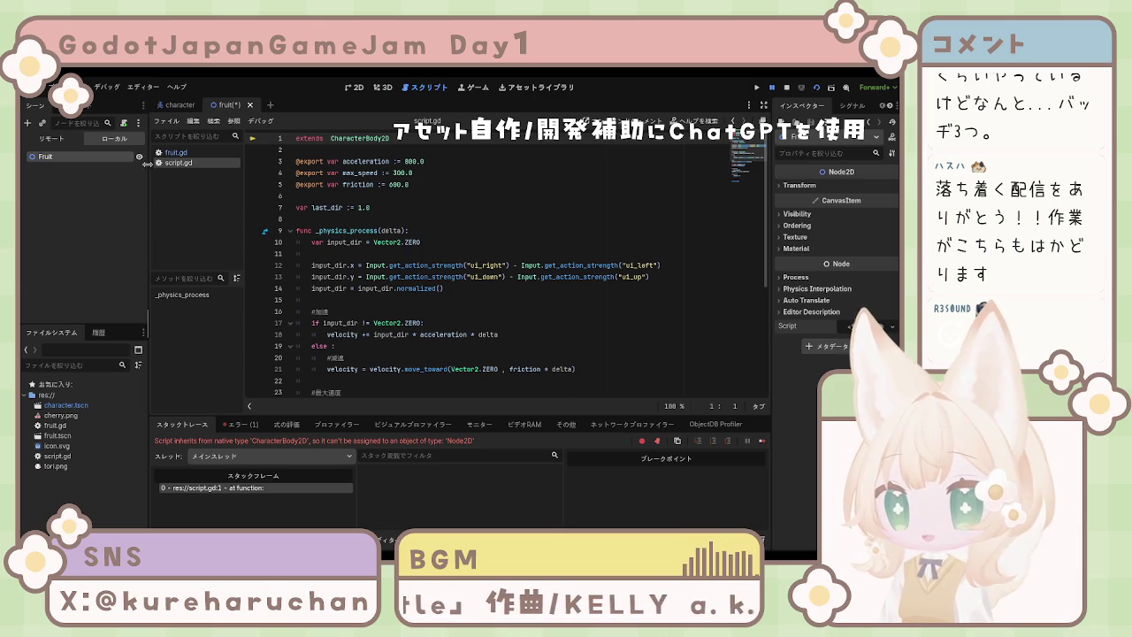
{"action": "left_click", "coordinate": [175, 152]}
{"action": "left_click", "coordinate": [478, 335]}
{"action": "key", "text": "ctrl+s"}
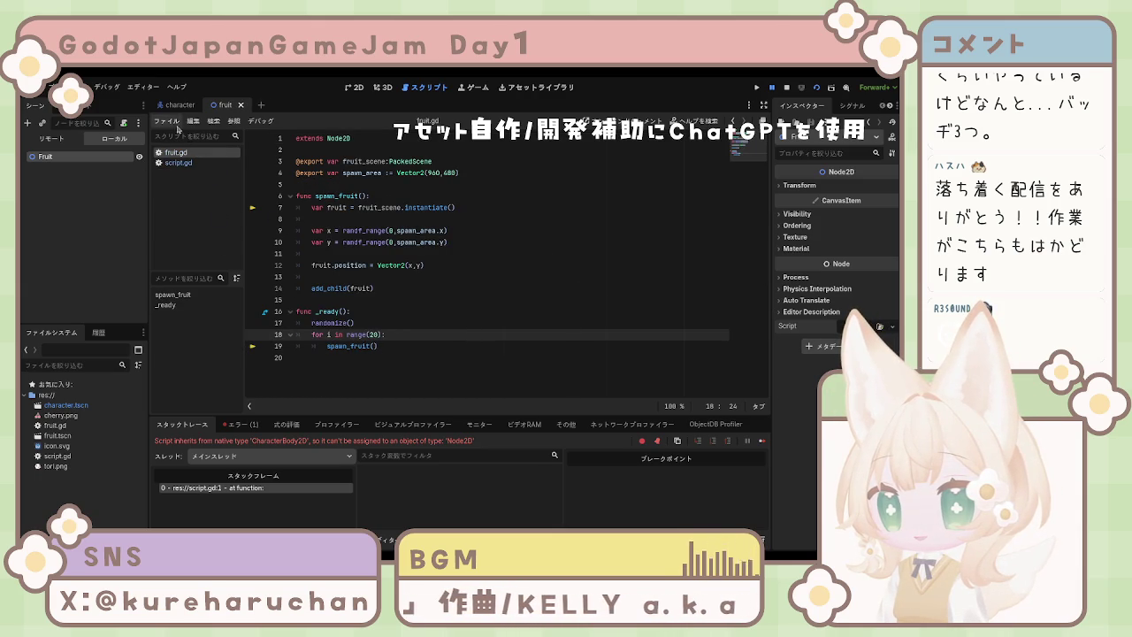
{"action": "left_click", "coordinate": [772, 87]}
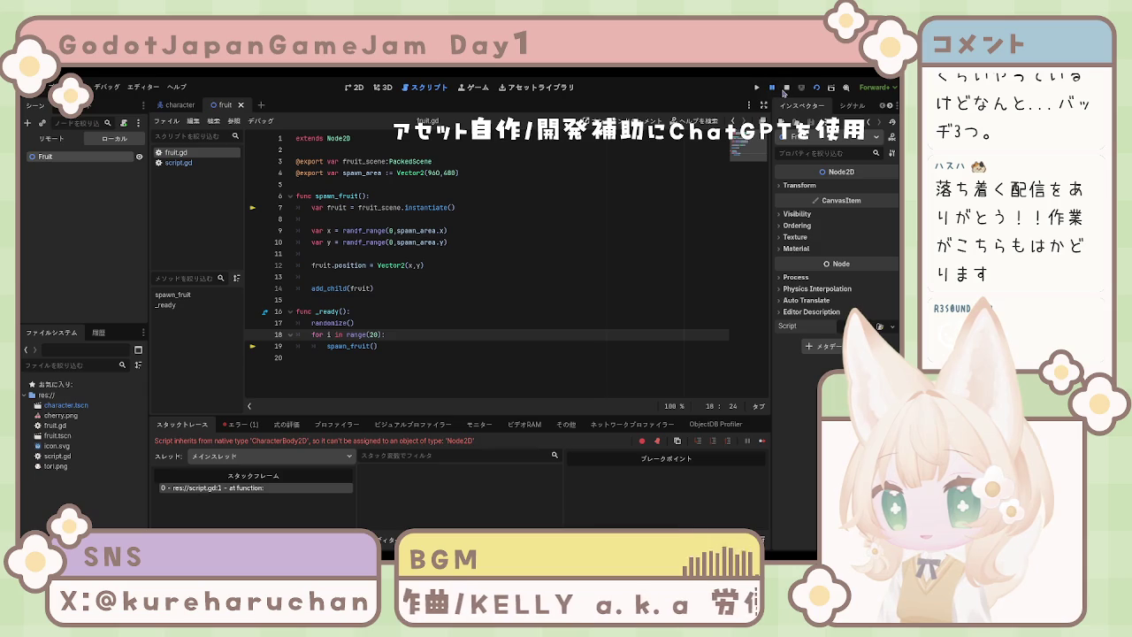
{"action": "left_click", "coordinate": [425, 256]}
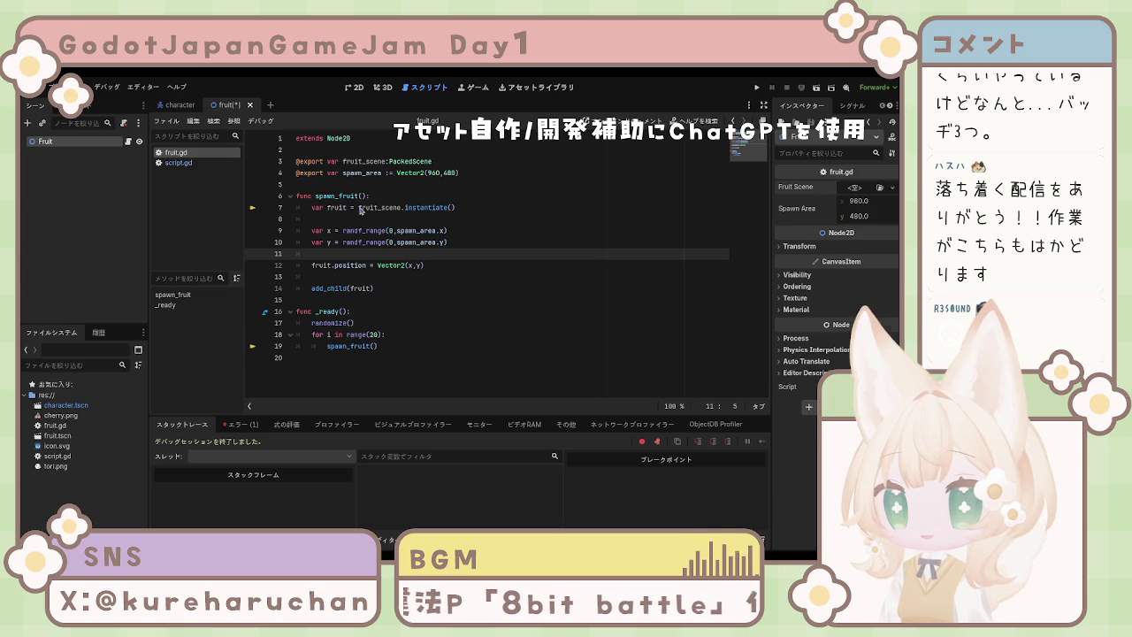
Drag fruit.tscn into the Fruit Scene slot, run the scene, and open the instantiate-on-null error.
{"action": "left_click_drag", "start_coordinate": [58, 435], "coordinate": [867, 194]}
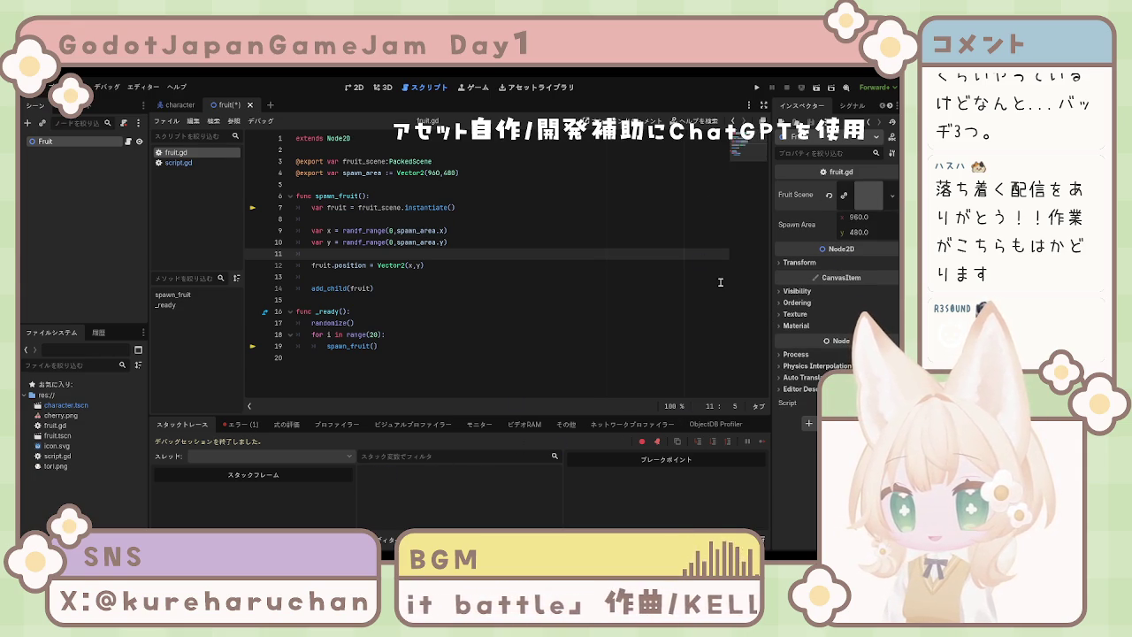
{"action": "left_click", "coordinate": [757, 87]}
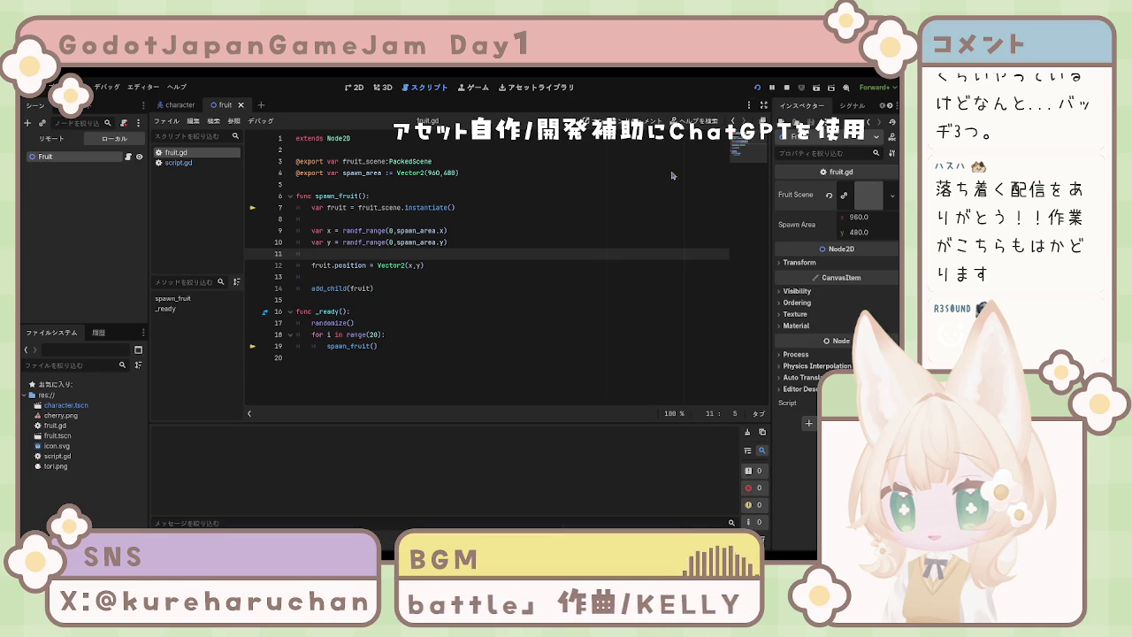
{"action": "key", "text": "F8"}
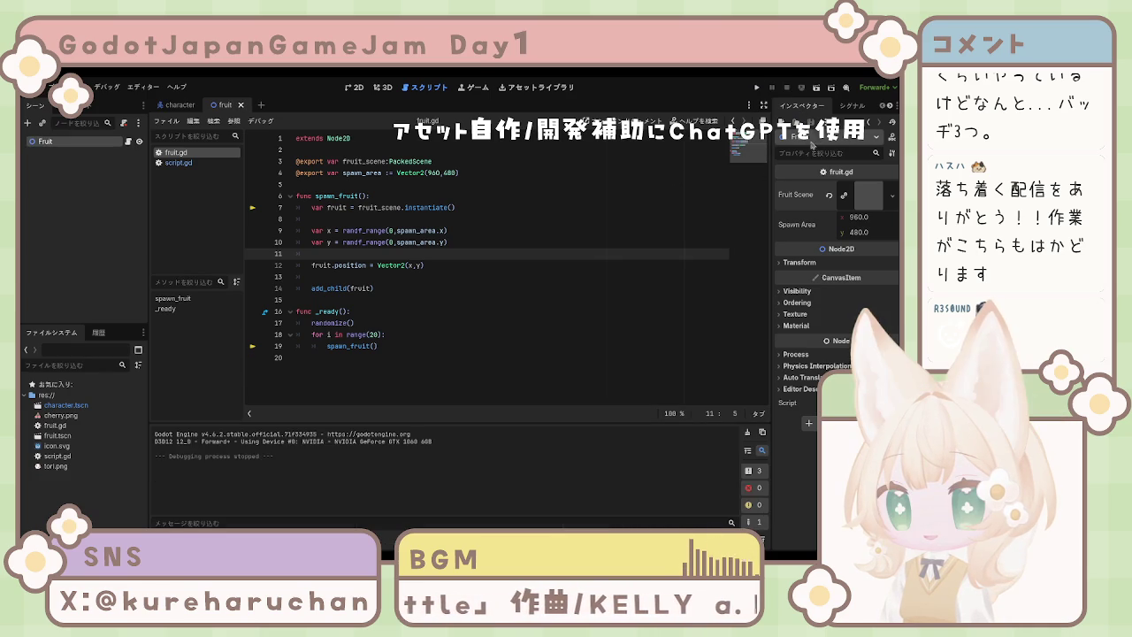
{"action": "left_click", "coordinate": [819, 89]}
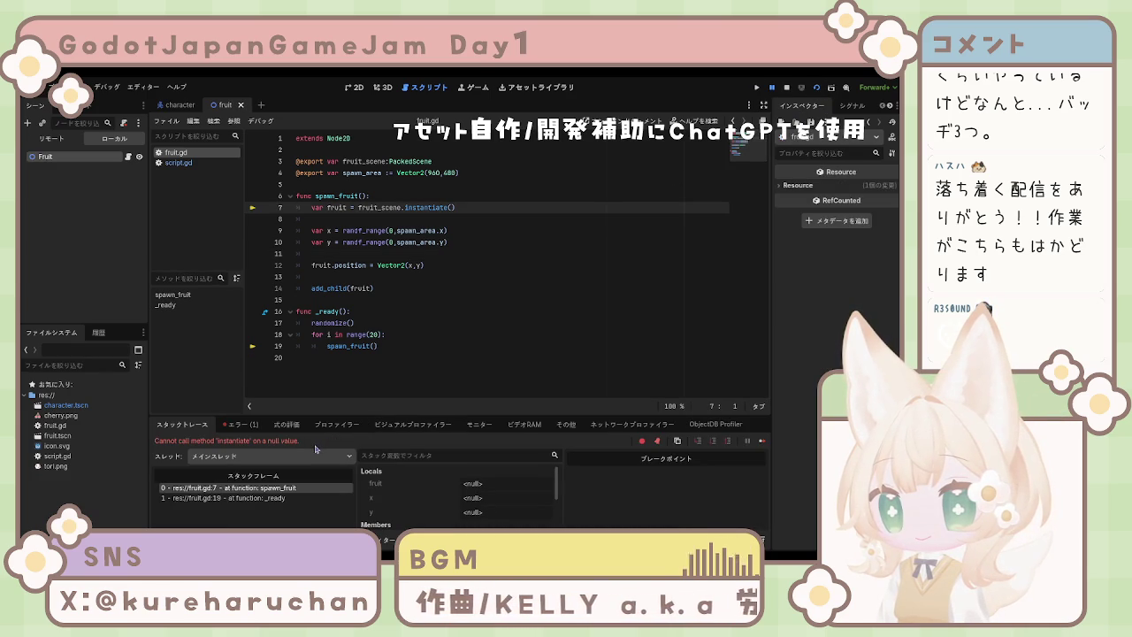
{"action": "left_click", "coordinate": [241, 425]}
{"action": "left_click", "coordinate": [413, 462]}
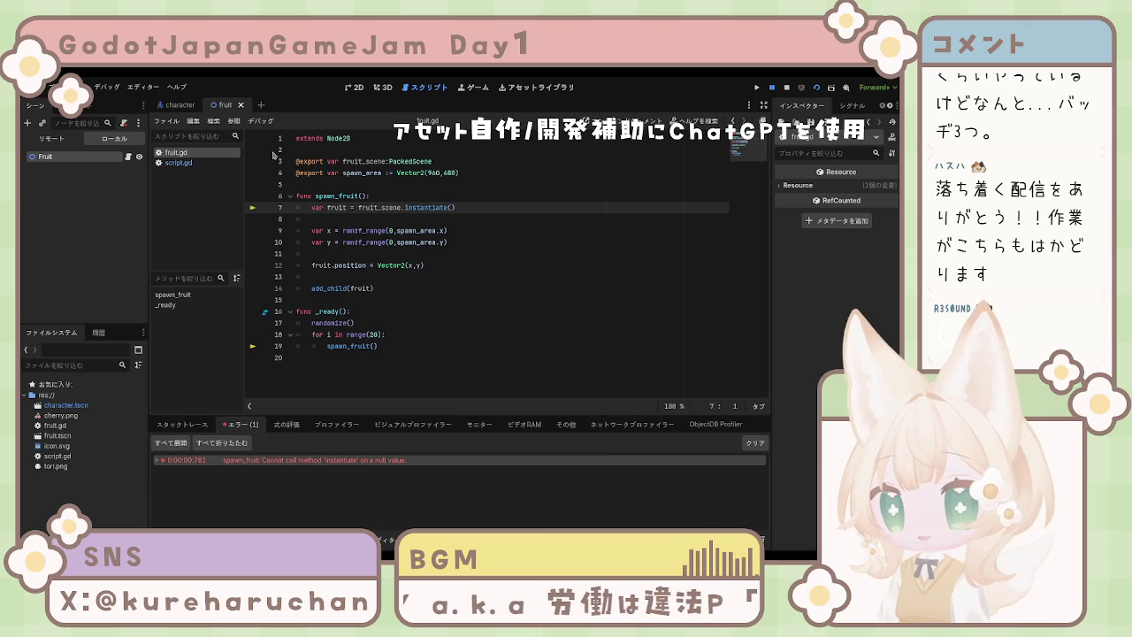
Stop the game, restore the Fruit Scene assignment, and rerun, selecting the error text.
{"action": "left_click", "coordinate": [180, 105]}
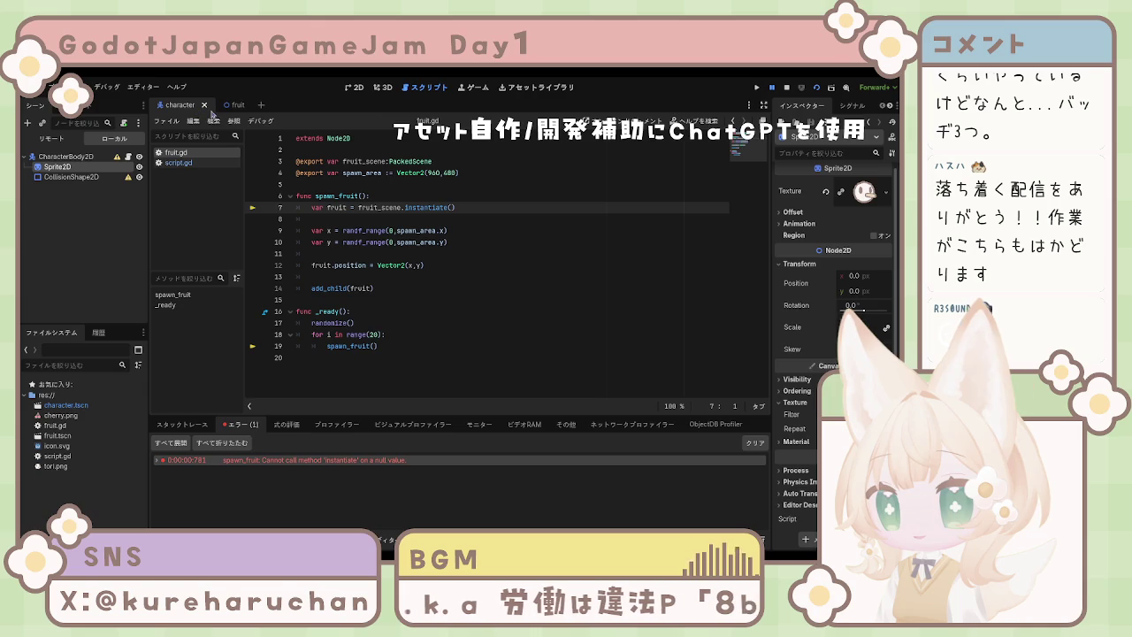
{"action": "left_click", "coordinate": [232, 106]}
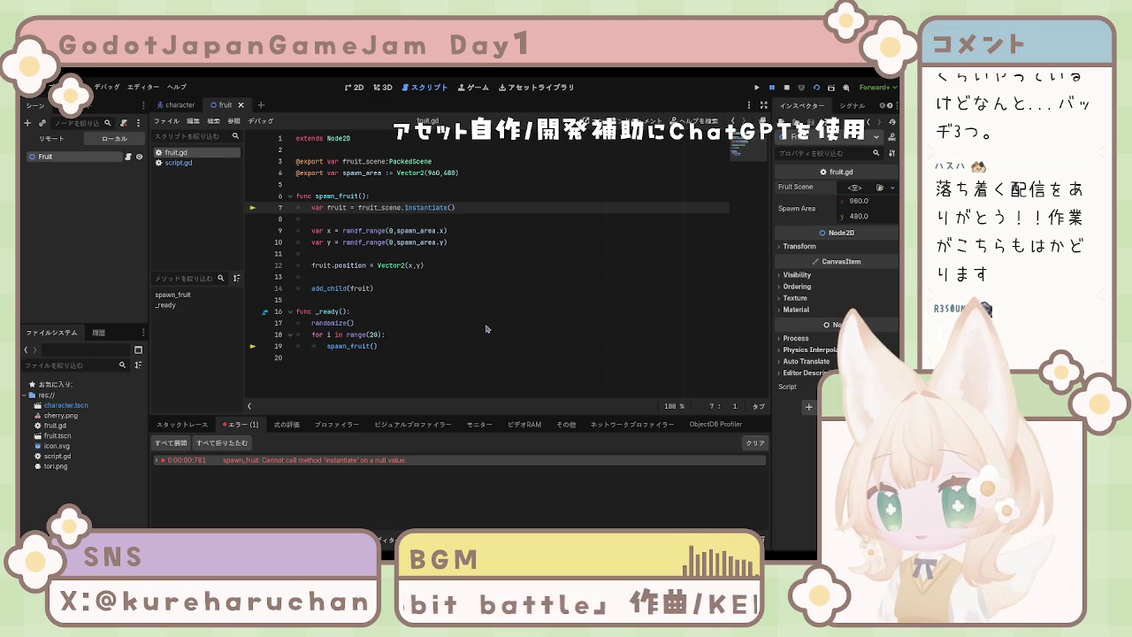
{"action": "left_click", "coordinate": [786, 87]}
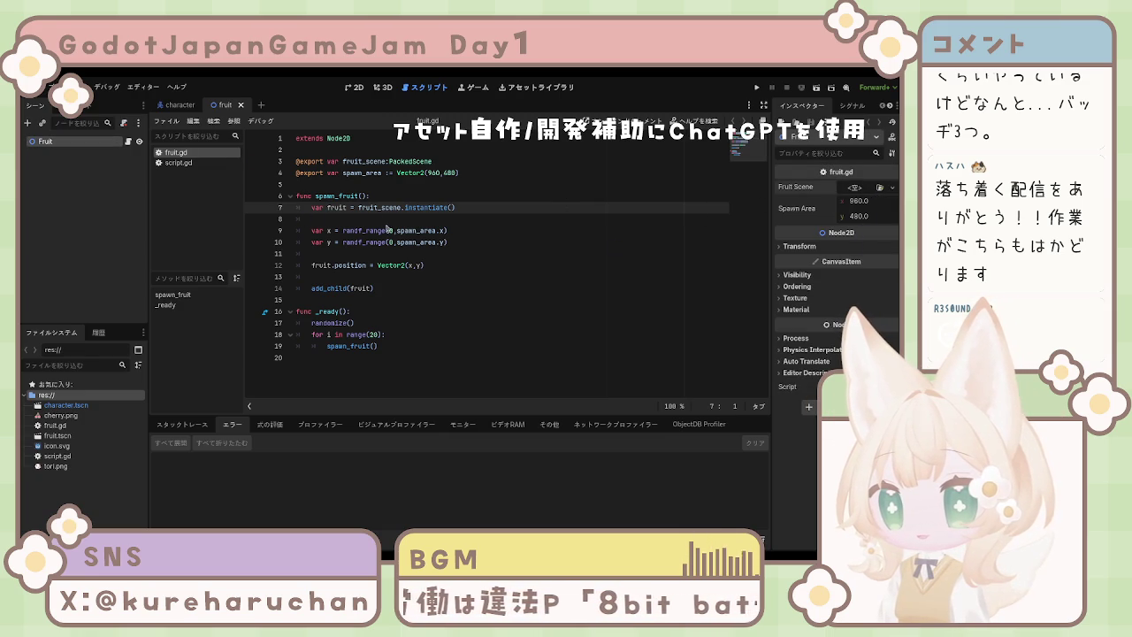
{"action": "key", "text": "ctrl+z"}
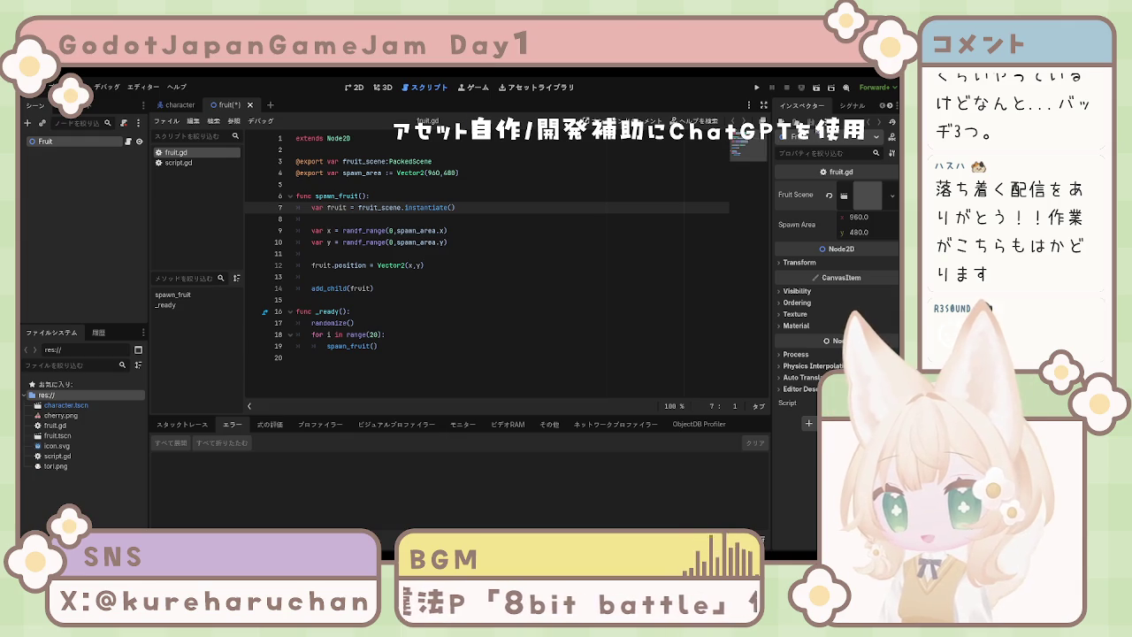
{"action": "left_click", "coordinate": [816, 88]}
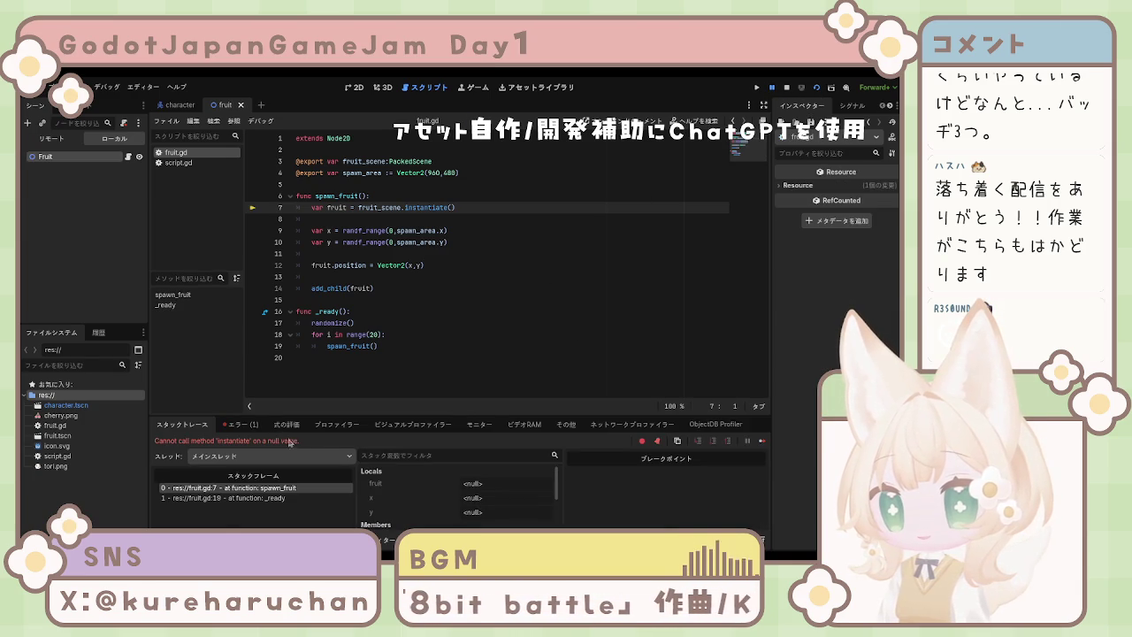
{"action": "left_click_drag", "start_coordinate": [331, 445], "coordinate": [157, 446]}
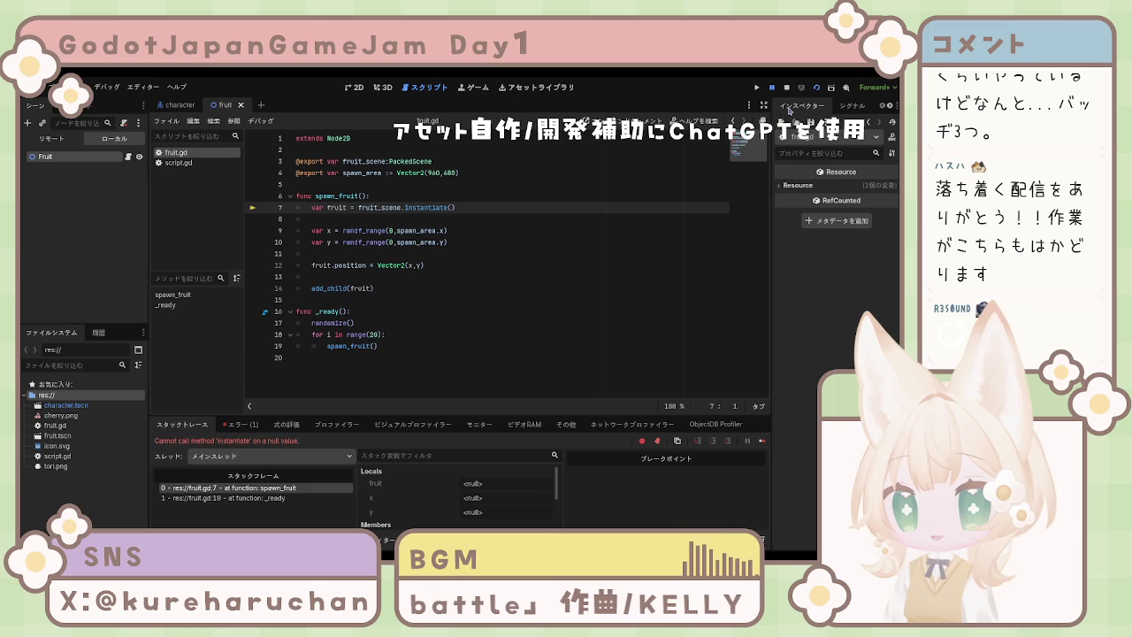
Check the Fruit node's script, glance at script.gd and fruit.gd, then detach the script.
{"action": "left_click", "coordinate": [64, 158]}
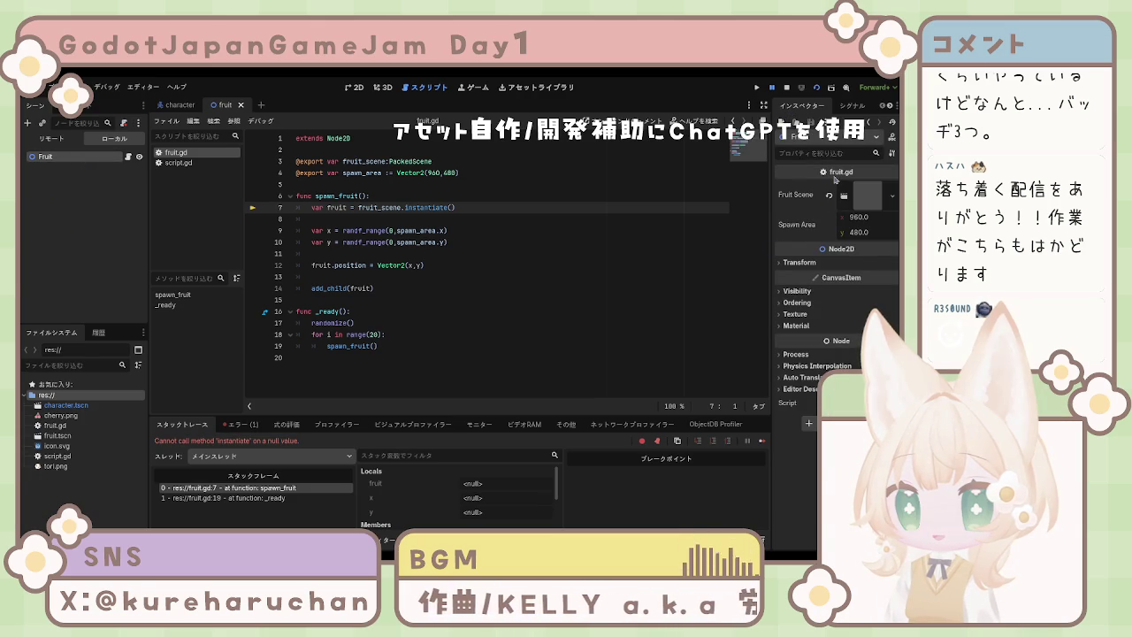
{"action": "left_click", "coordinate": [181, 163]}
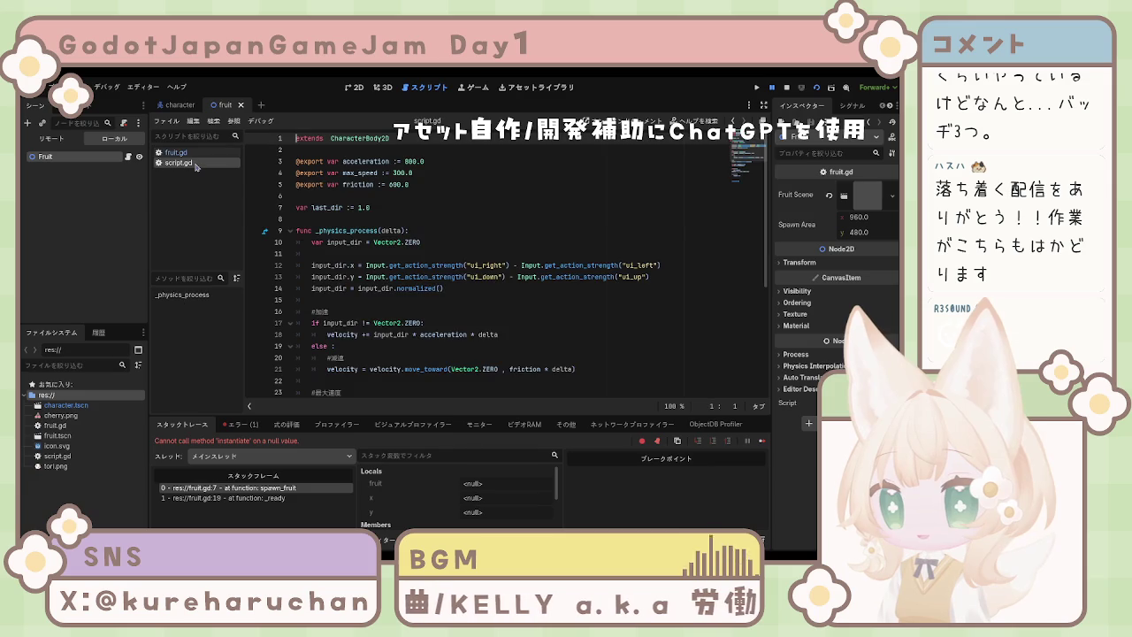
{"action": "left_click", "coordinate": [190, 154]}
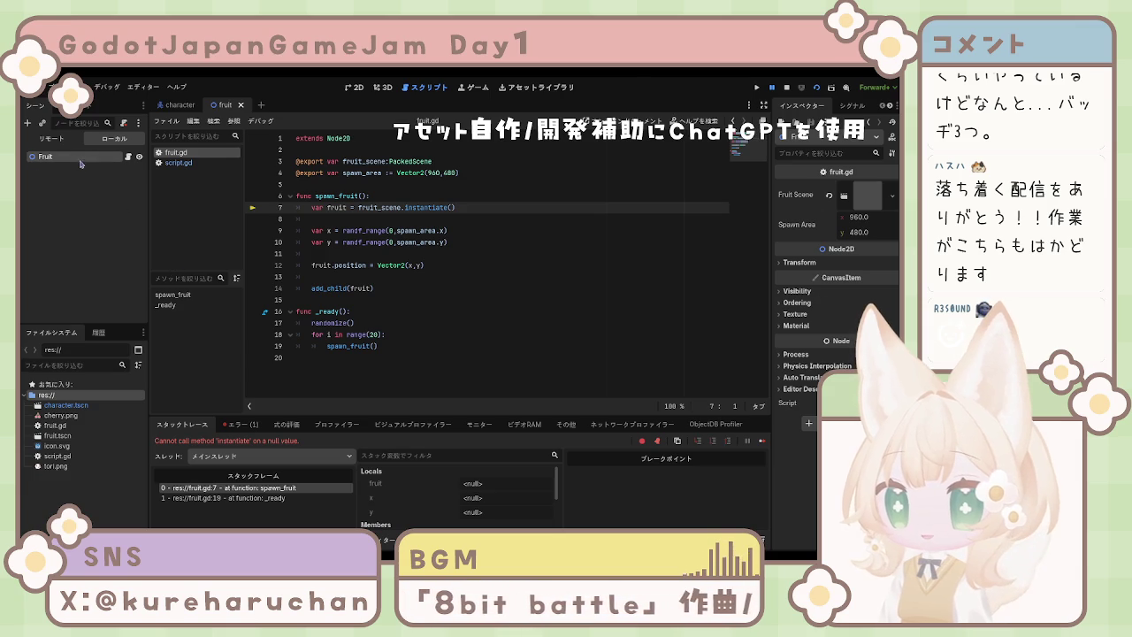
{"action": "left_click", "coordinate": [123, 123]}
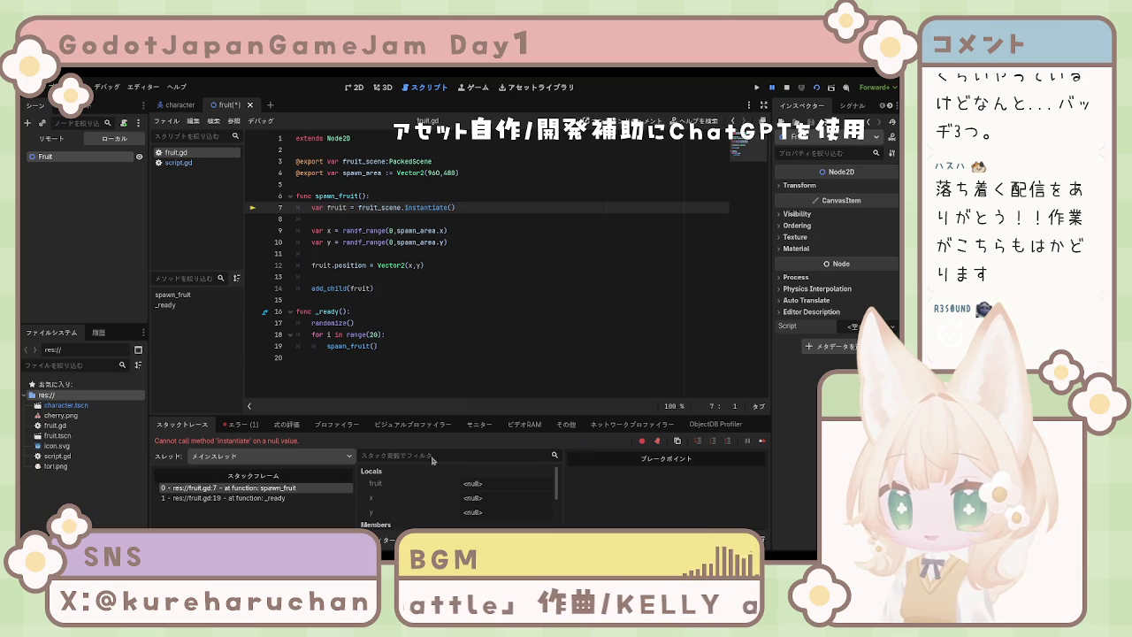
Restore the script and Fruit Scene assignment, confirming its Resource Path is res://fruit.tscn.
{"action": "key", "text": "ctrl+z"}
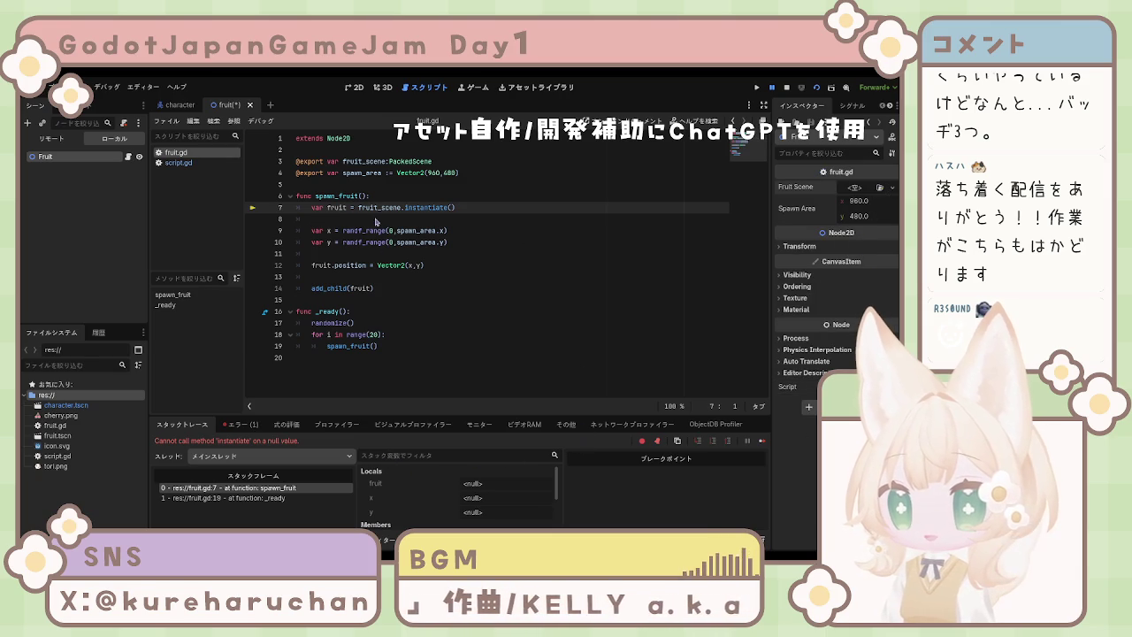
{"action": "key", "text": "ctrl+z"}
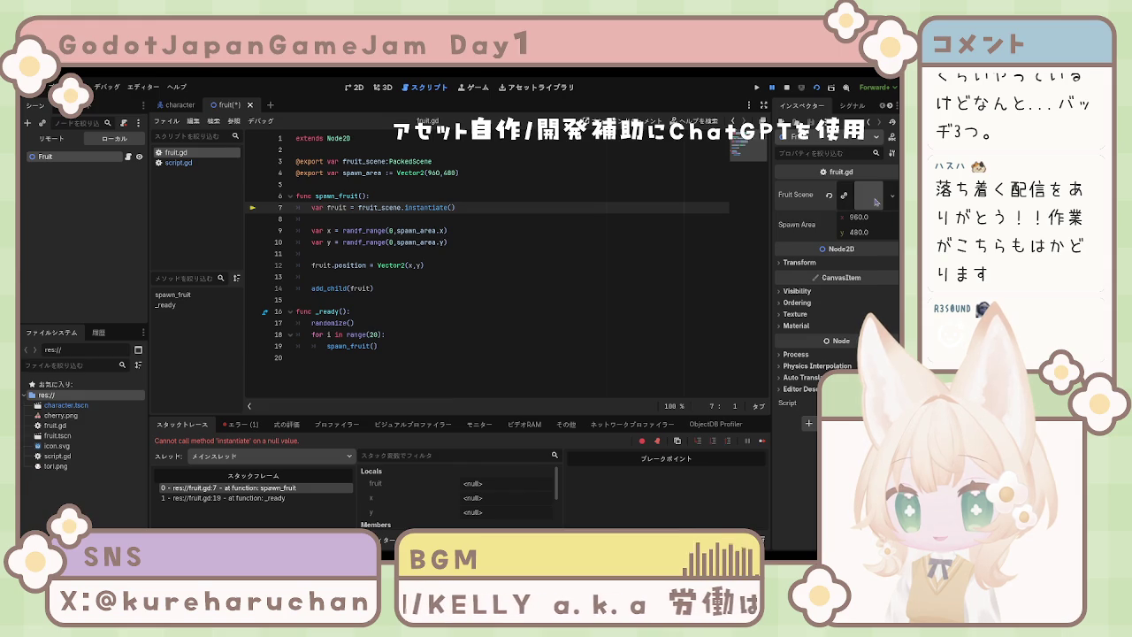
{"action": "left_click", "coordinate": [875, 202]}
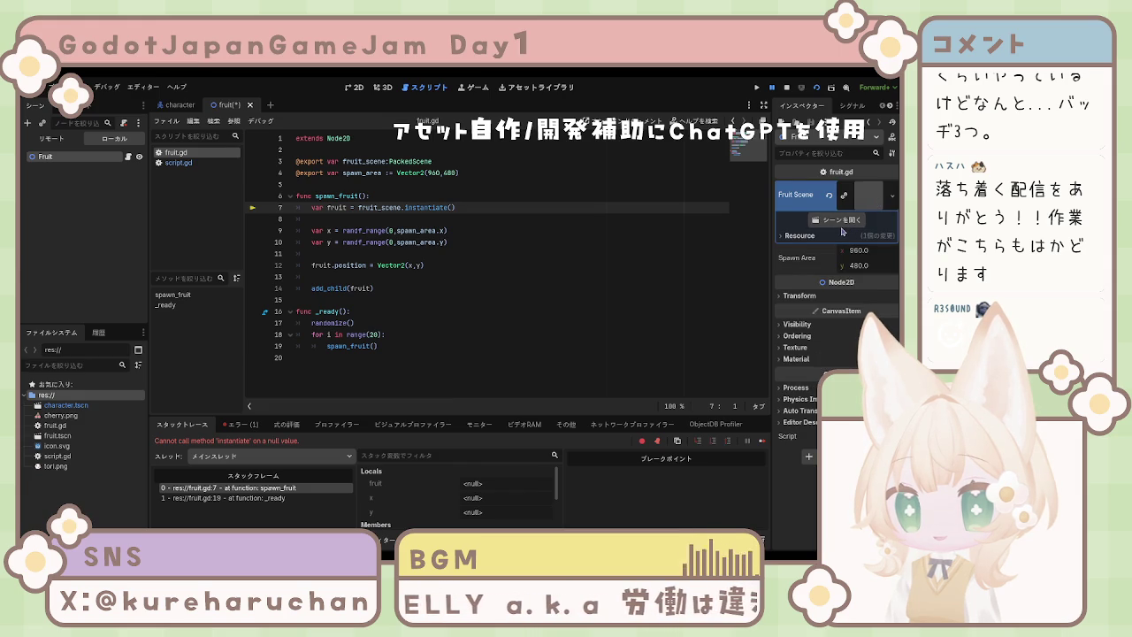
{"action": "left_click", "coordinate": [790, 237]}
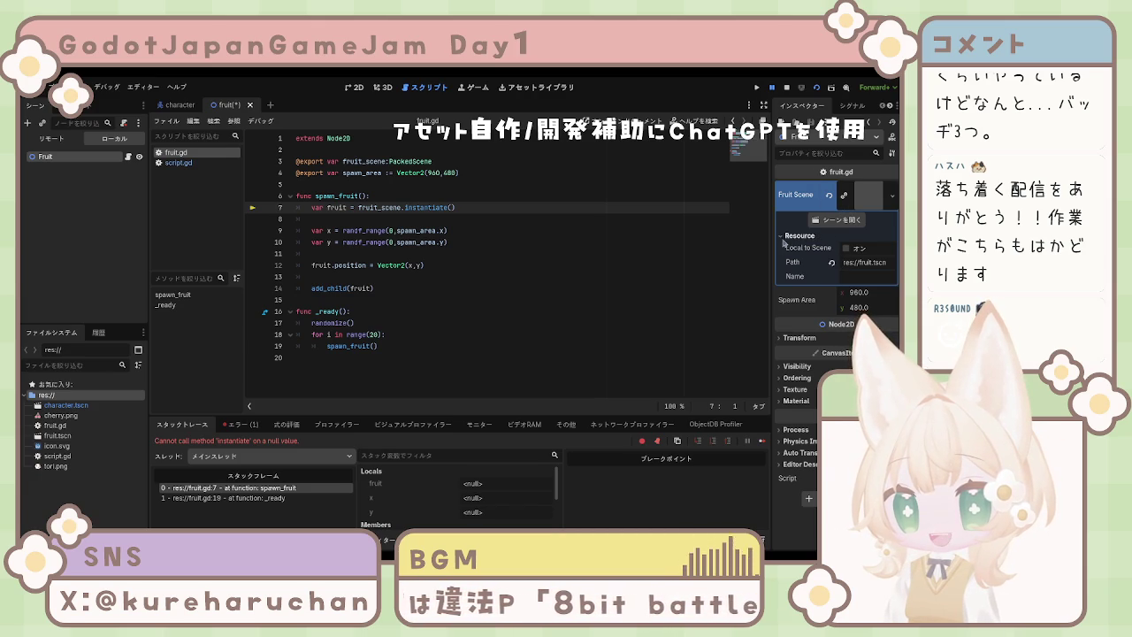
{"action": "left_click", "coordinate": [798, 236]}
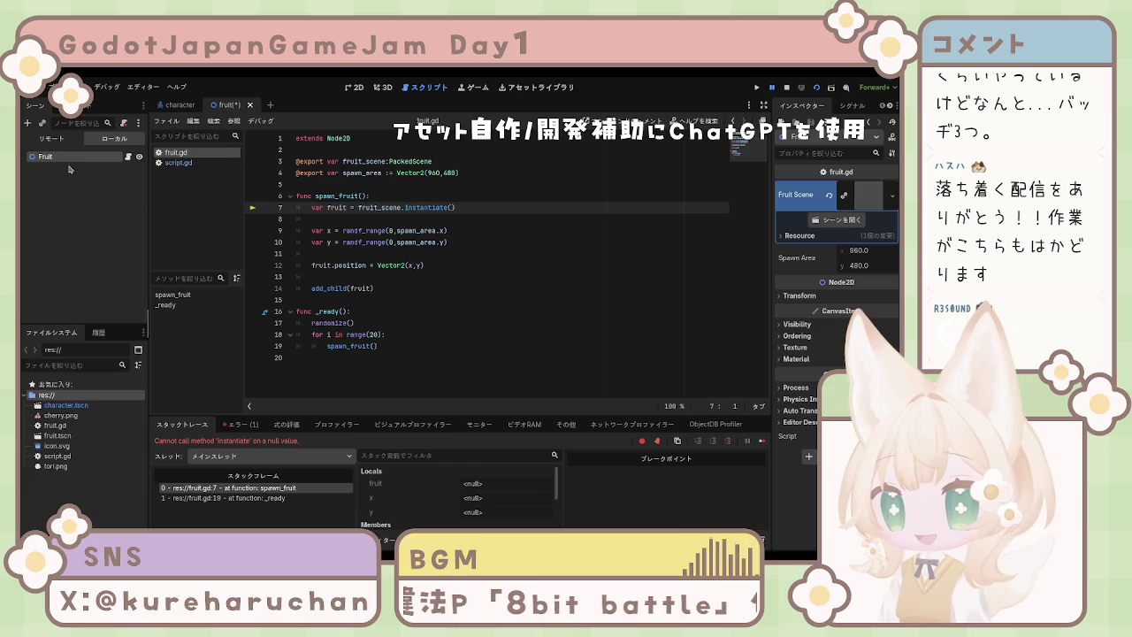
Save the fruit scene with Ctrl+S.
{"action": "left_click", "coordinate": [646, 244]}
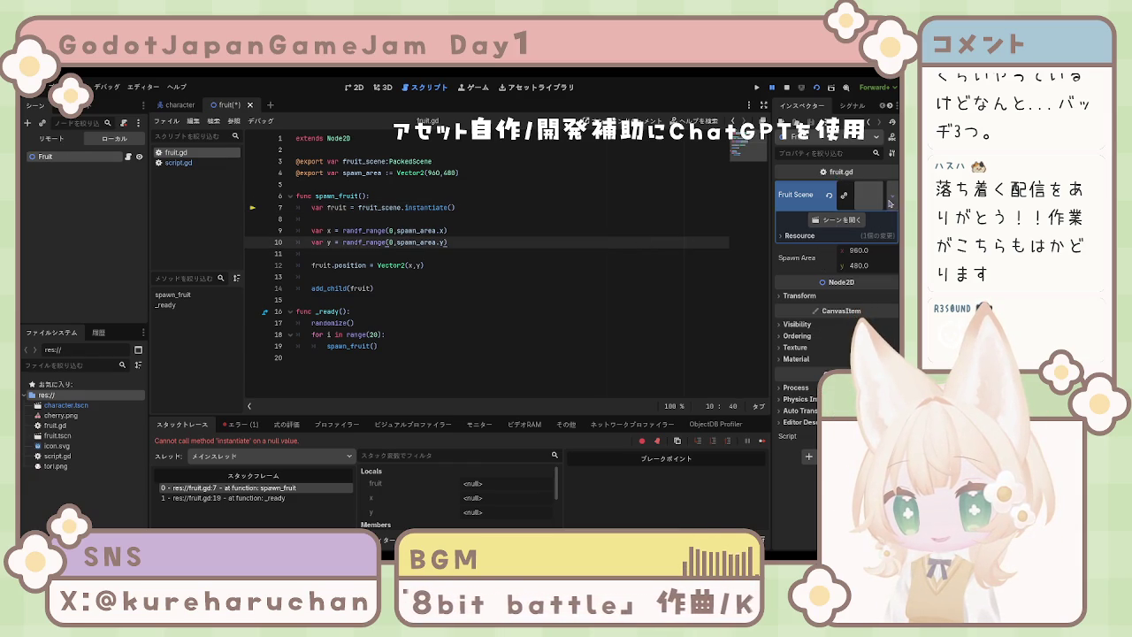
{"action": "left_click", "coordinate": [876, 199]}
{"action": "left_click", "coordinate": [526, 298]}
{"action": "key", "text": "ctrl+s"}
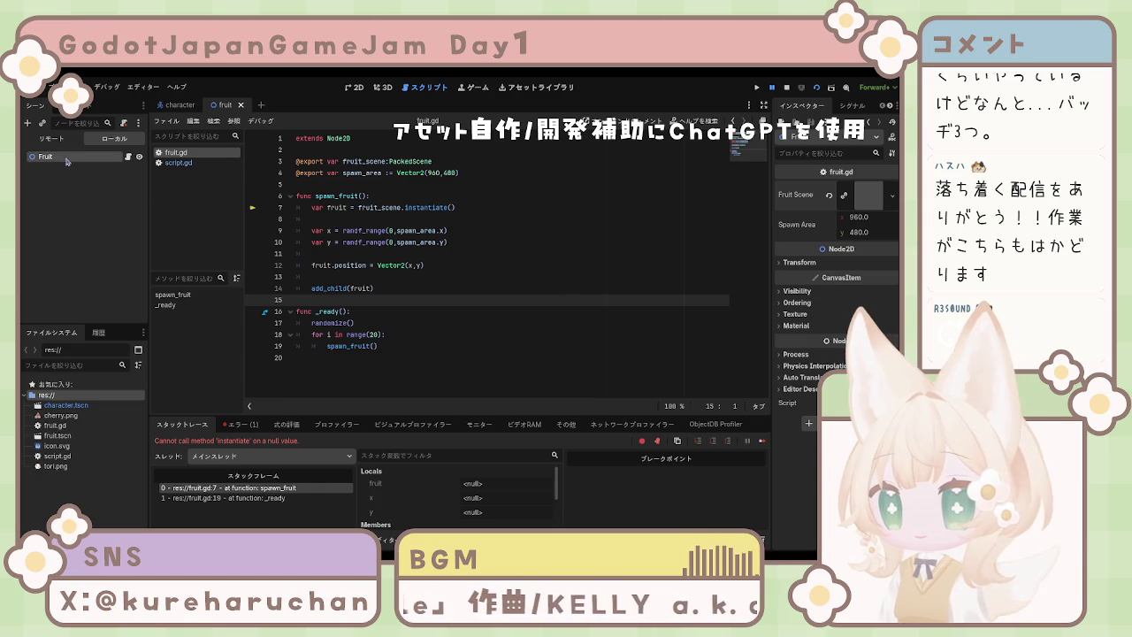
{"action": "left_click", "coordinate": [92, 159]}
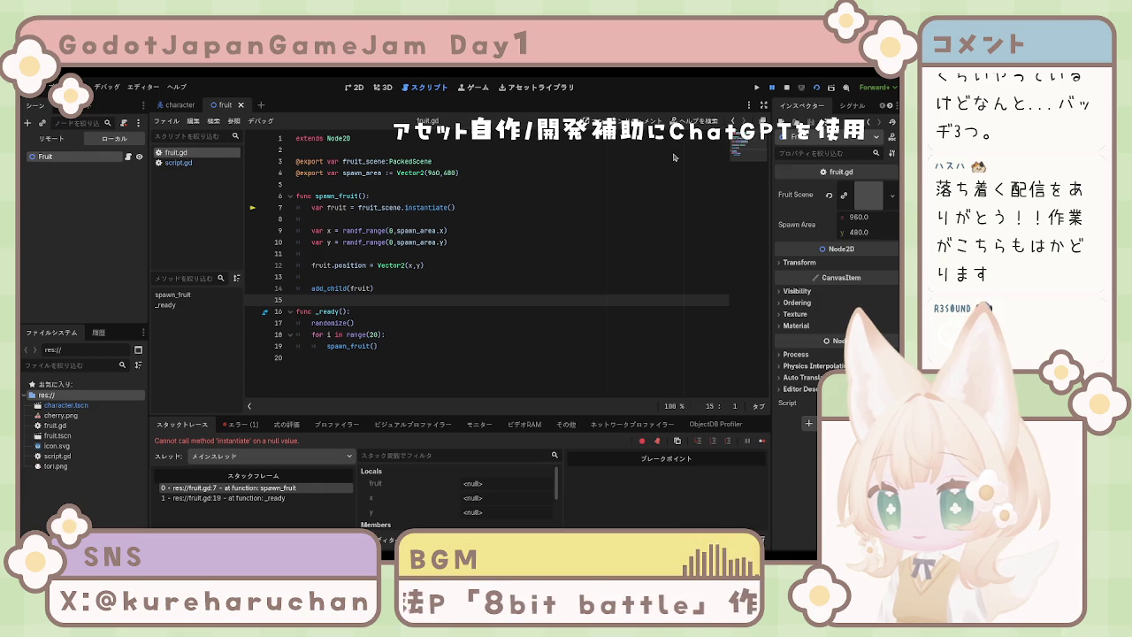
{"action": "left_click", "coordinate": [95, 182]}
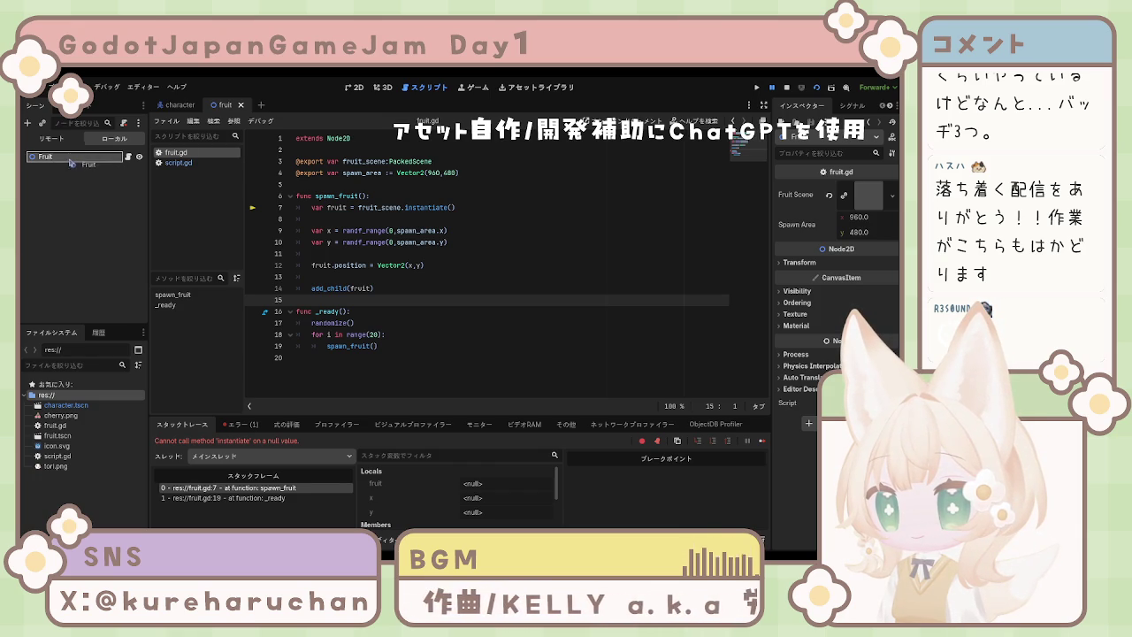
{"action": "left_click", "coordinate": [79, 259]}
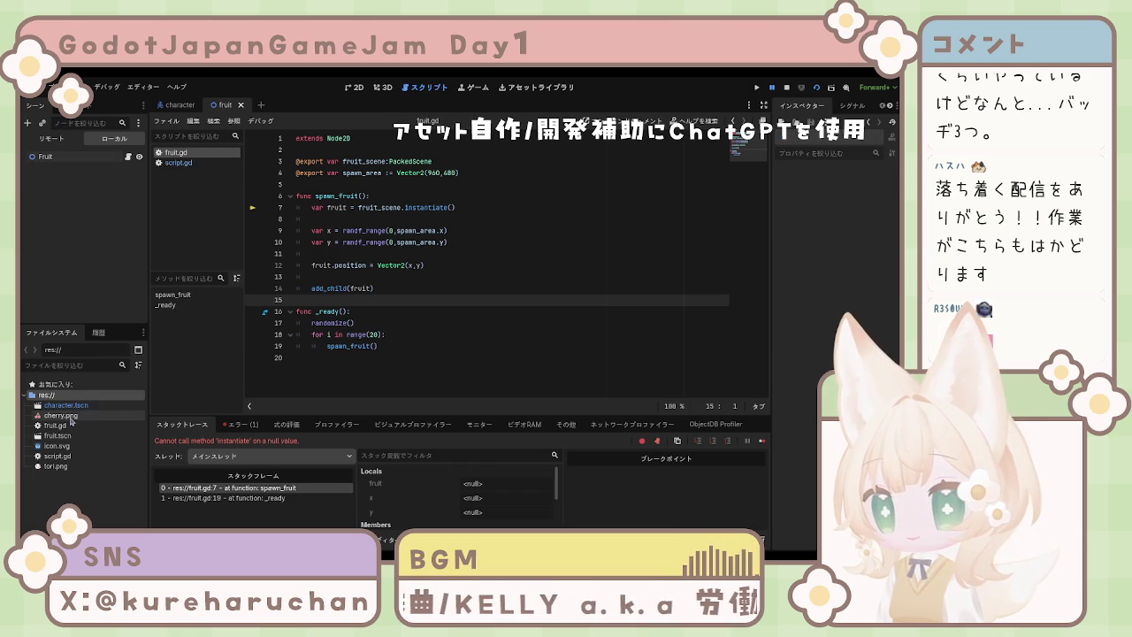
Reassign fruit.tscn to the Fruit node's Fruit Scene, rerun, and view the instantiate-on-null error.
{"action": "left_click", "coordinate": [56, 160]}
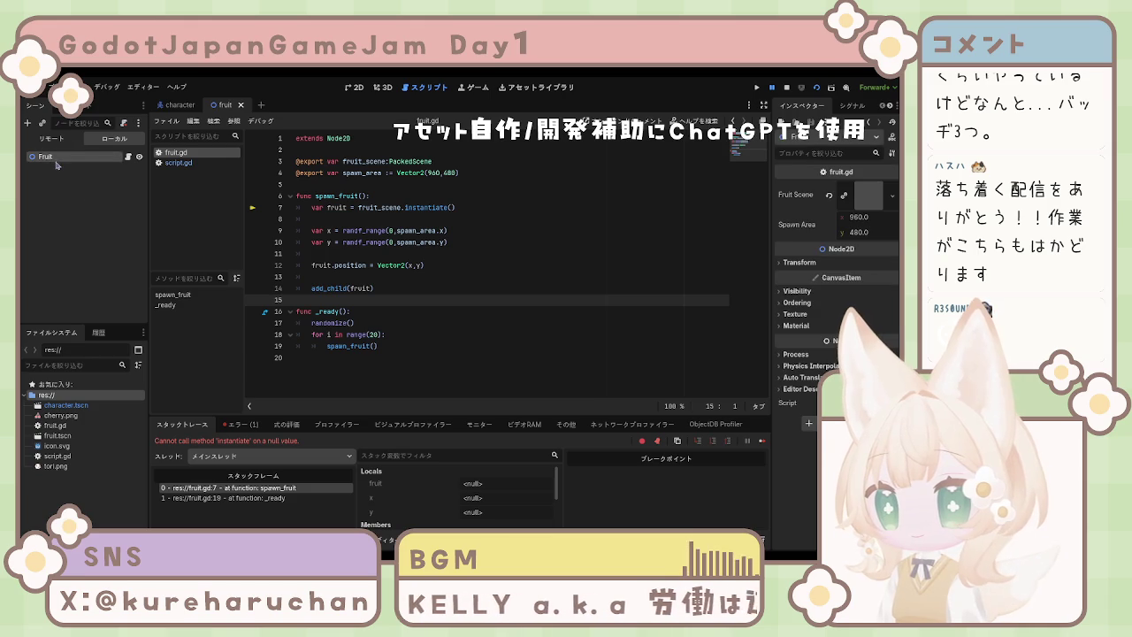
{"action": "left_click", "coordinate": [829, 194]}
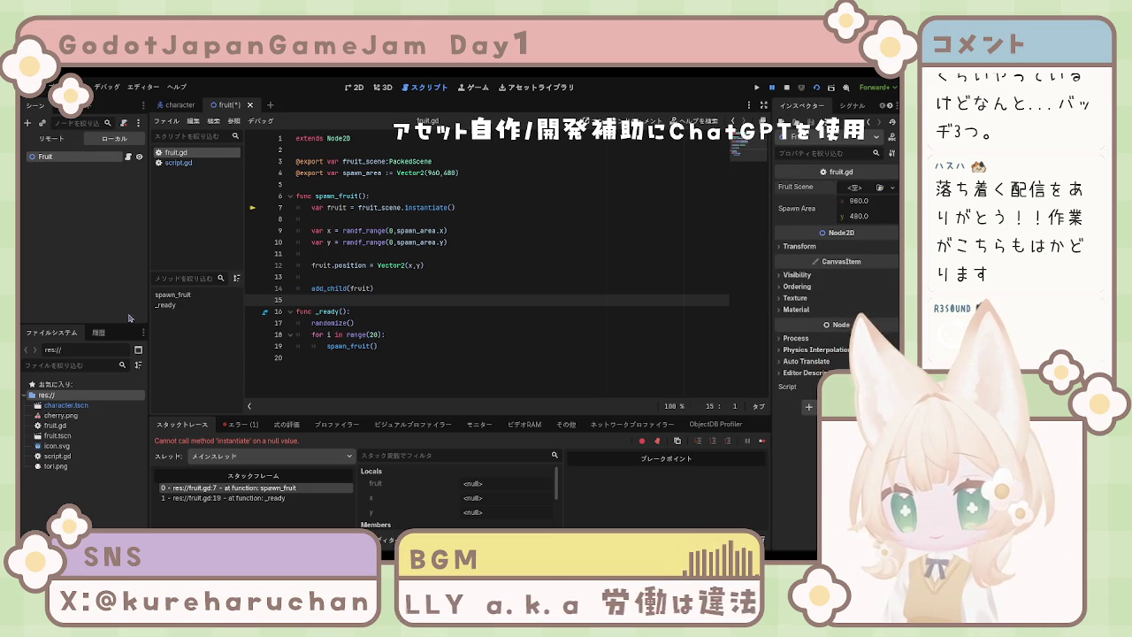
{"action": "left_click", "coordinate": [68, 456]}
{"action": "left_click", "coordinate": [68, 437]}
{"action": "mouse_move", "coordinate": [66, 442]}
{"action": "left_mouse_down"}
{"action": "mouse_move", "coordinate": [620, 221]}
{"action": "mouse_move", "coordinate": [855, 189]}
{"action": "left_mouse_up"}
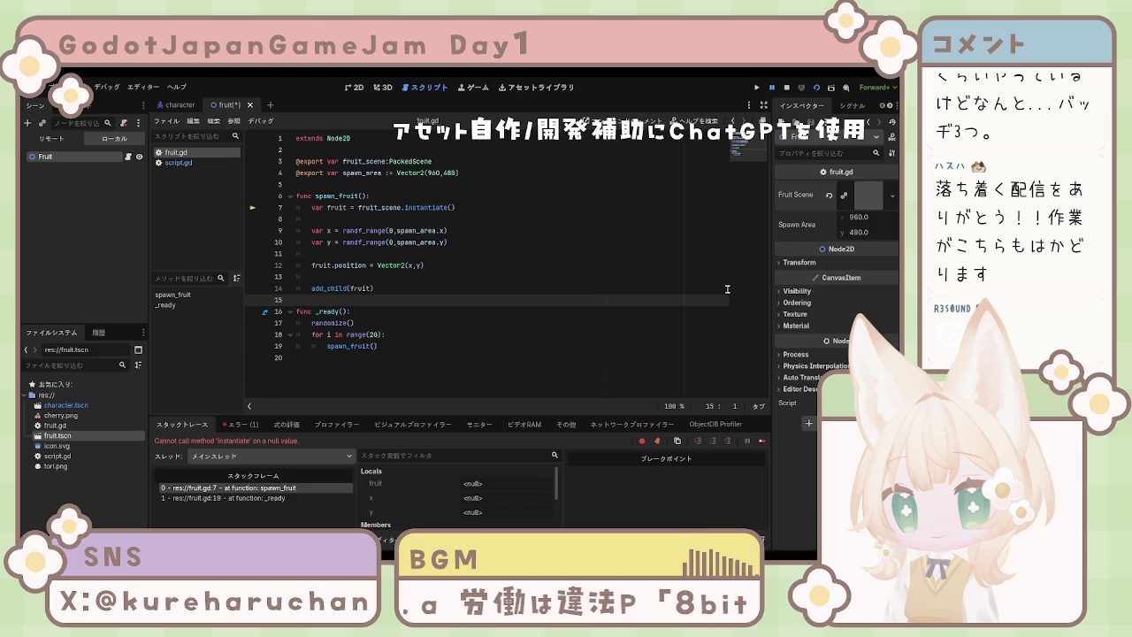
{"action": "left_click", "coordinate": [818, 90]}
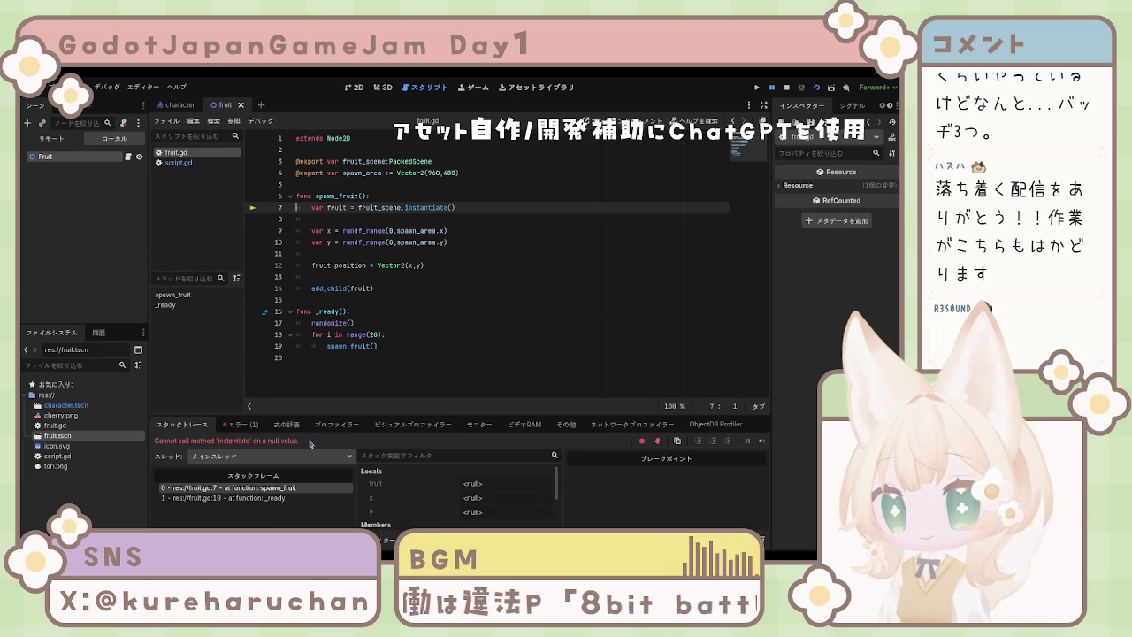
{"action": "left_click", "coordinate": [232, 426]}
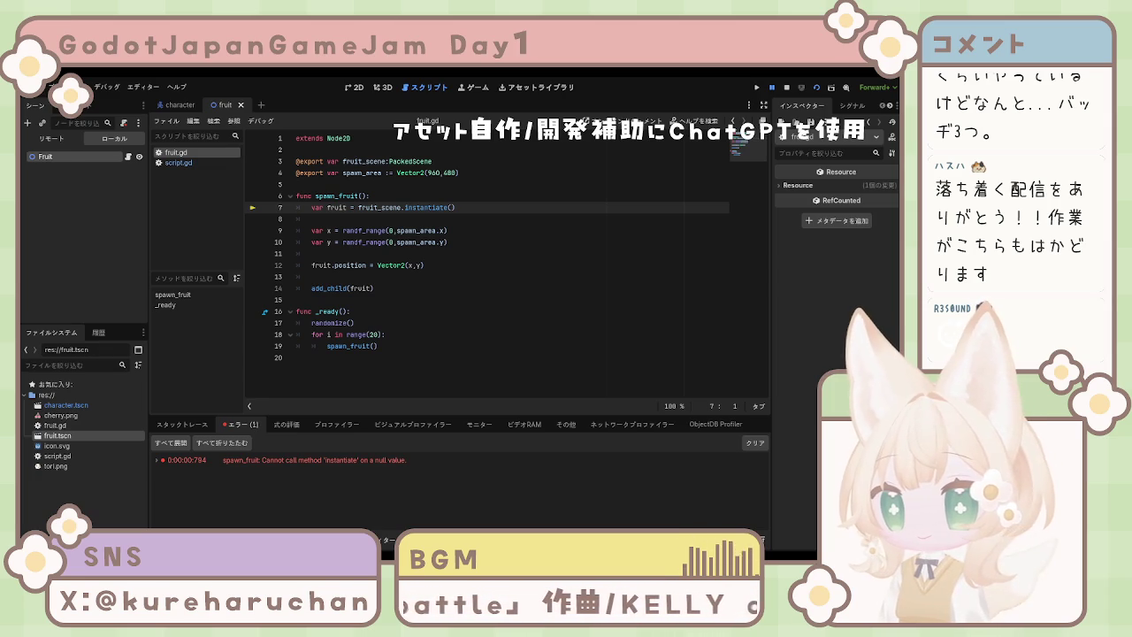
Inspect the Fruit node, then open character.tscn from the FileSystem dock.
{"action": "left_click", "coordinate": [98, 159]}
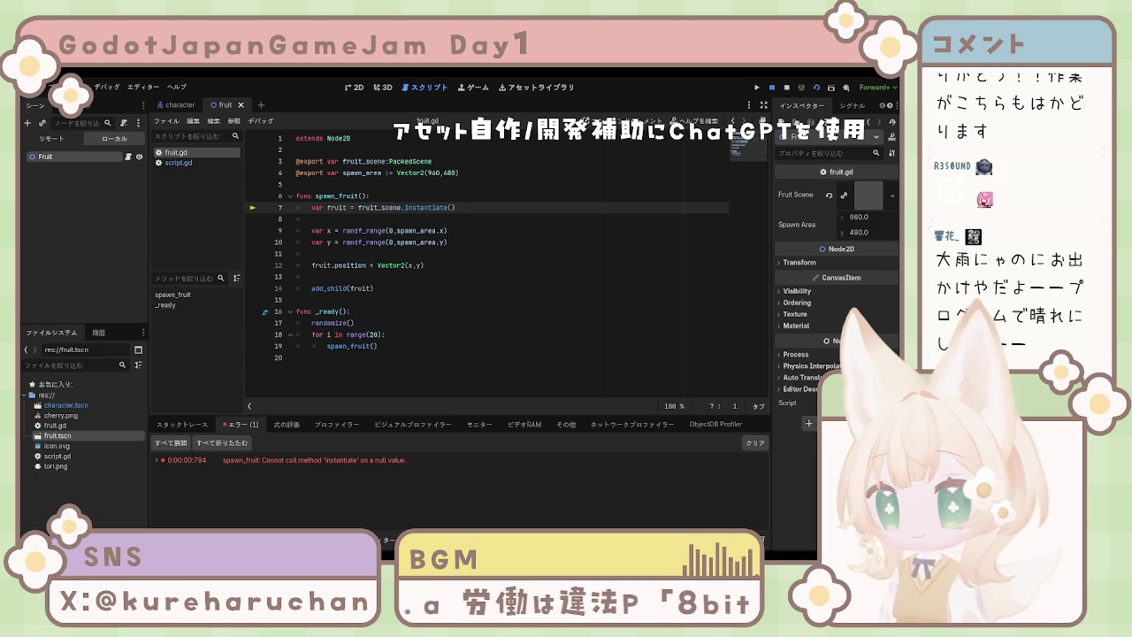
{"action": "left_click", "coordinate": [77, 173]}
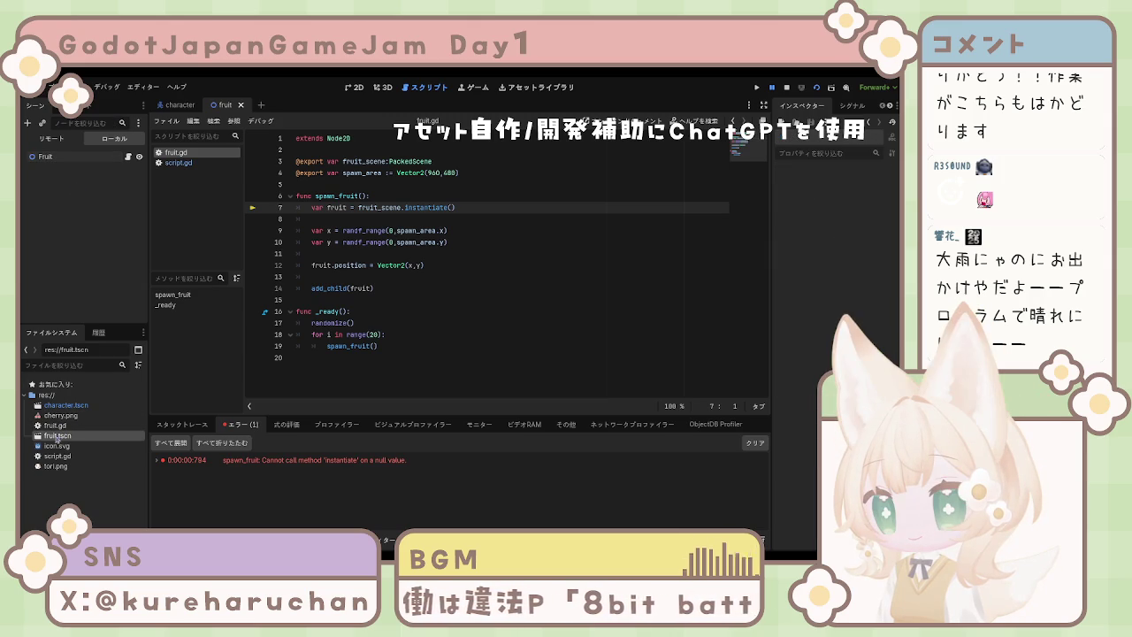
{"action": "left_click", "coordinate": [50, 160]}
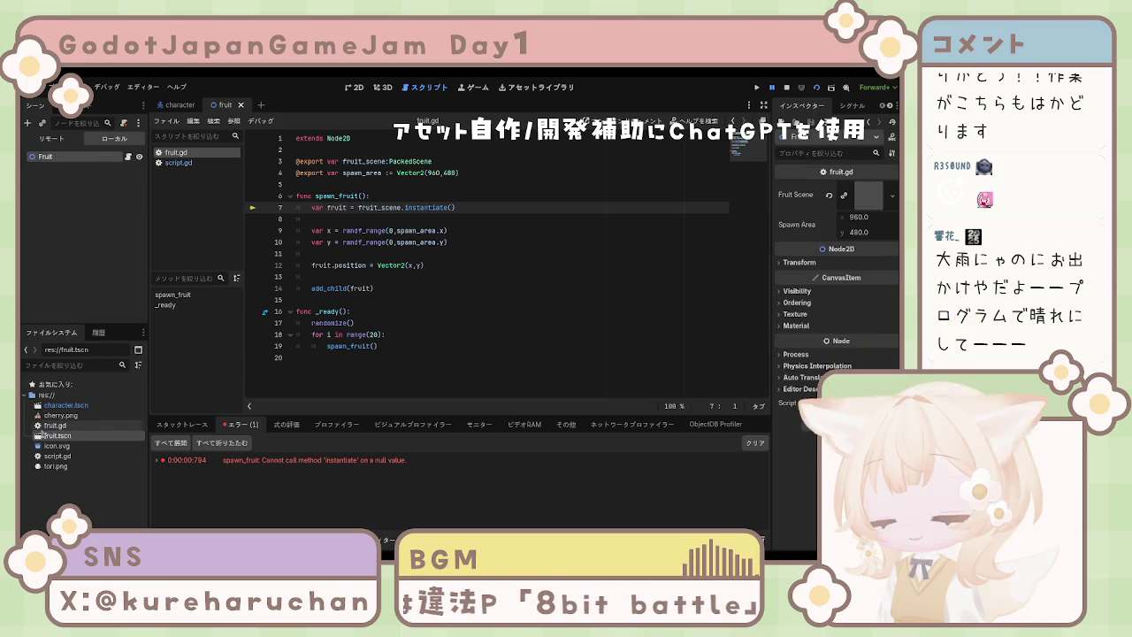
{"action": "left_click", "coordinate": [66, 407]}
{"action": "double_click", "coordinate": [66, 406]}
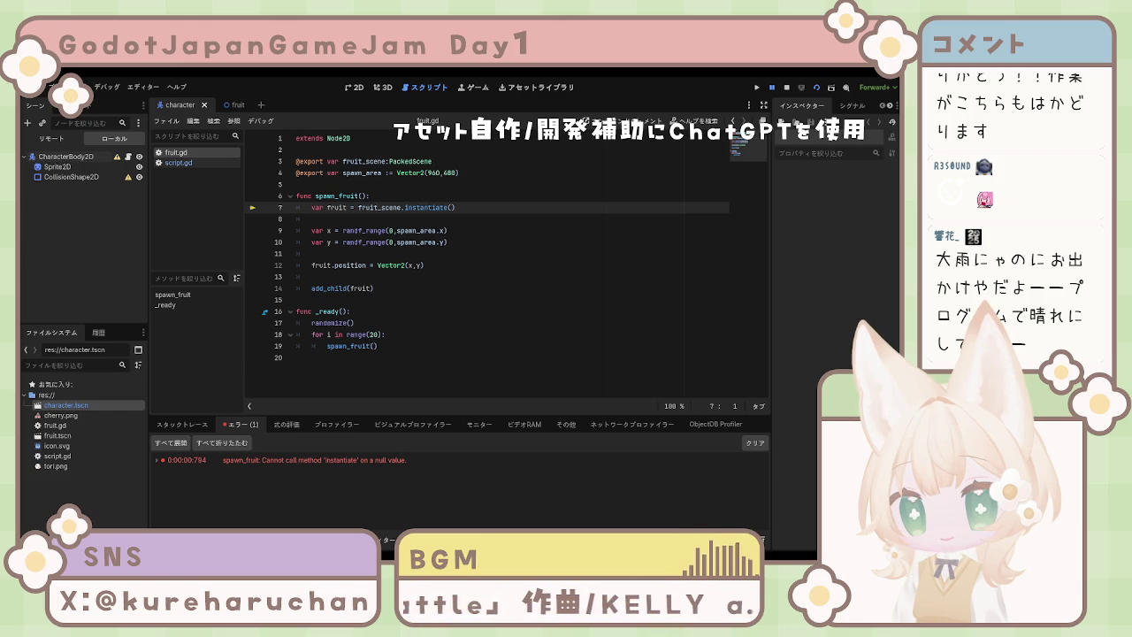
Start a new scene with a 2D Scene root and rename the Node2D root to Main.
{"action": "left_click", "coordinate": [84, 105]}
{"action": "left_click", "coordinate": [32, 106]}
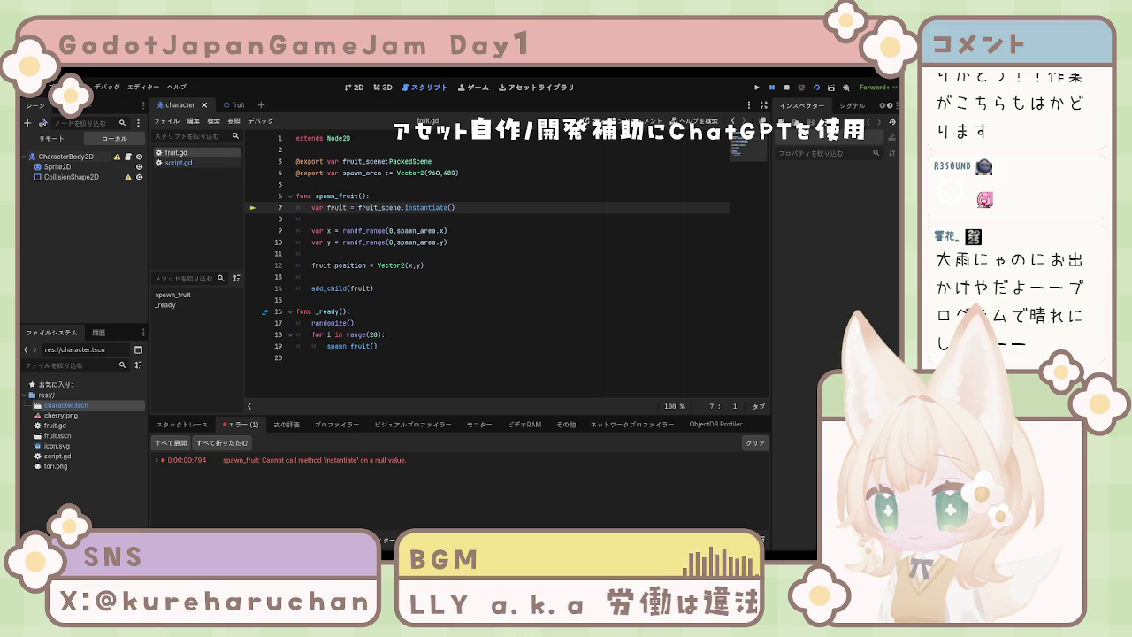
{"action": "key", "text": "ctrl+n"}
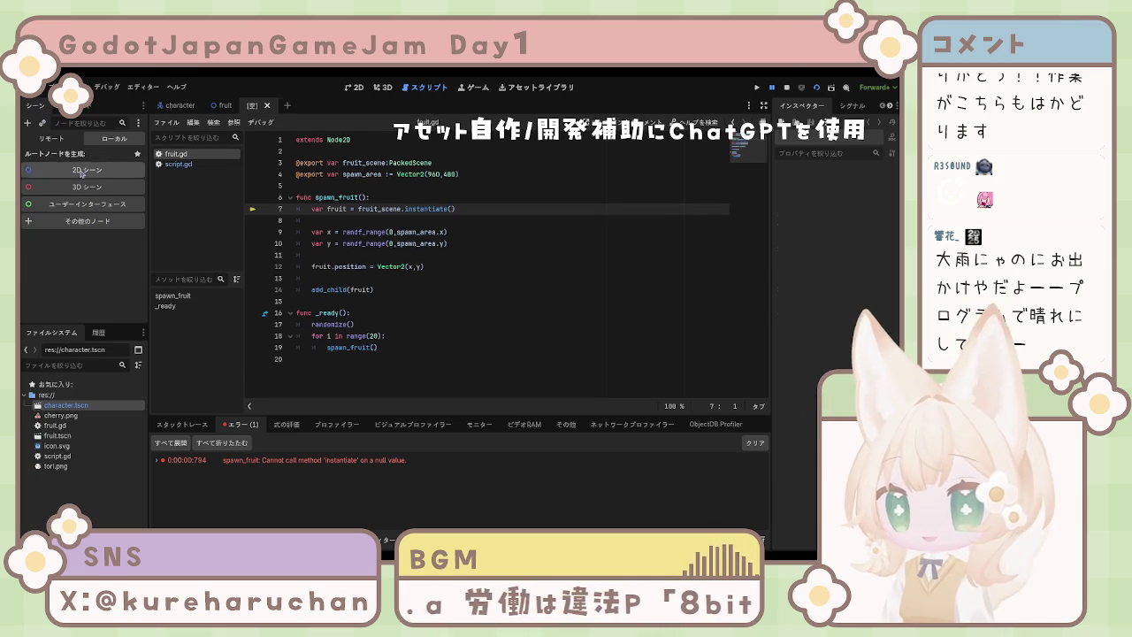
{"action": "left_click", "coordinate": [81, 174]}
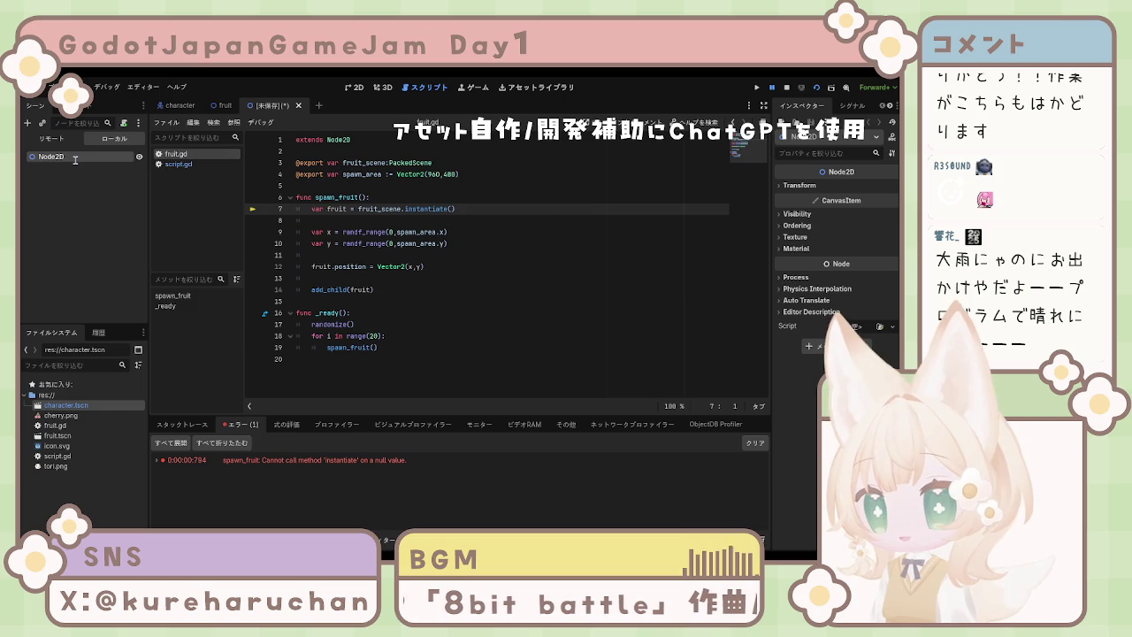
{"action": "type", "text": "Main"}
{"action": "left_click", "coordinate": [89, 212]}
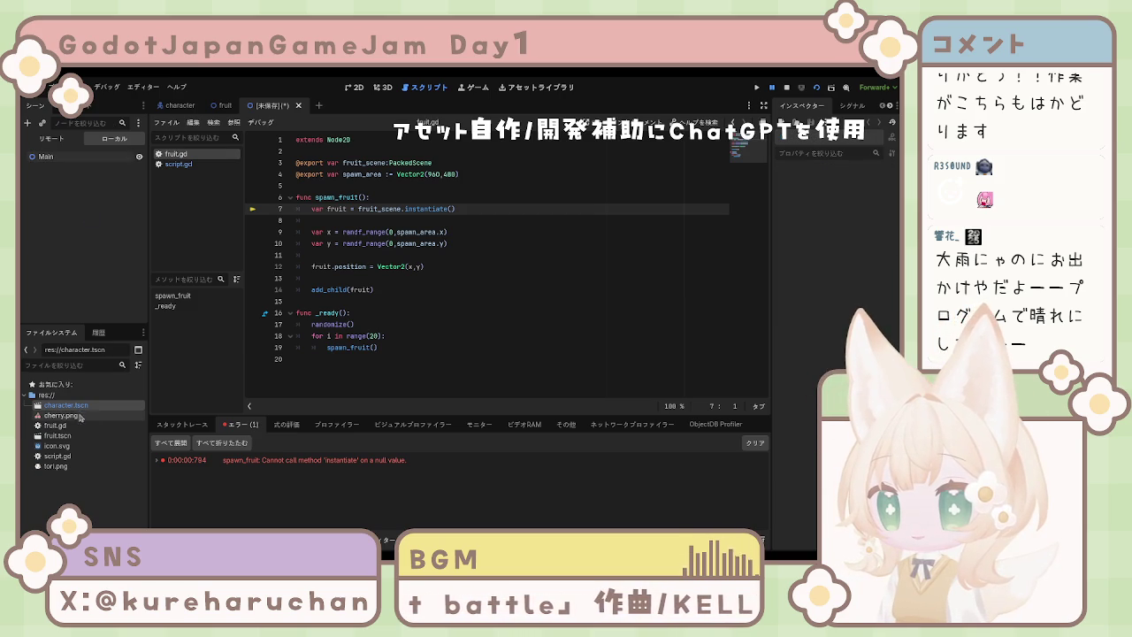
{"action": "left_click", "coordinate": [97, 158]}
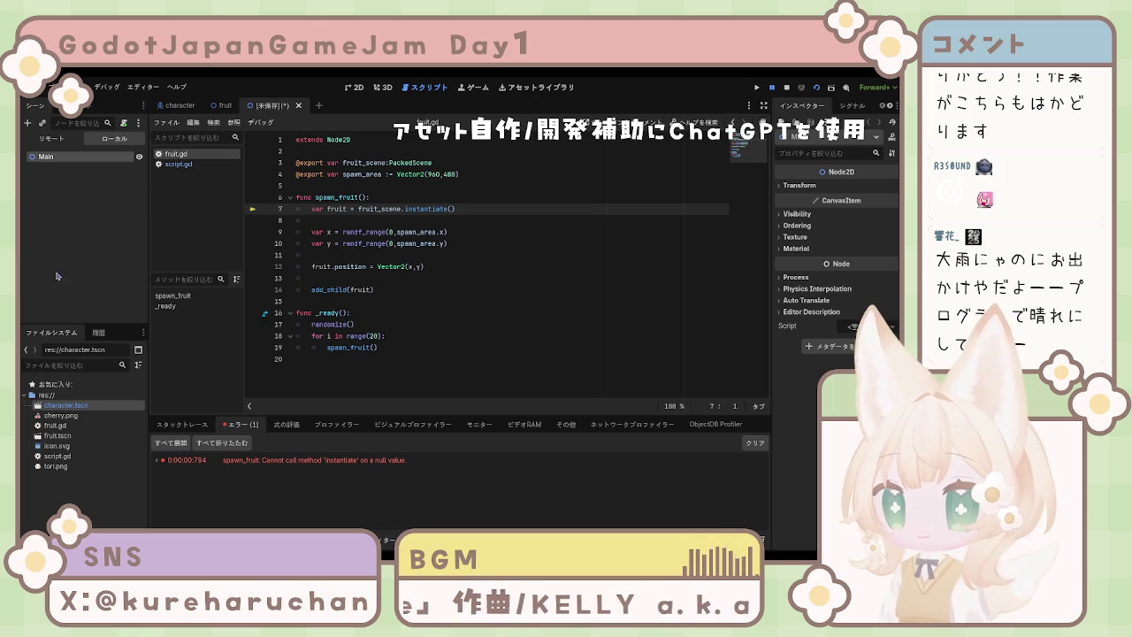
Drop character.tscn and fruit.tscn onto Main as child instances, check the Fruit node, and run the game.
{"action": "left_click", "coordinate": [64, 415]}
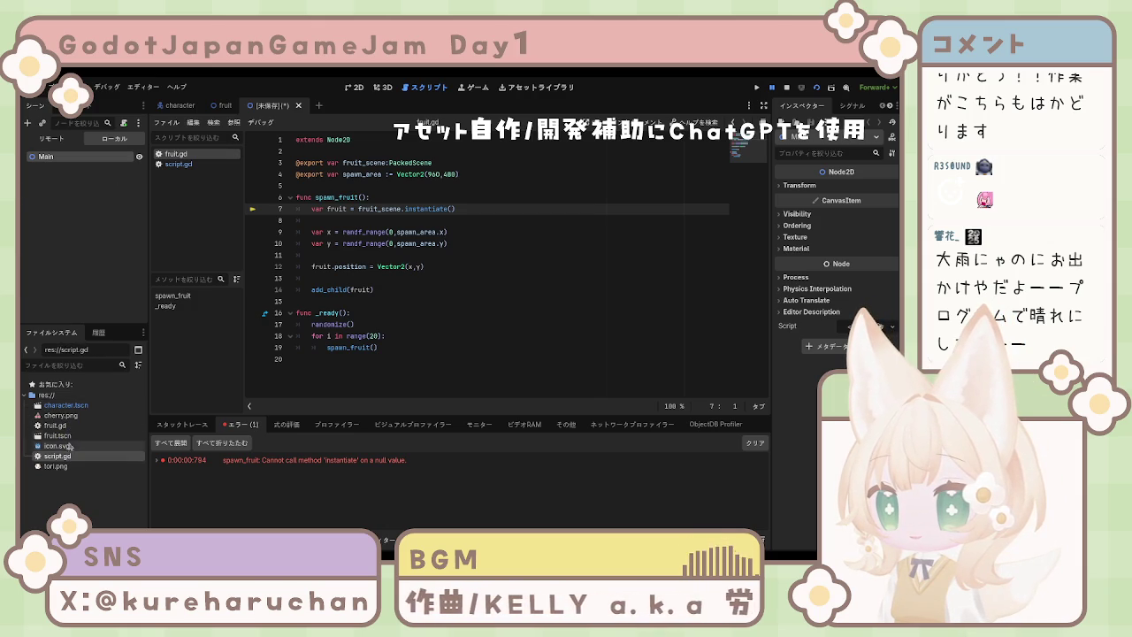
{"action": "left_click", "coordinate": [77, 406]}
{"action": "mouse_move", "coordinate": [80, 409]}
{"action": "left_mouse_down"}
{"action": "mouse_move", "coordinate": [86, 202]}
{"action": "mouse_move", "coordinate": [76, 165]}
{"action": "left_mouse_up"}
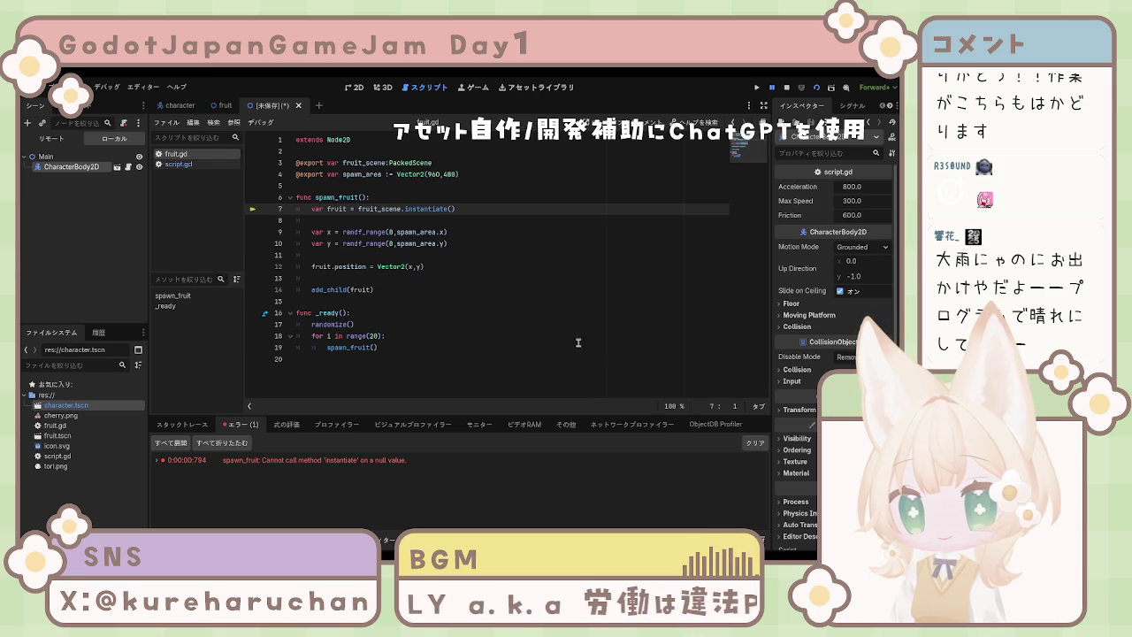
{"action": "left_click", "coordinate": [73, 415]}
{"action": "left_click", "coordinate": [74, 435]}
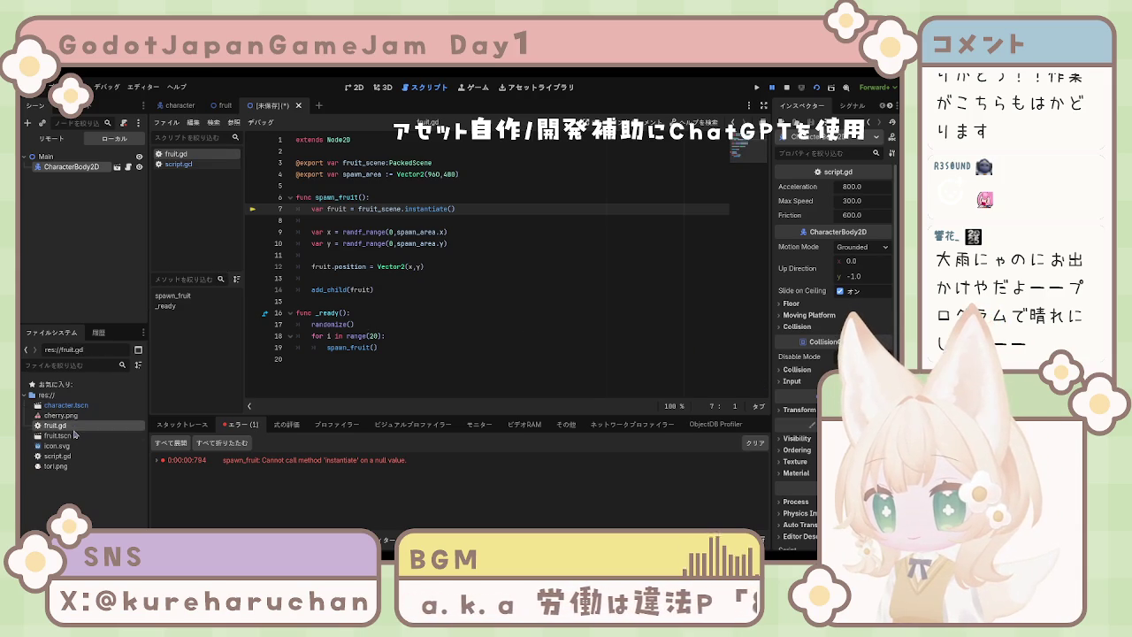
{"action": "mouse_move", "coordinate": [72, 437]}
{"action": "left_mouse_down"}
{"action": "mouse_move", "coordinate": [96, 229]}
{"action": "mouse_move", "coordinate": [67, 180]}
{"action": "left_mouse_up"}
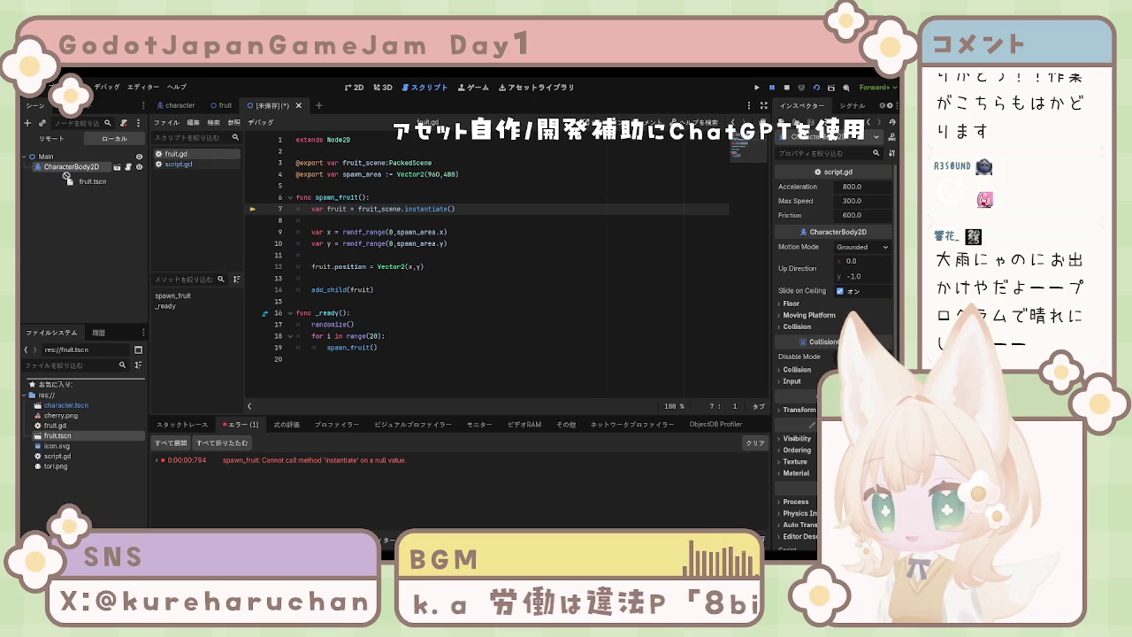
{"action": "left_click", "coordinate": [78, 203]}
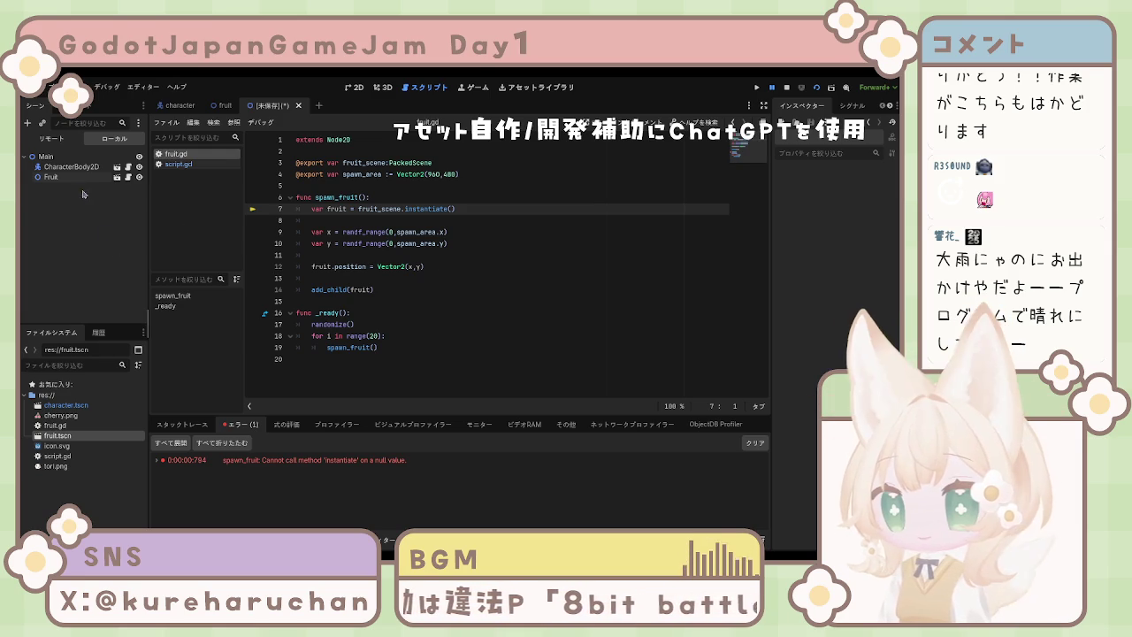
{"action": "left_click", "coordinate": [51, 177]}
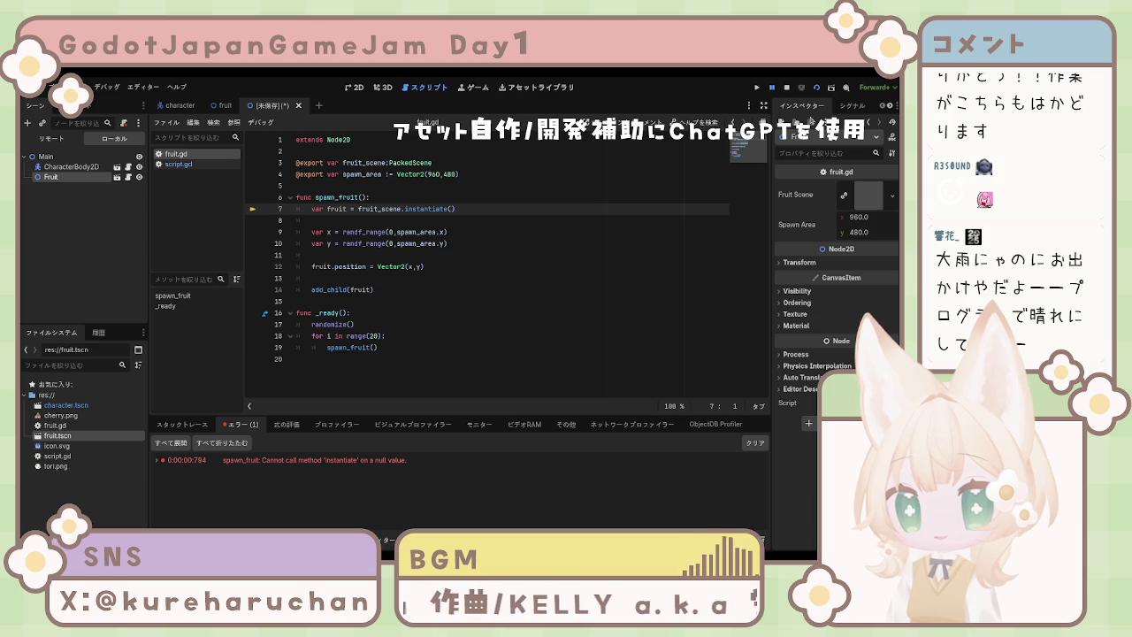
{"action": "left_click", "coordinate": [831, 90]}
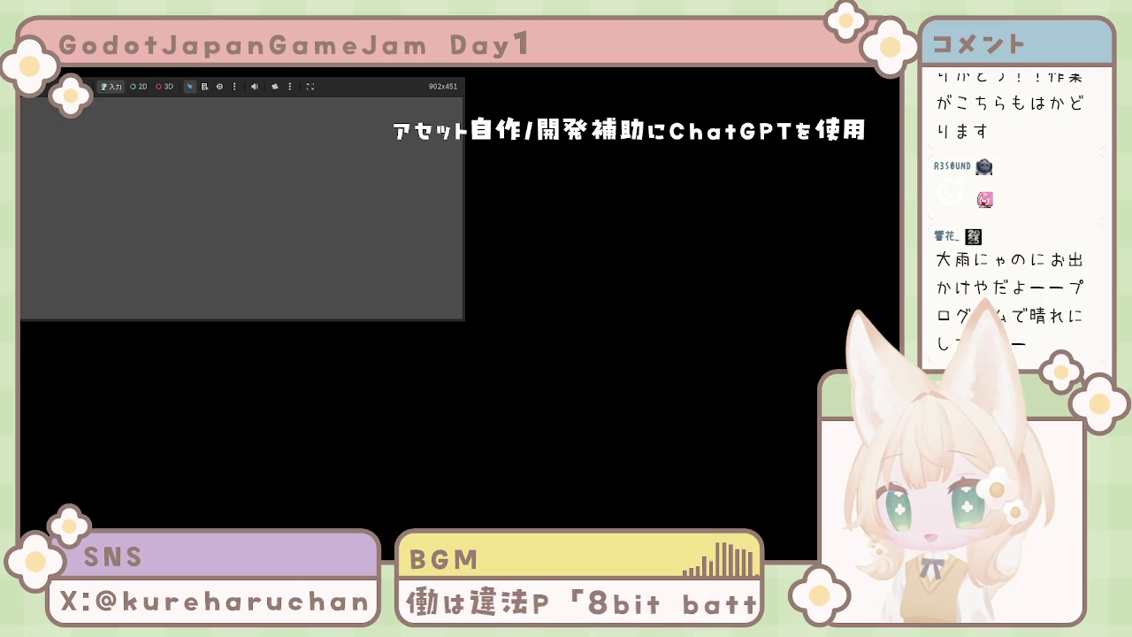
Stop the empty grey test run, run the game once more, and stop it again.
{"action": "key", "text": "F8"}
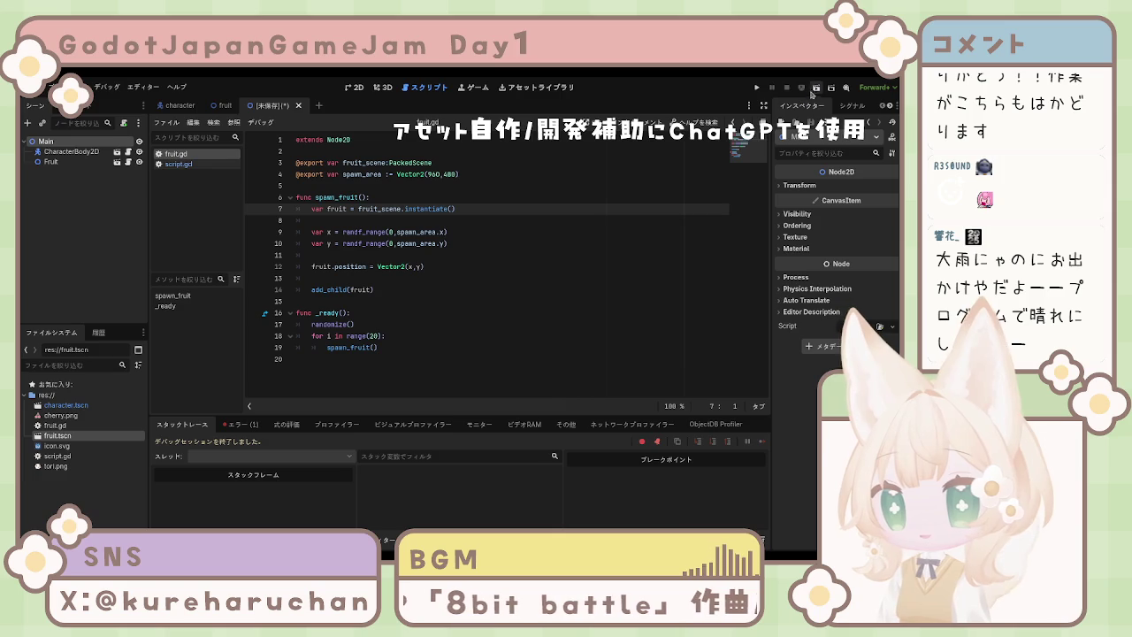
{"action": "left_click", "coordinate": [758, 90]}
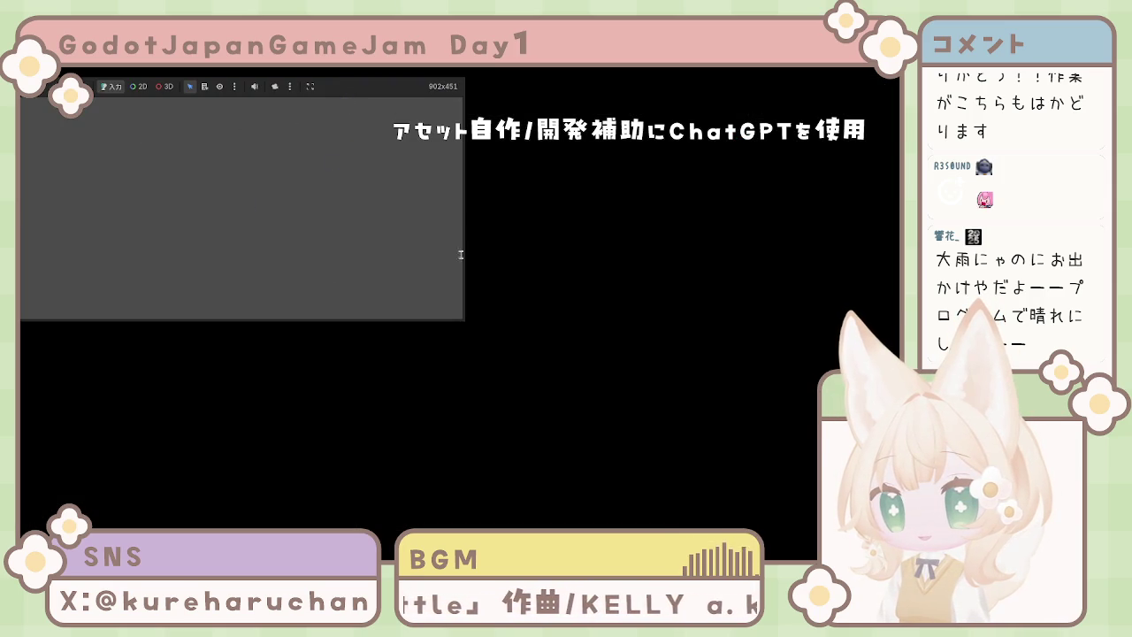
{"action": "key", "text": "F8"}
{"action": "left_click", "coordinate": [48, 141]}
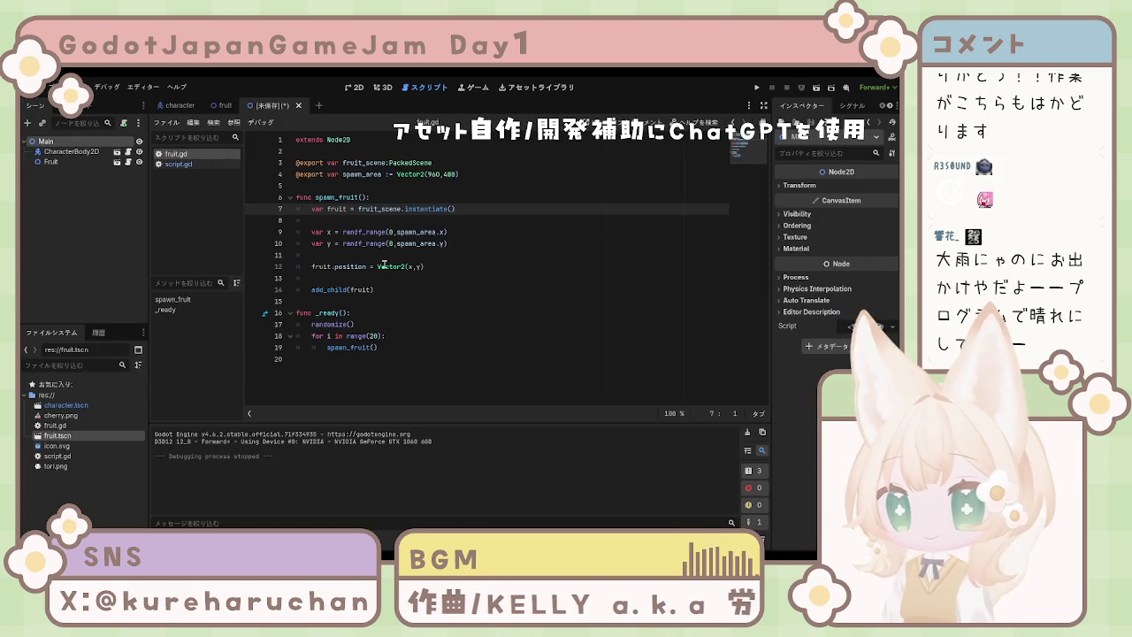
Check the CharacterBody2D and Main nodes, then delete the Fruit instance from Main.
{"action": "left_click", "coordinate": [67, 151]}
{"action": "left_click", "coordinate": [61, 141]}
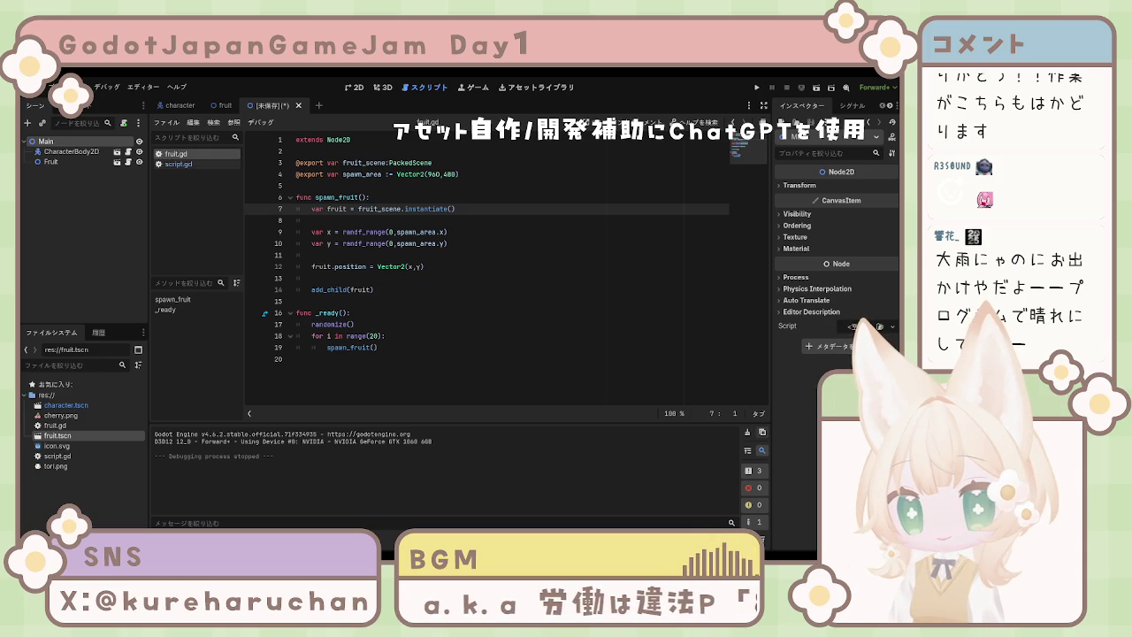
{"action": "left_click", "coordinate": [106, 236]}
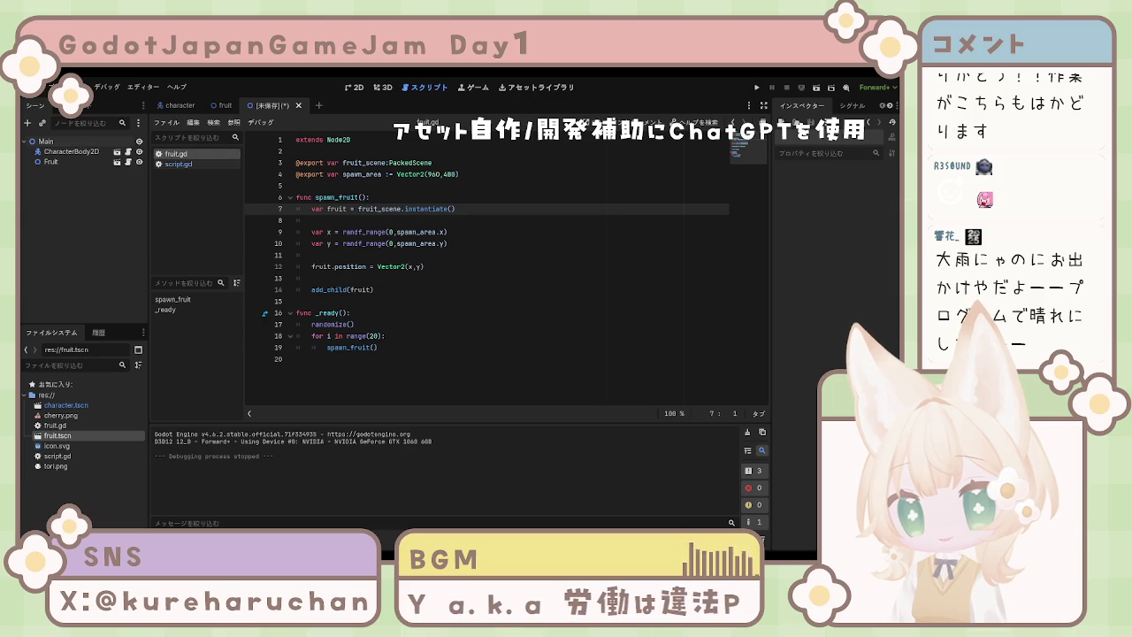
{"action": "left_click", "coordinate": [50, 162]}
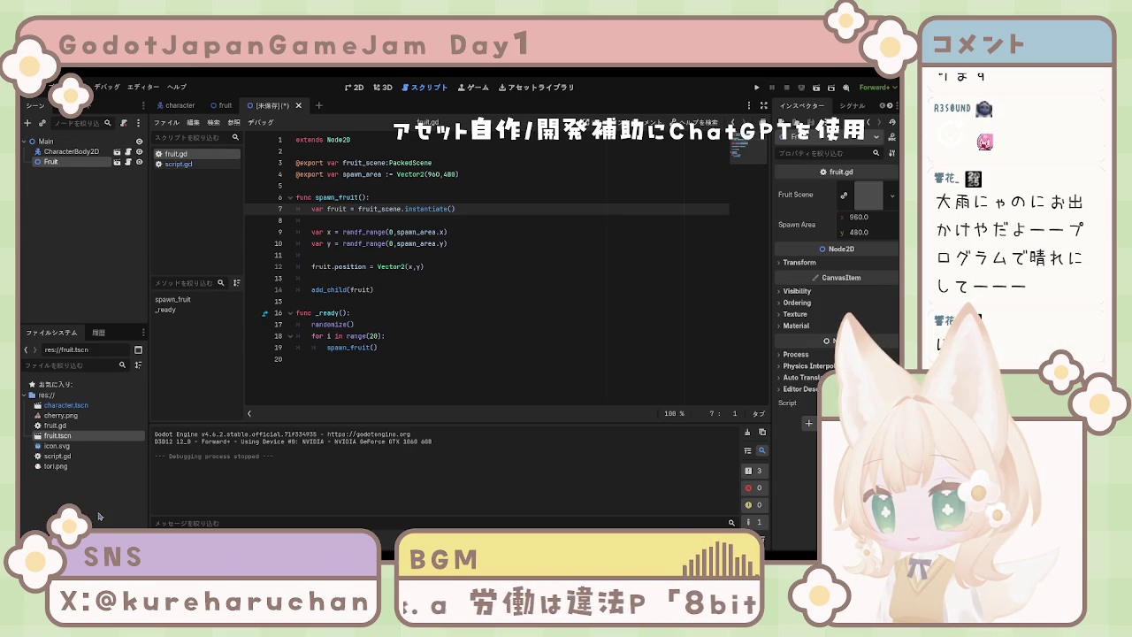
{"action": "key", "text": "Delete"}
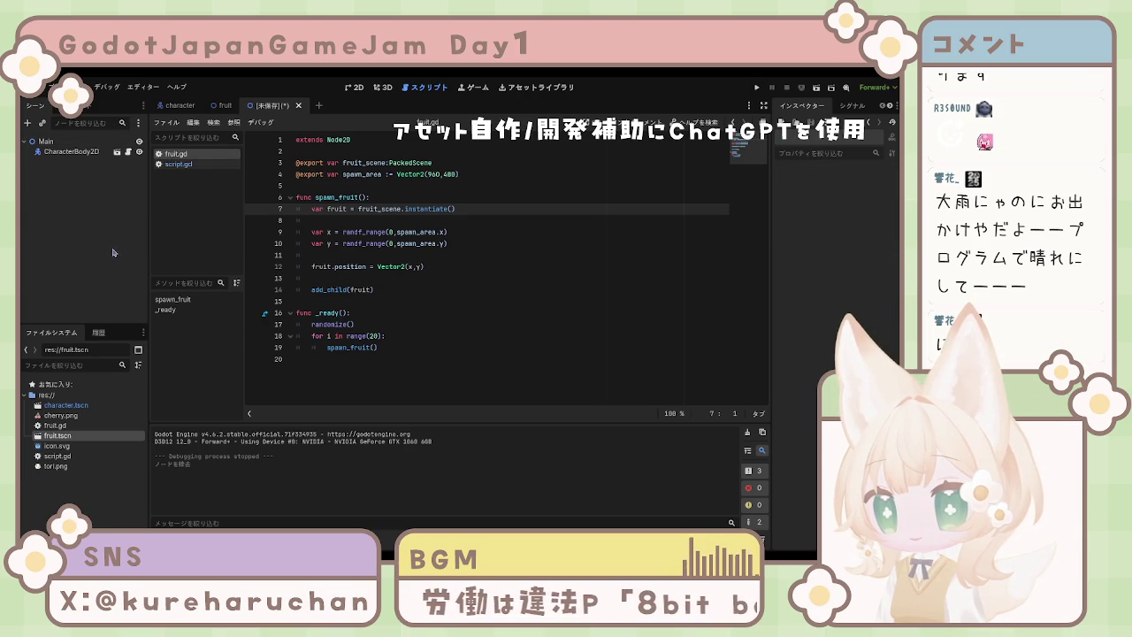
Add a Sprite2D child node (Sprite2D2) beneath CharacterBody2D.
{"action": "left_click", "coordinate": [78, 156]}
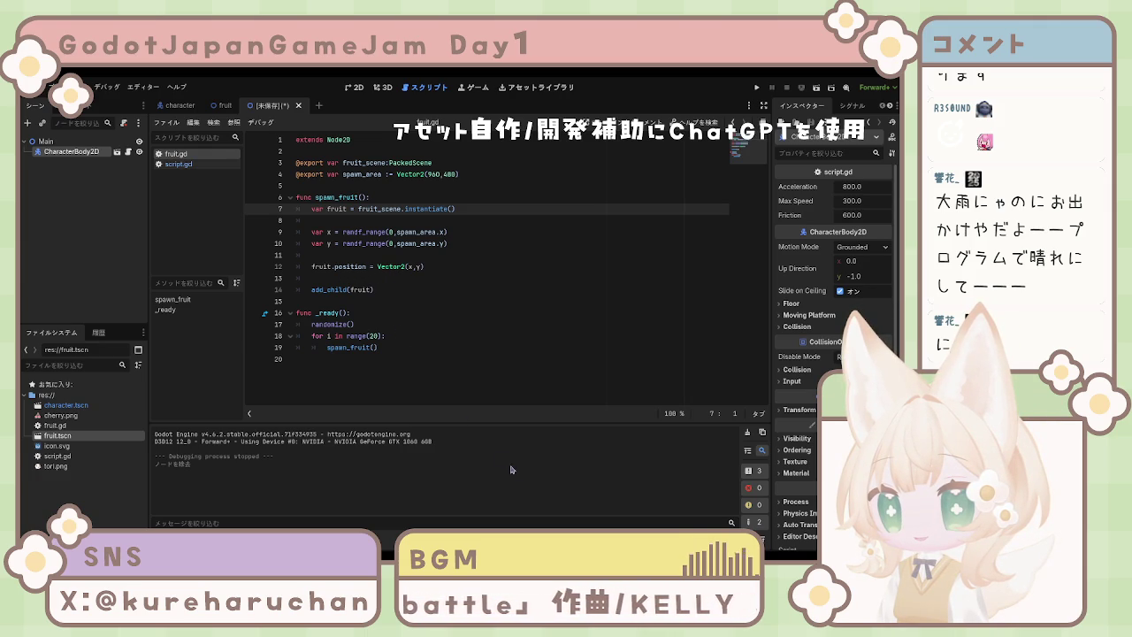
{"action": "left_click", "coordinate": [65, 427]}
{"action": "left_click", "coordinate": [65, 416]}
{"action": "left_click", "coordinate": [66, 405]}
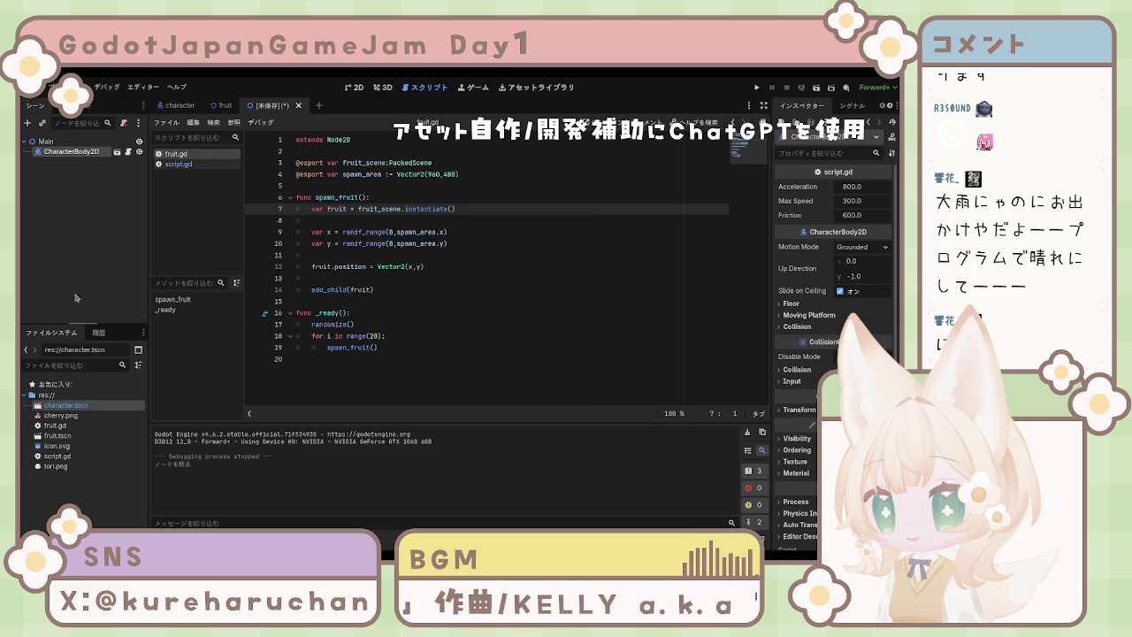
{"action": "left_click", "coordinate": [62, 153]}
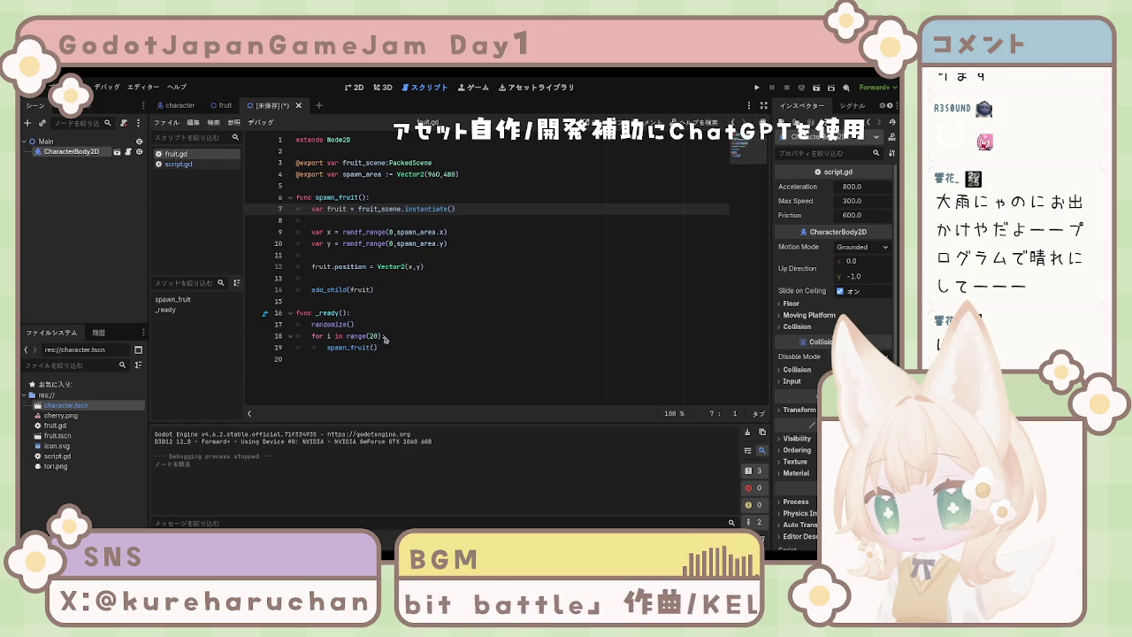
{"action": "key", "text": "ctrl+z"}
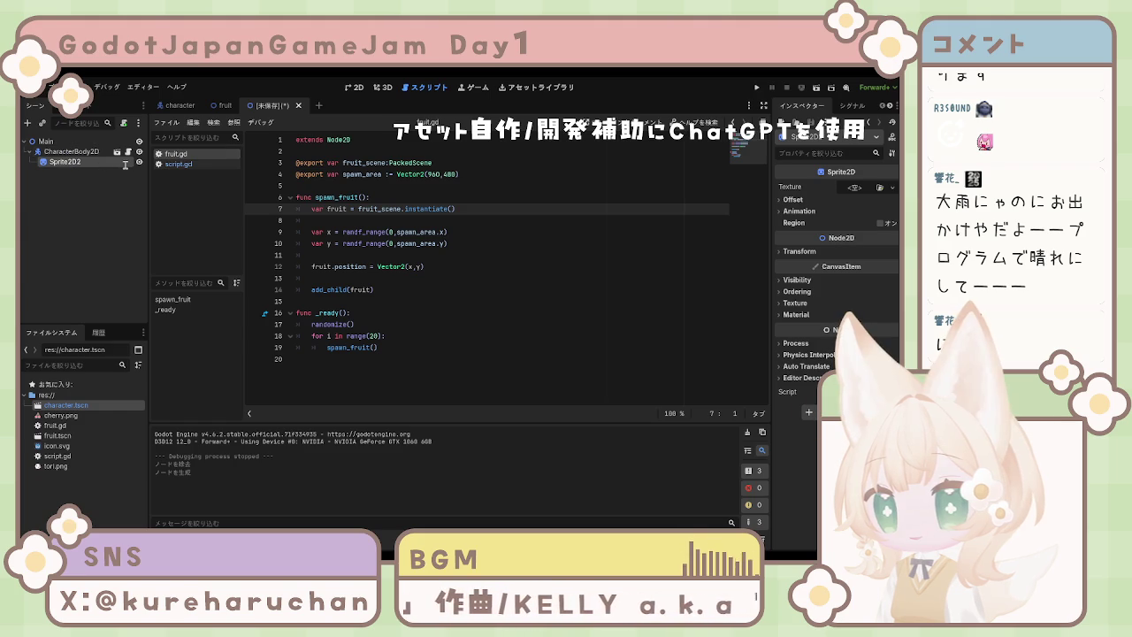
Rename the new sprite node to Sprite2D2.
{"action": "key", "text": "BackSpace"}
{"action": "key", "text": "Return"}
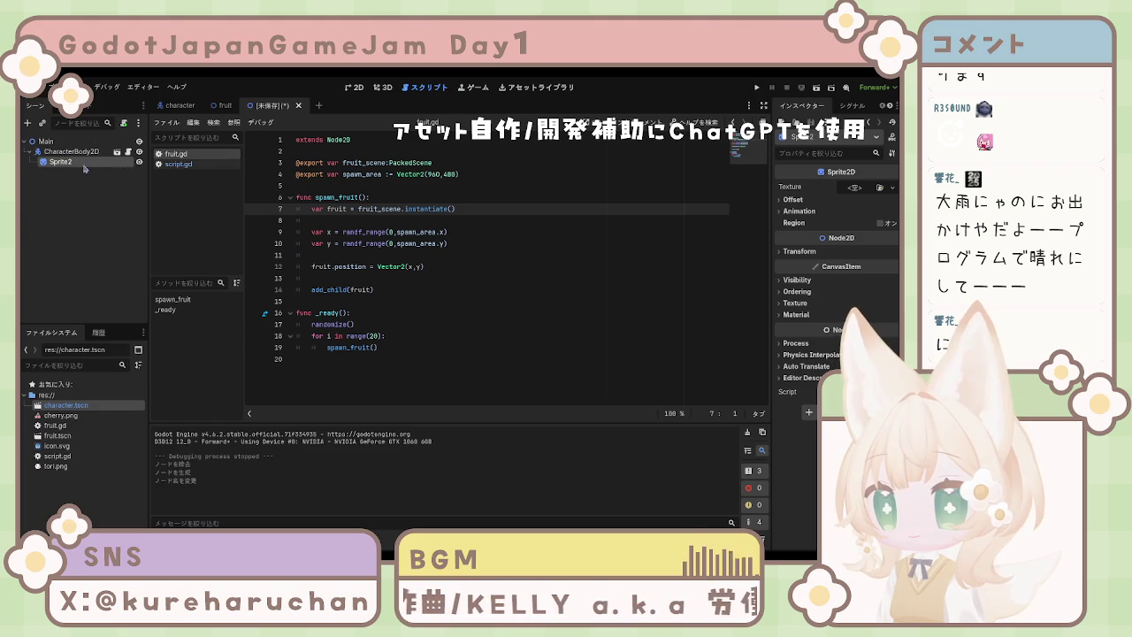
{"action": "double_click", "coordinate": [81, 163]}
{"action": "type", "text": "D2"}
{"action": "key", "text": "Return"}
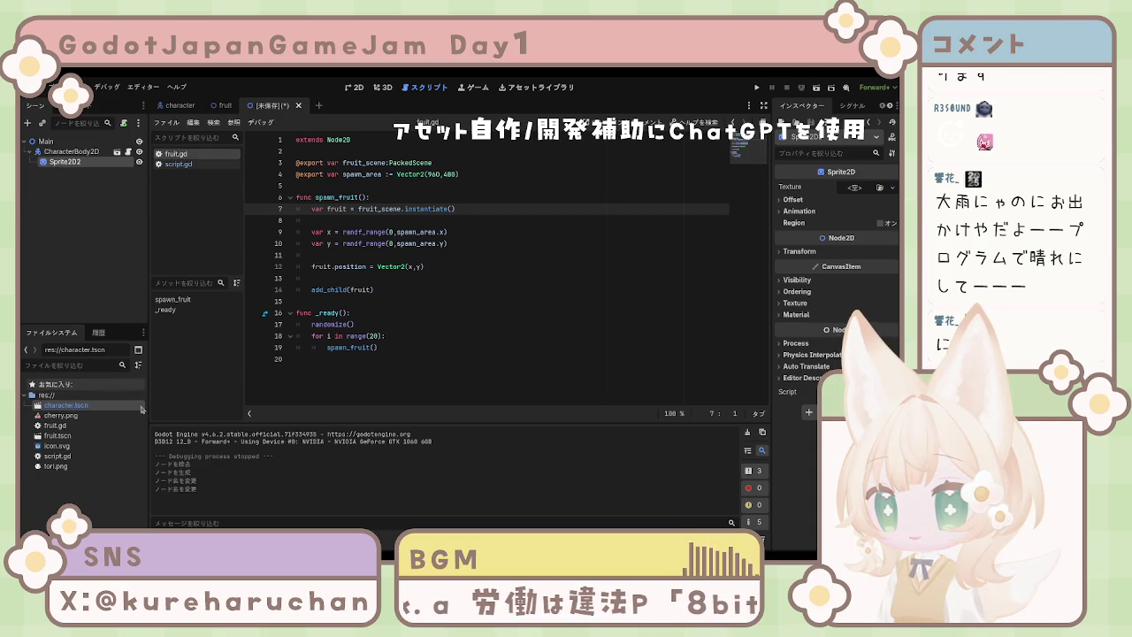
Delete Sprite2D2 and save the Main scene as main.tscn.
{"action": "key", "text": "Delete"}
{"action": "left_click", "coordinate": [51, 143]}
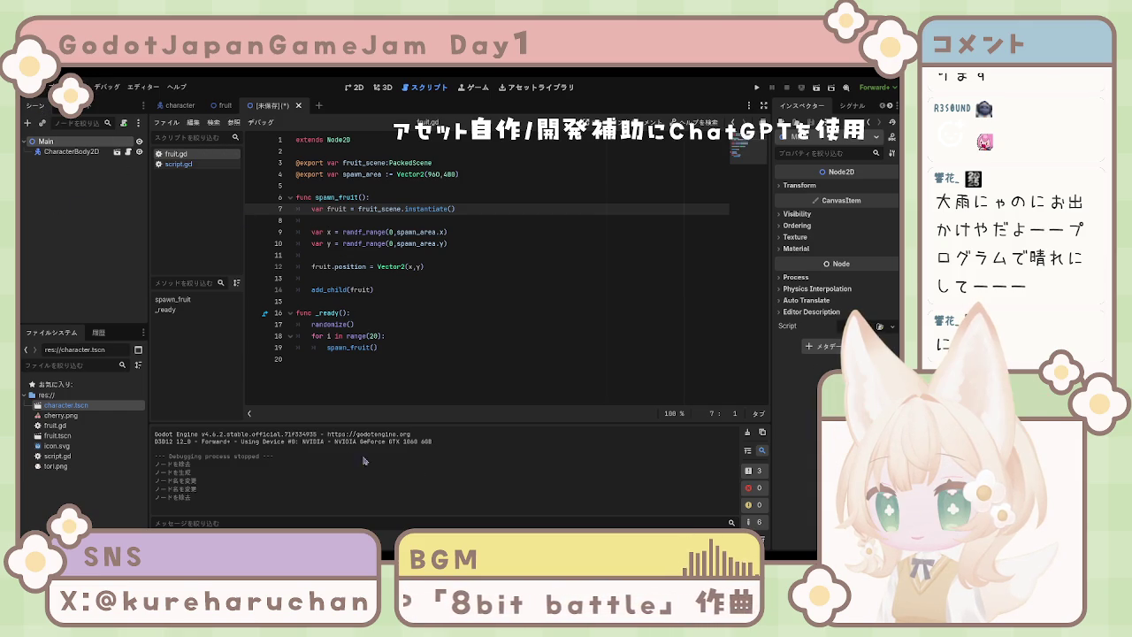
{"action": "key", "text": "ctrl+s"}
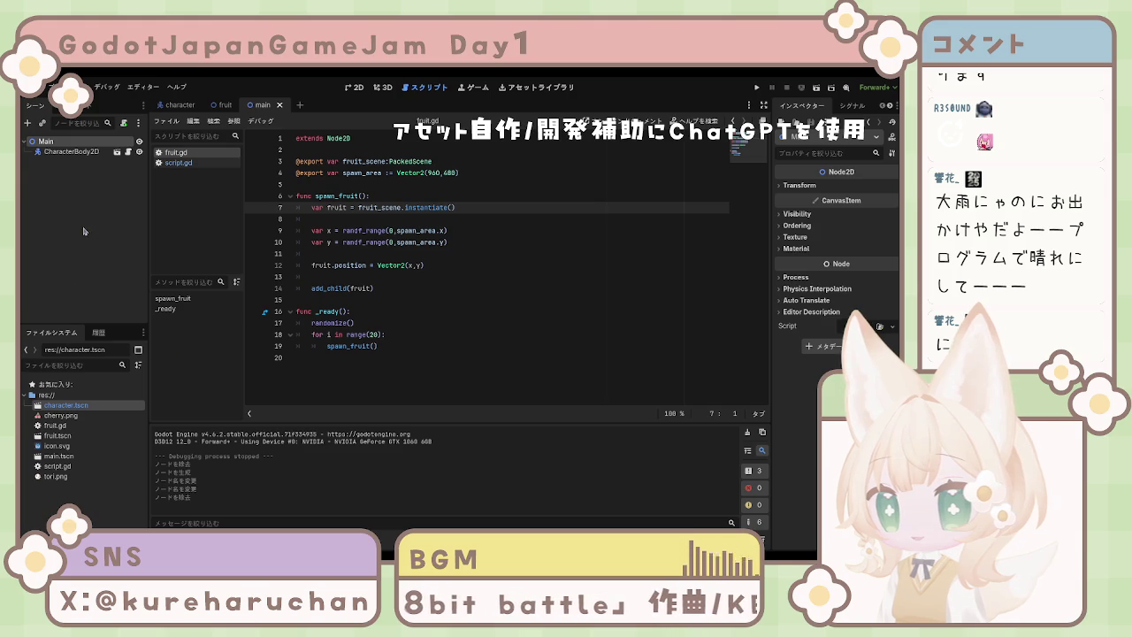
{"action": "left_click", "coordinate": [757, 87]}
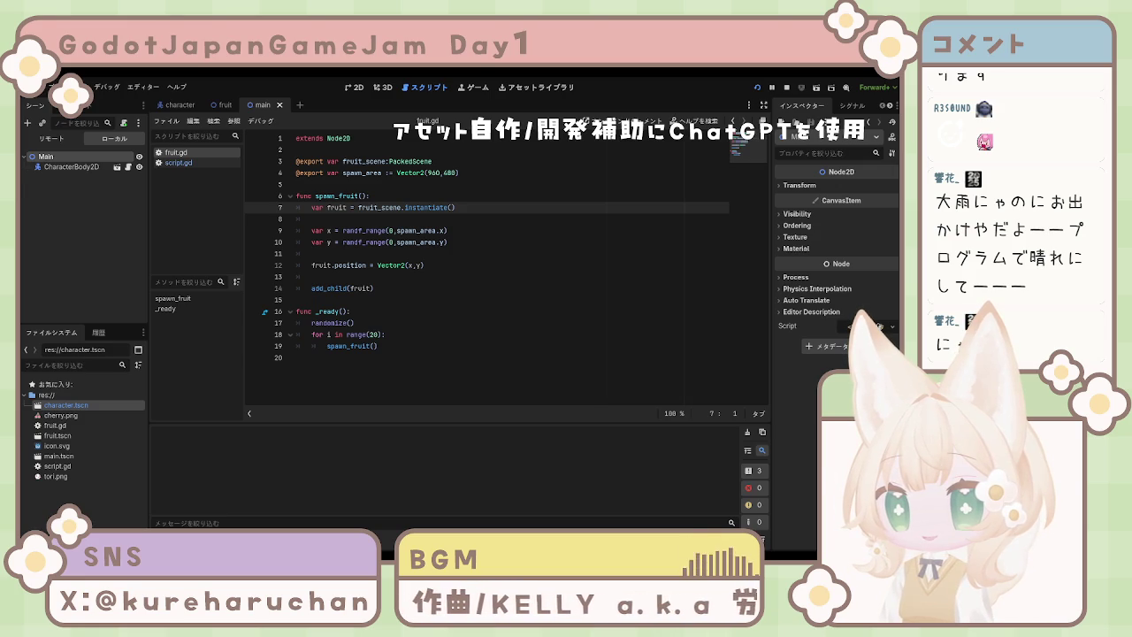
{"action": "key", "text": "F8"}
{"action": "left_click", "coordinate": [78, 211]}
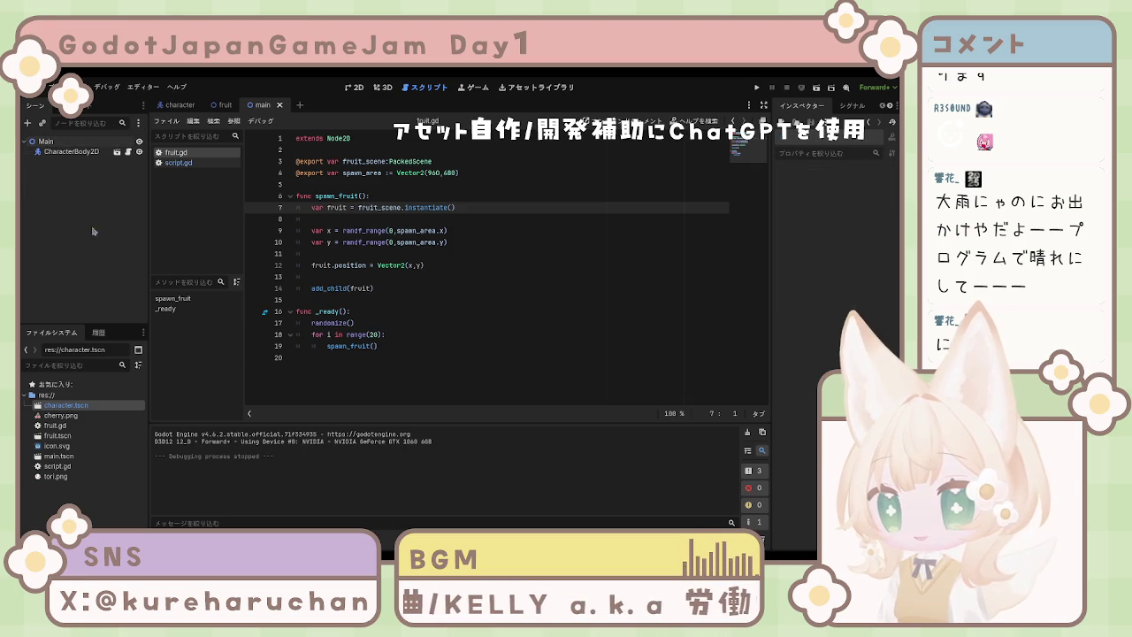
{"action": "left_click", "coordinate": [73, 144]}
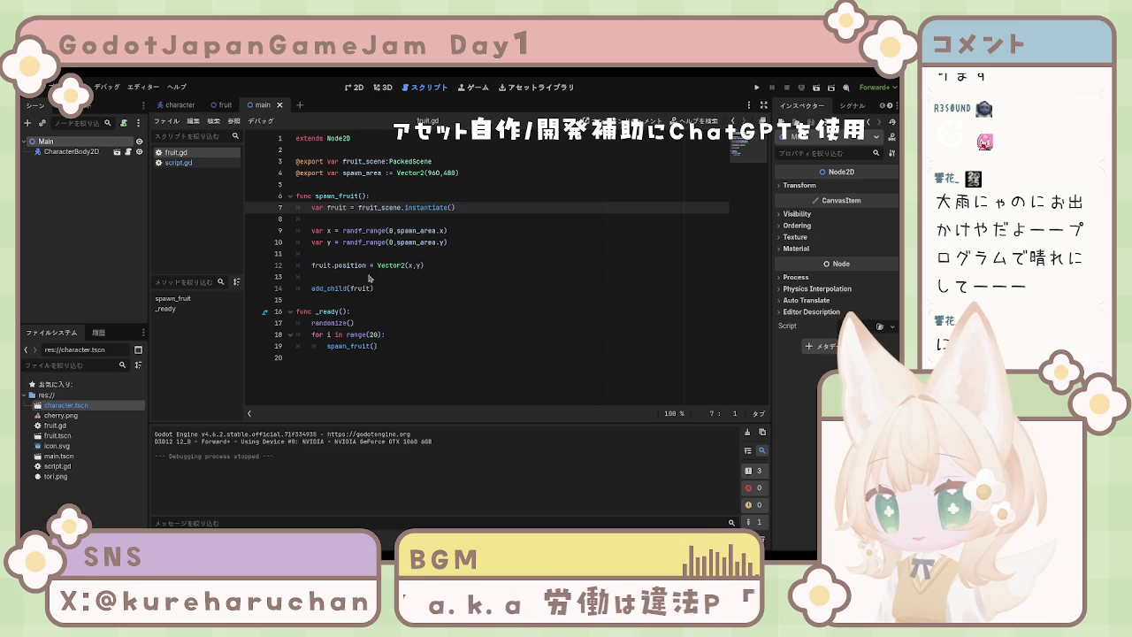
Add a Node2D under Main named Spawner and save main.tscn.
{"action": "key", "text": "ctrl+shift+z"}
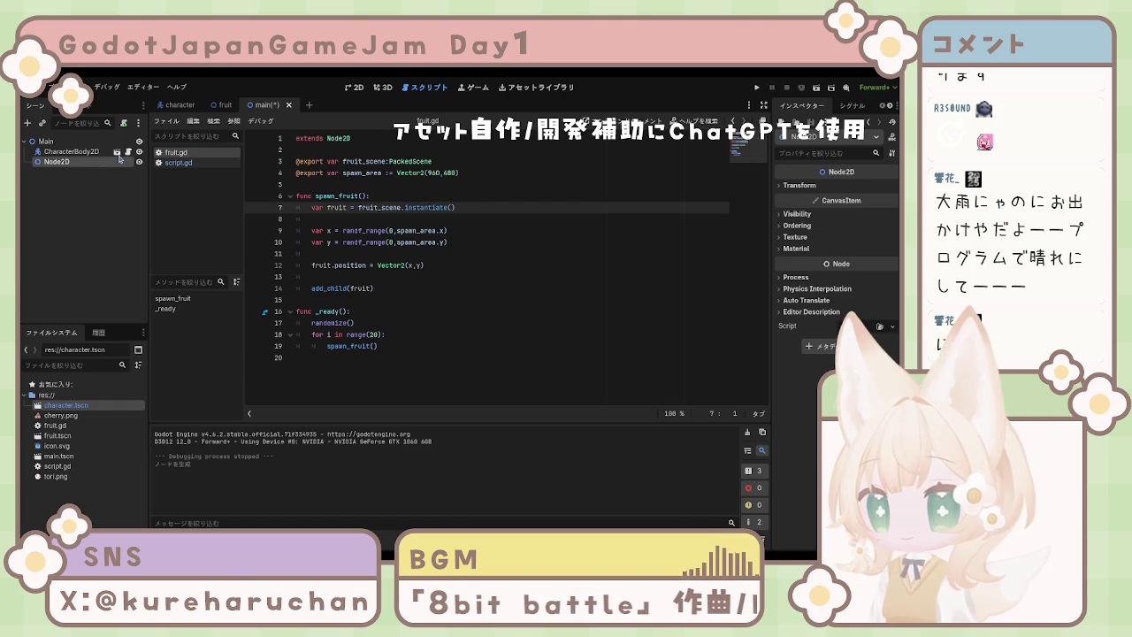
{"action": "type", "text": "Spawner"}
{"action": "key", "text": "Return"}
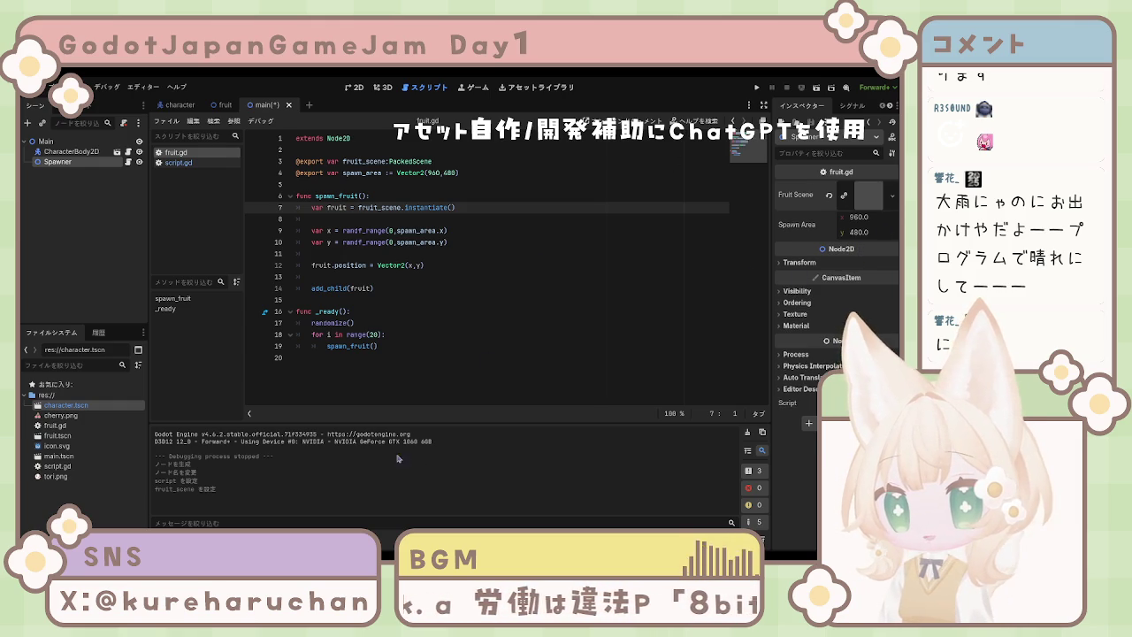
{"action": "key", "text": "ctrl+s"}
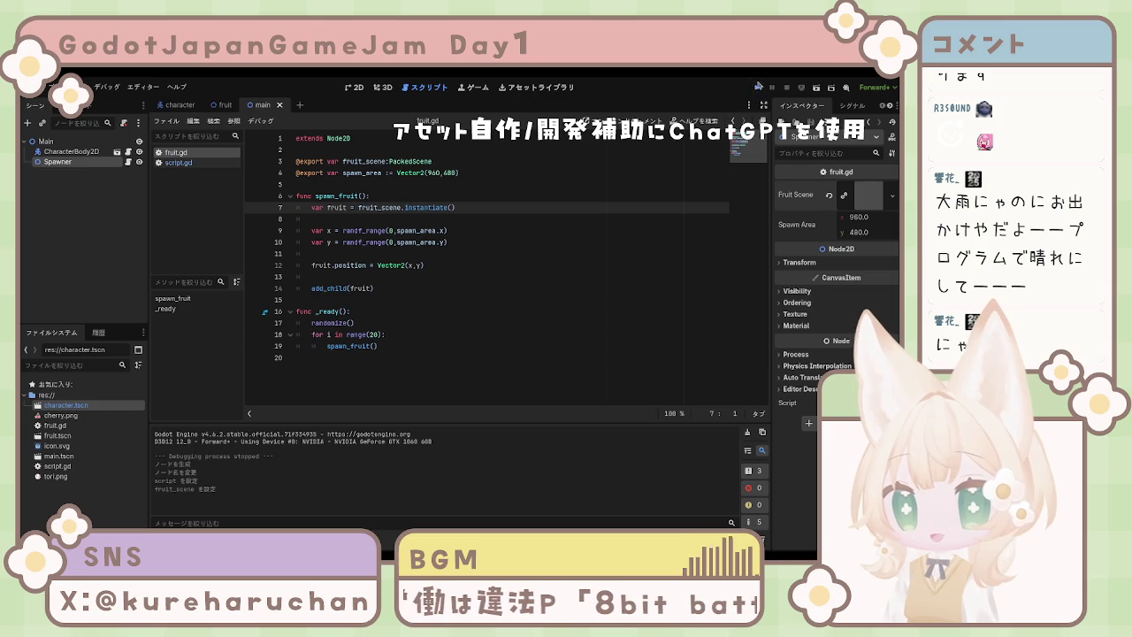
Run the game to test the spawner, stop it, and switch to the fruit scene tab.
{"action": "key", "text": "F5"}
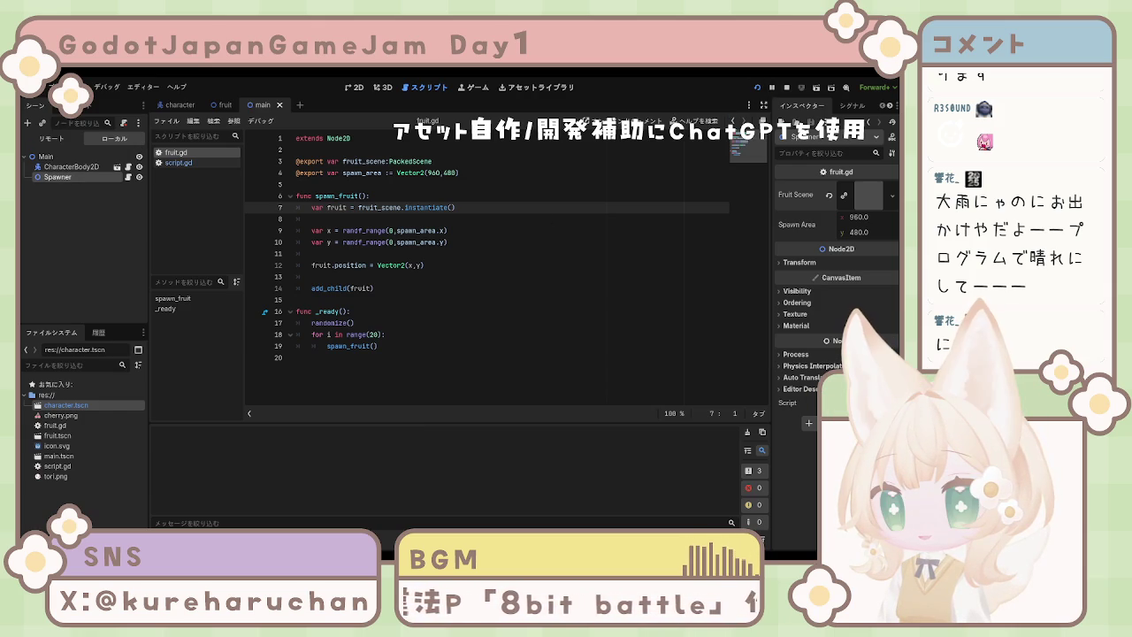
{"action": "key", "text": "F8"}
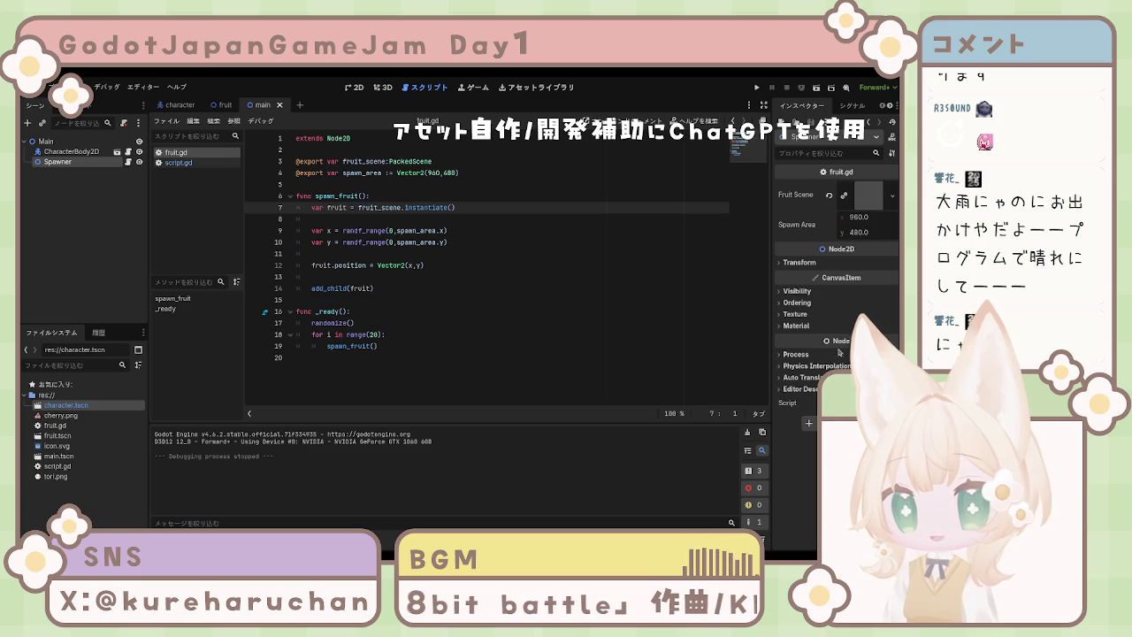
{"action": "left_click", "coordinate": [794, 314]}
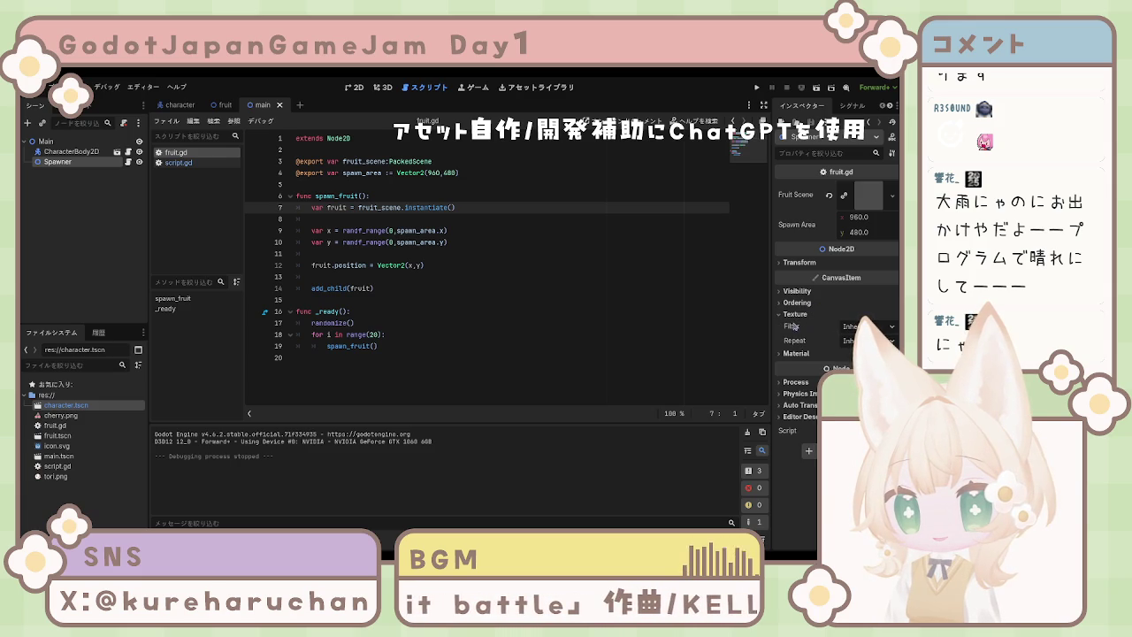
{"action": "left_click", "coordinate": [790, 316]}
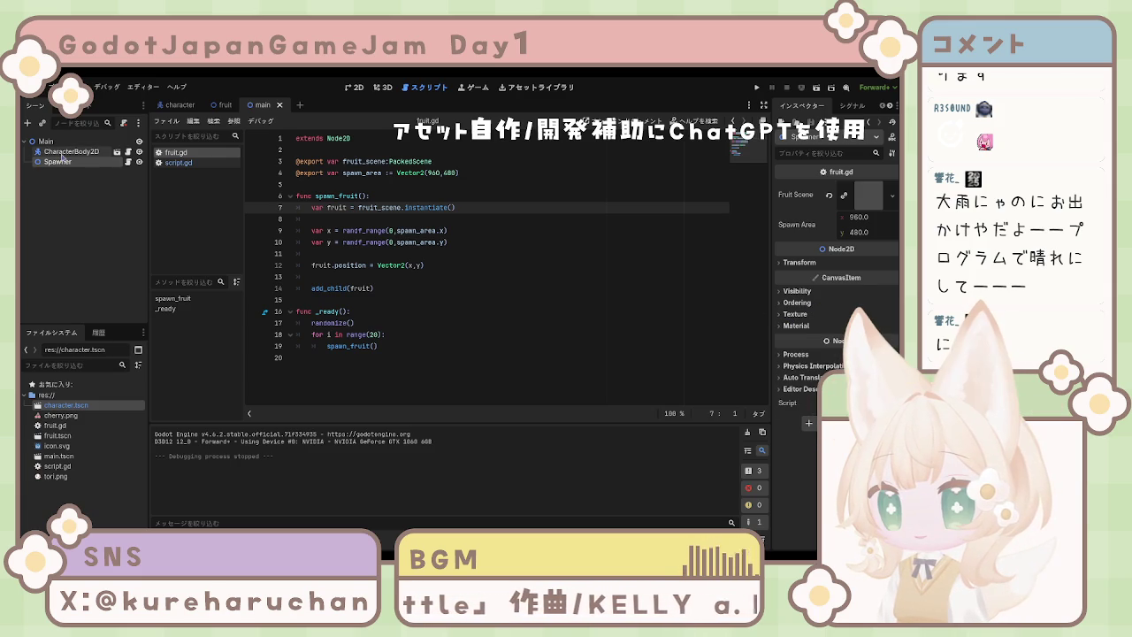
{"action": "left_click", "coordinate": [95, 178]}
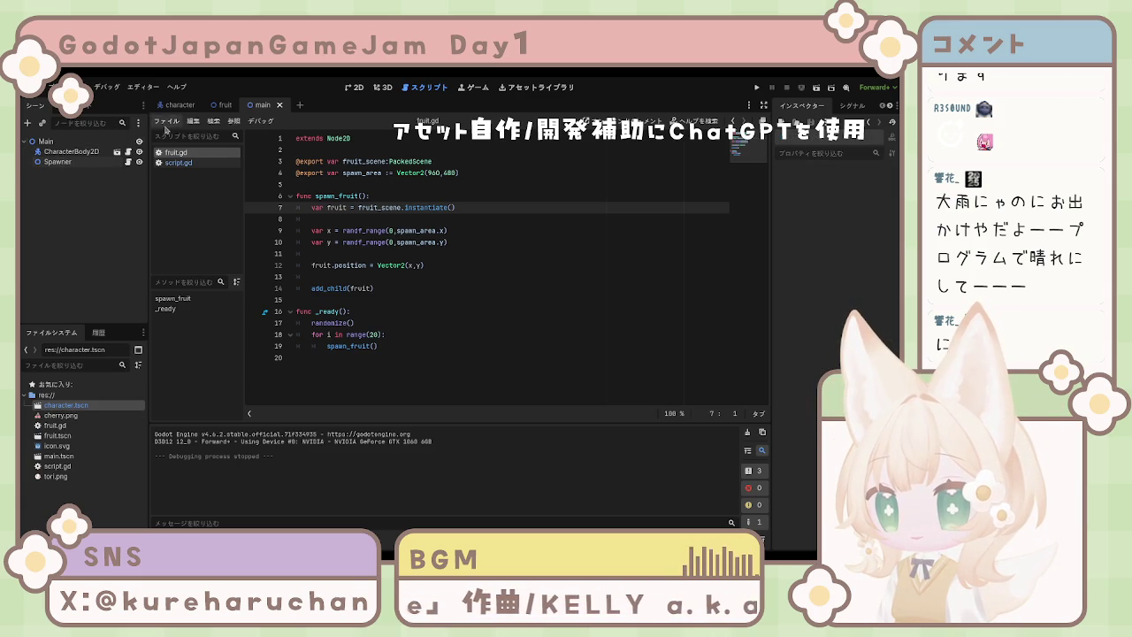
{"action": "left_click", "coordinate": [217, 106]}
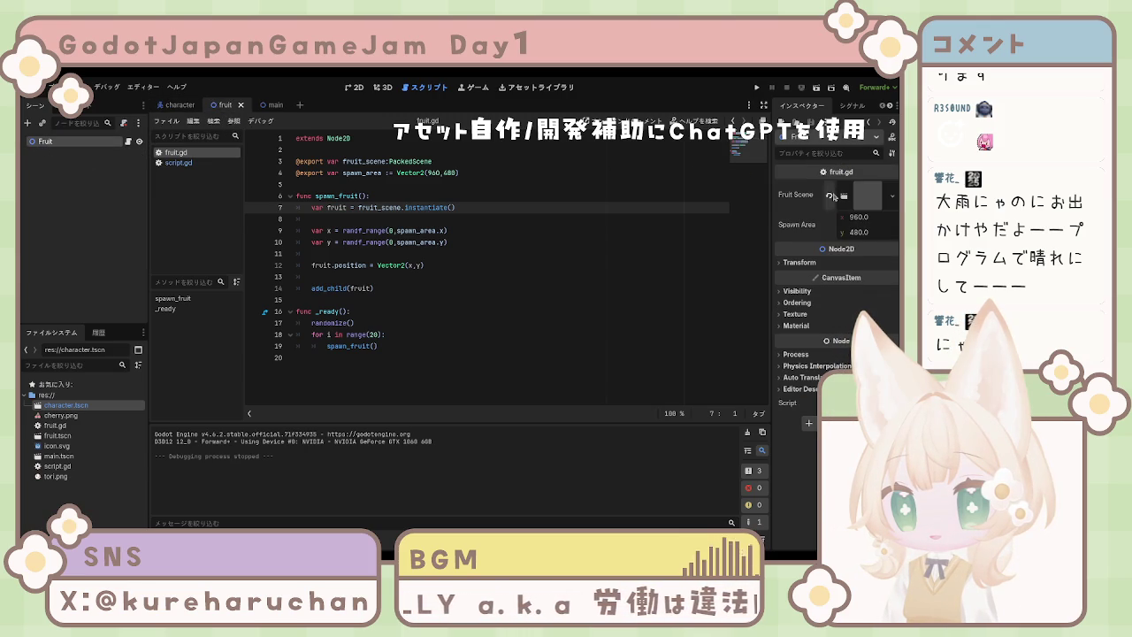
Clear the Fruit Scene property, delete the Fruit root, add a 2D root, then delete Cherry.
{"action": "left_click", "coordinate": [830, 196]}
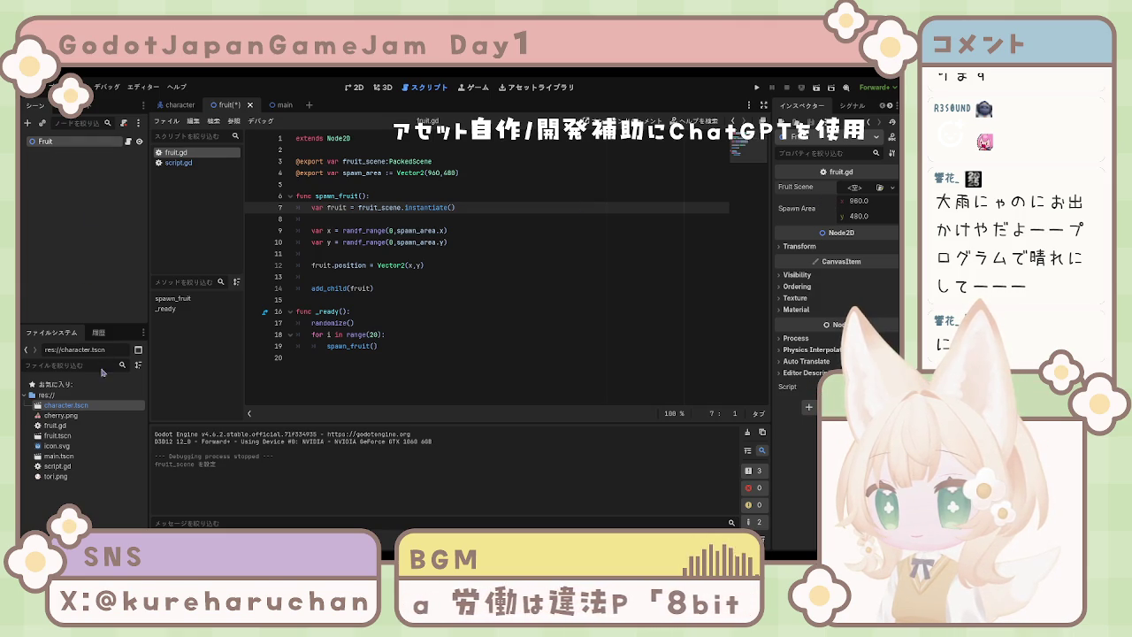
{"action": "key", "text": "Delete"}
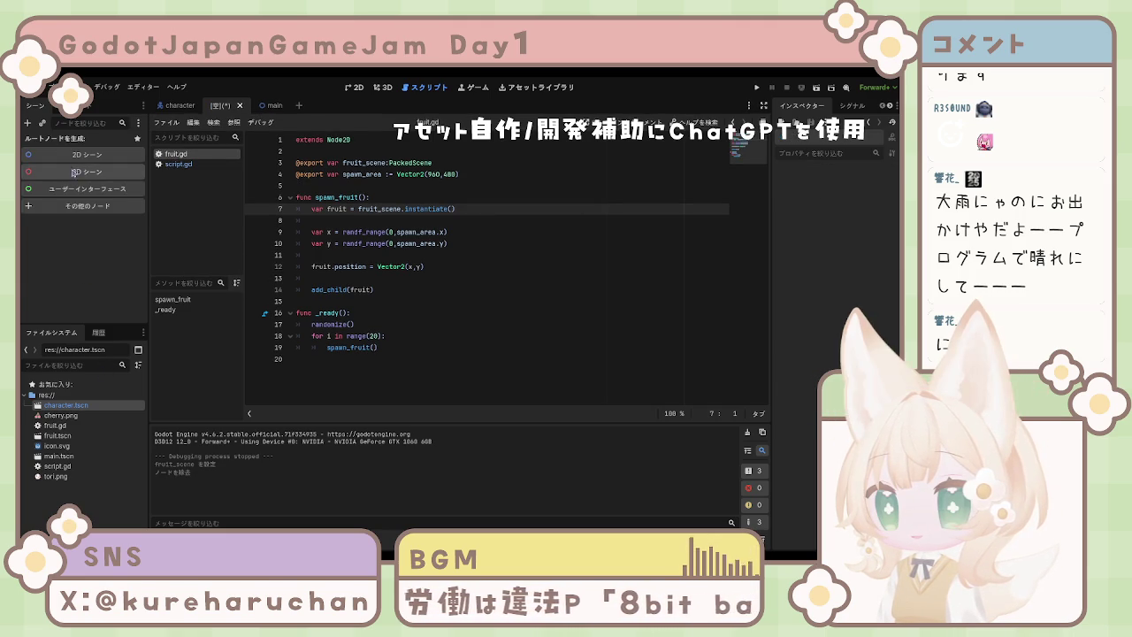
{"action": "left_click", "coordinate": [73, 155]}
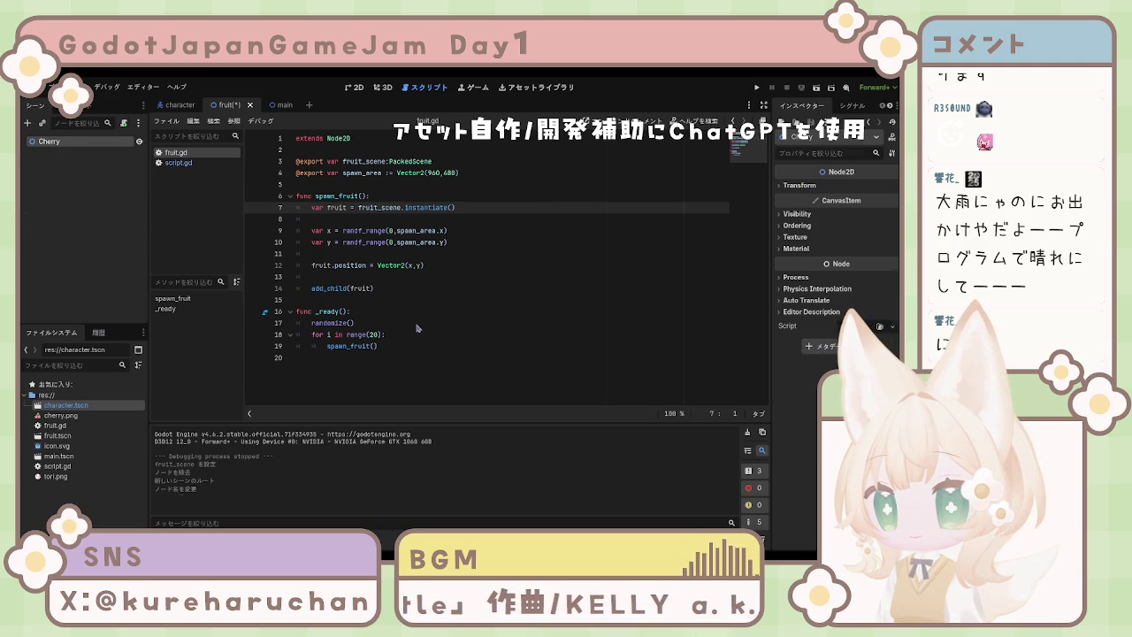
{"action": "key", "text": "Delete"}
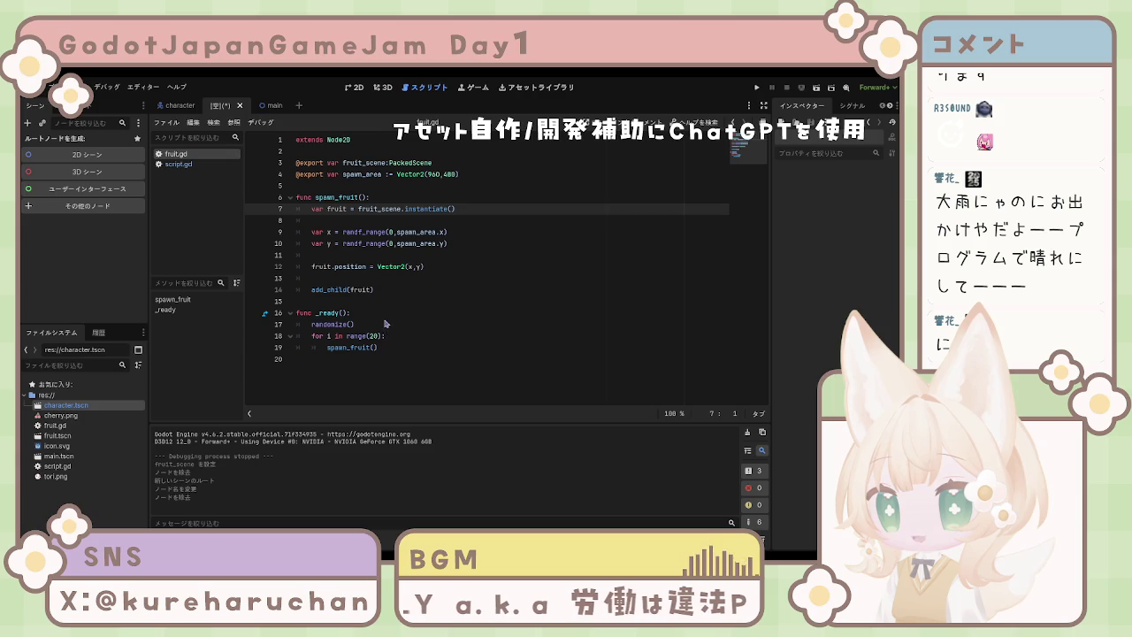
Make a Sprite2D root named Cherry with cherry.png as its texture, save it, and return to main.
{"action": "key", "text": "ctrl+shift+z"}
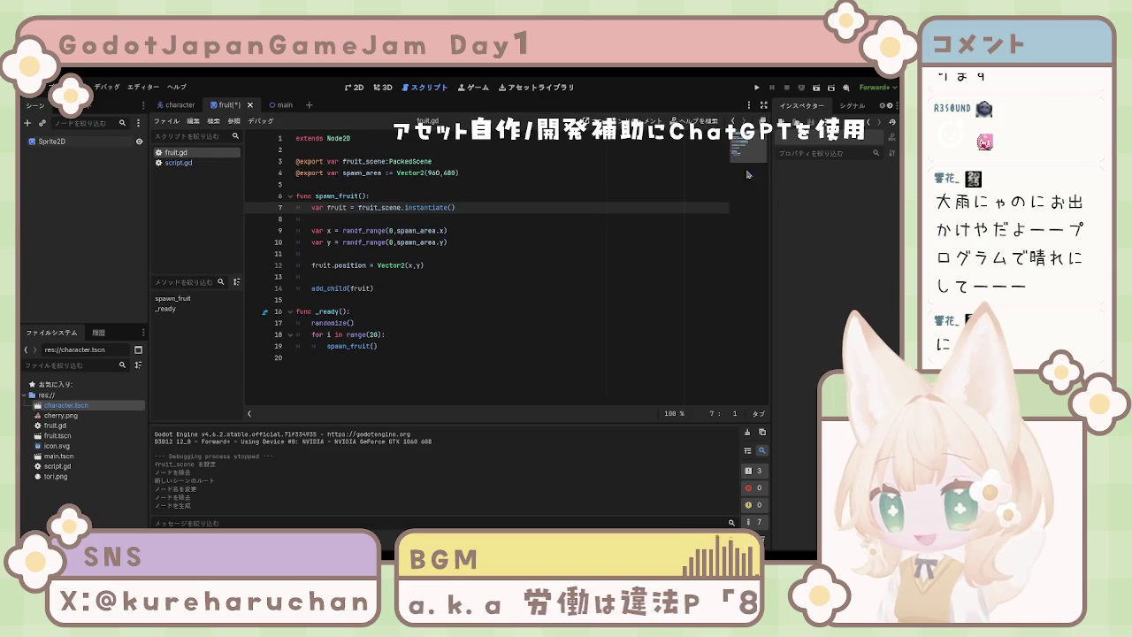
{"action": "left_click", "coordinate": [78, 143]}
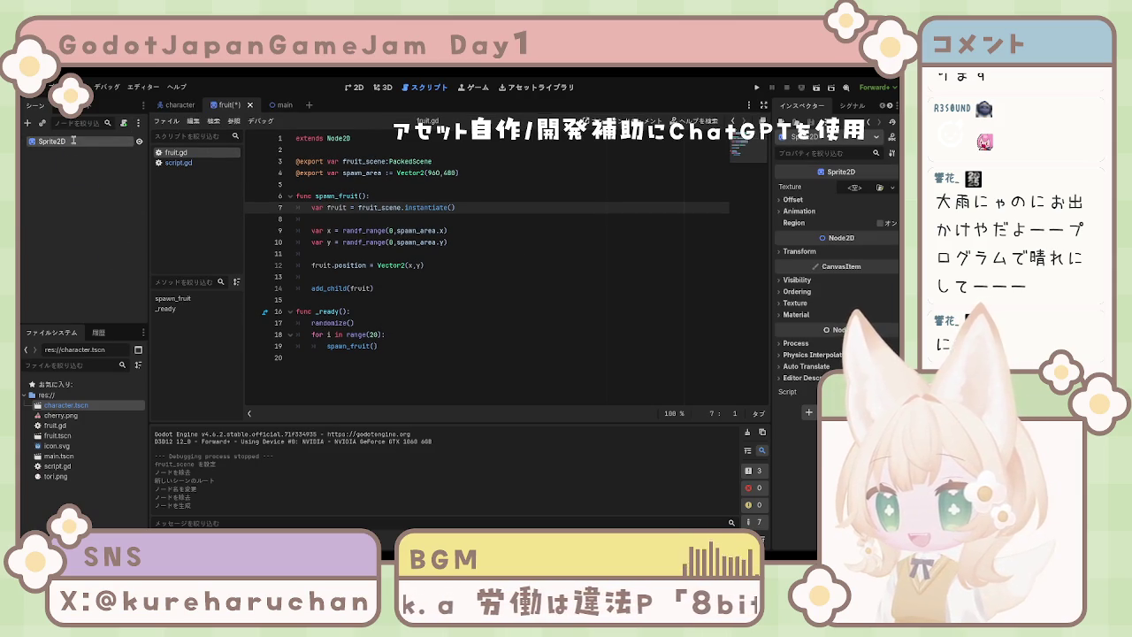
{"action": "key", "text": "F2"}
{"action": "type", "text": "Cherry"}
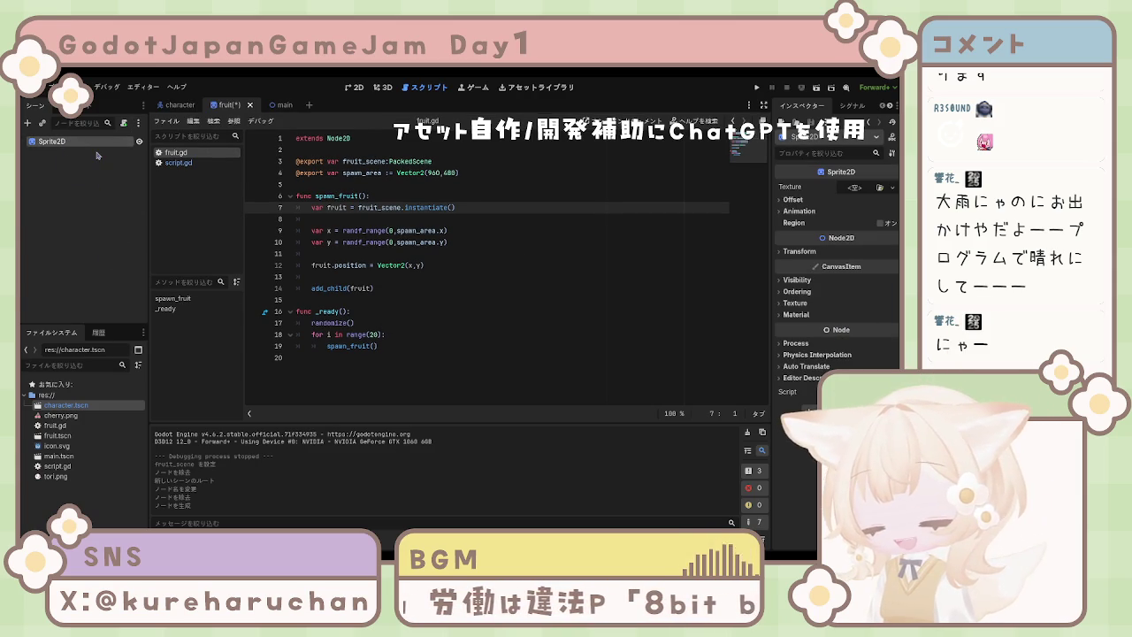
{"action": "key", "text": "Return"}
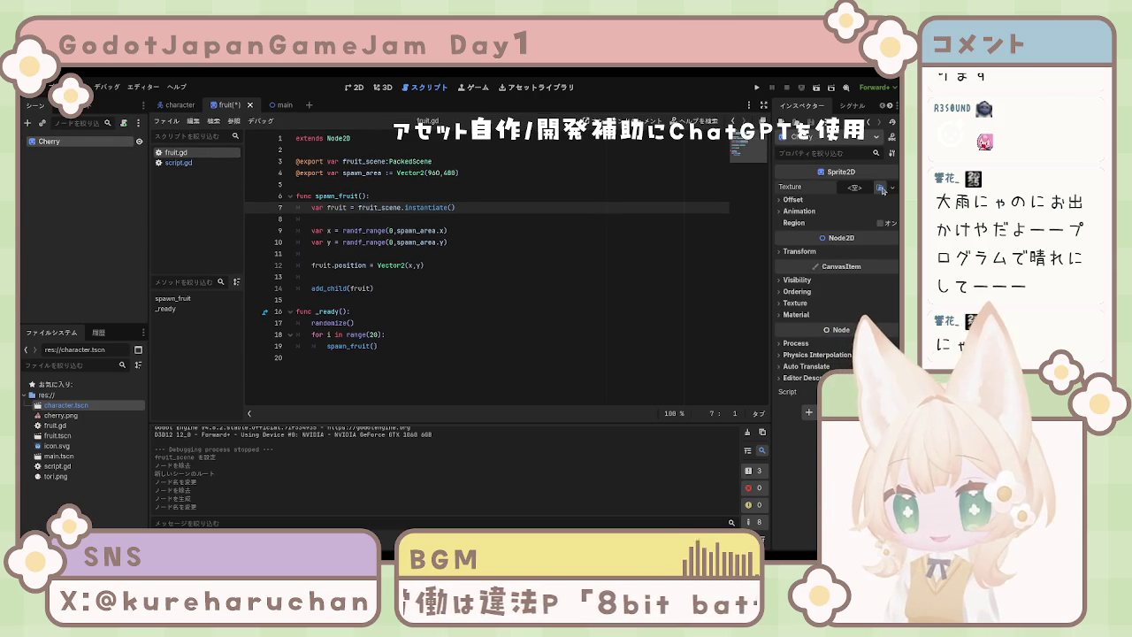
{"action": "left_click_drag", "start_coordinate": [438, 222], "coordinate": [853, 188]}
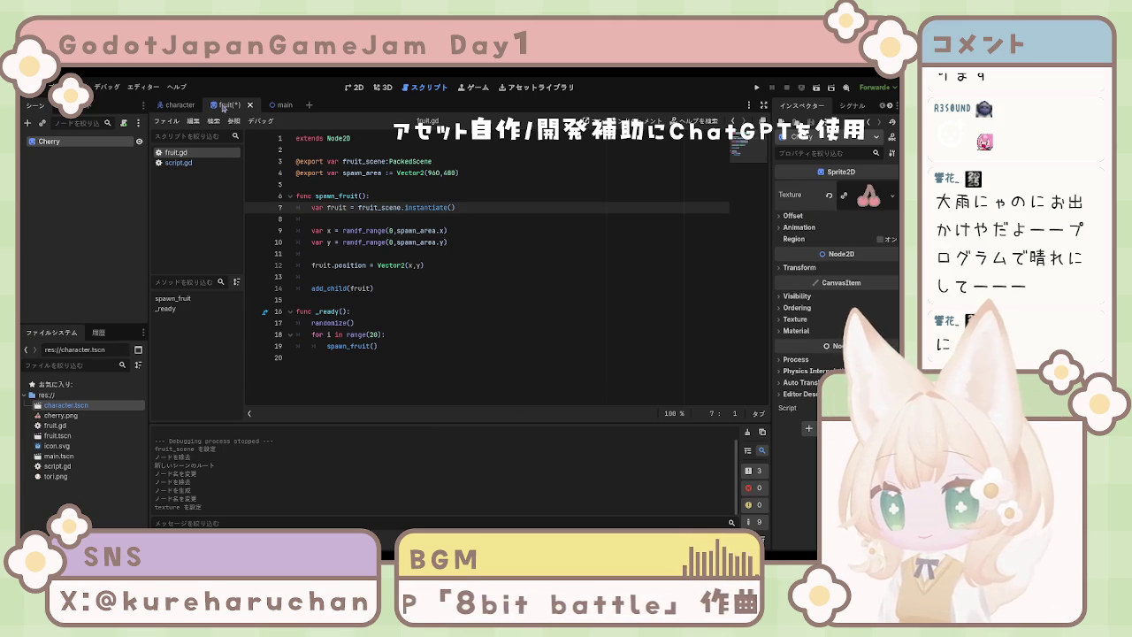
{"action": "key", "text": "ctrl+s"}
{"action": "left_click", "coordinate": [263, 104]}
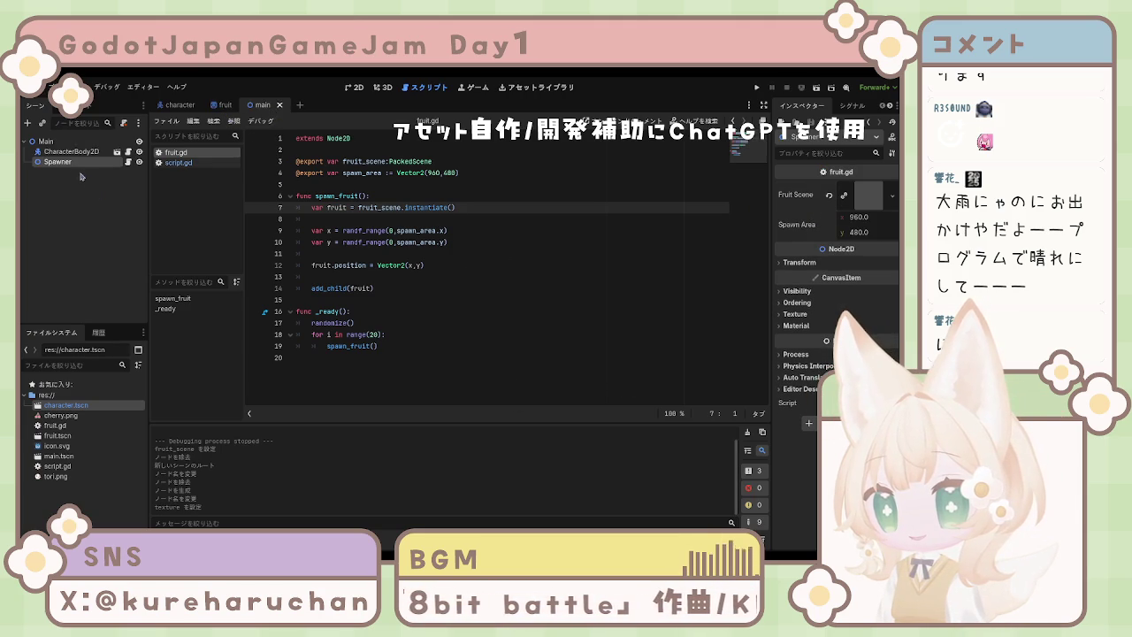
Run the game and steer the bird among the cherries with Space and the arrow keys.
{"action": "left_click", "coordinate": [816, 87]}
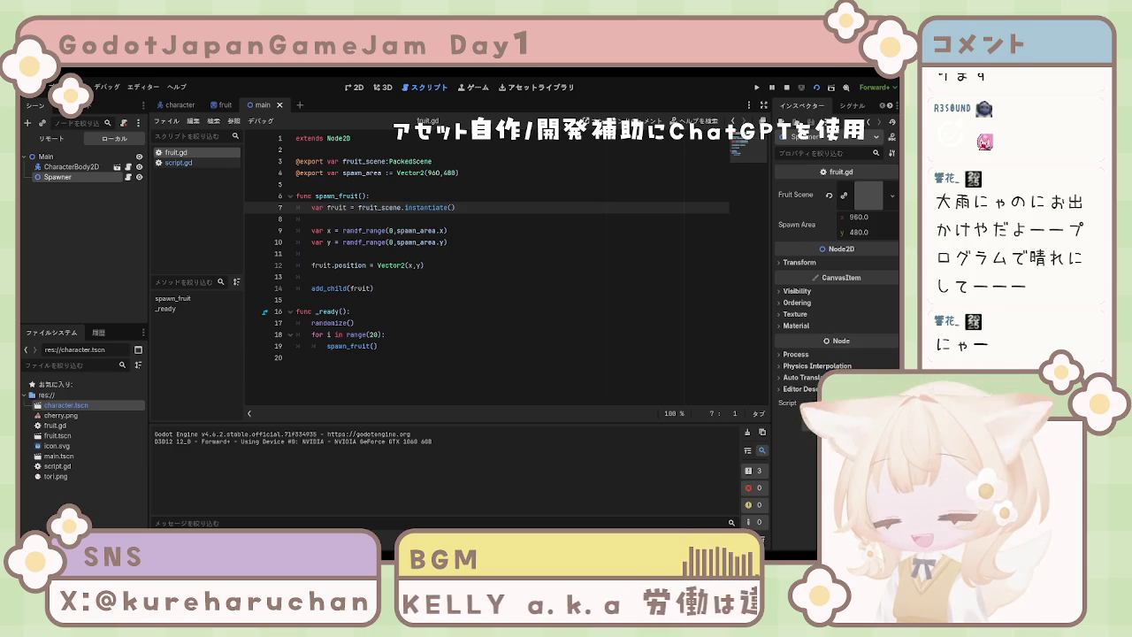
{"action": "key", "text": "F5"}
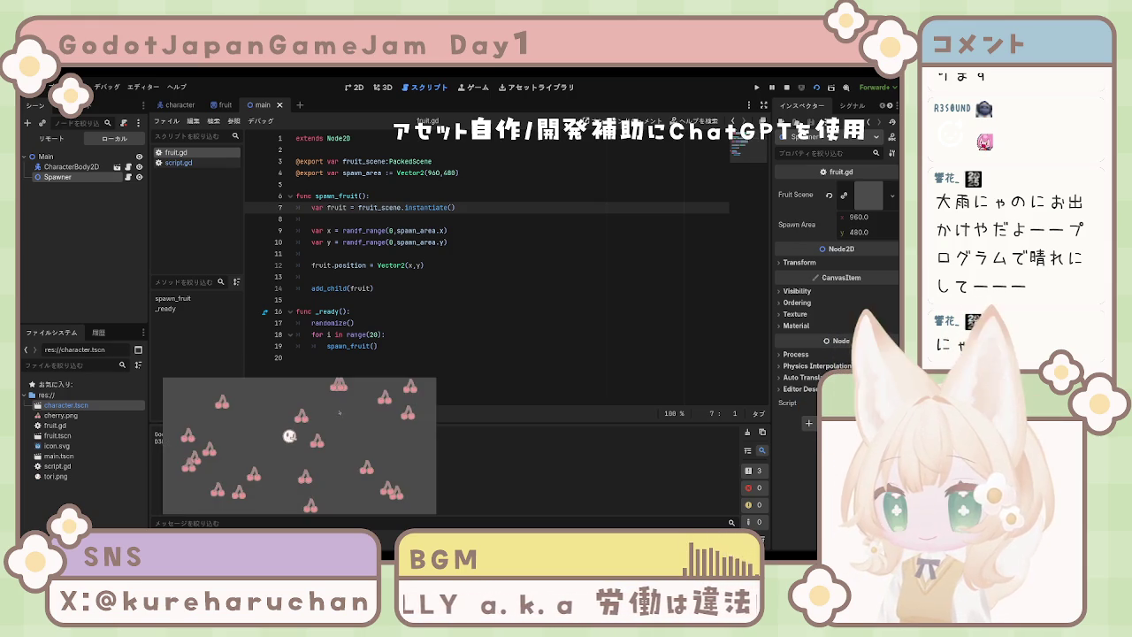
{"action": "key", "text": "space"}
{"action": "key", "text": "Right"}
{"action": "key", "text": "Left"}
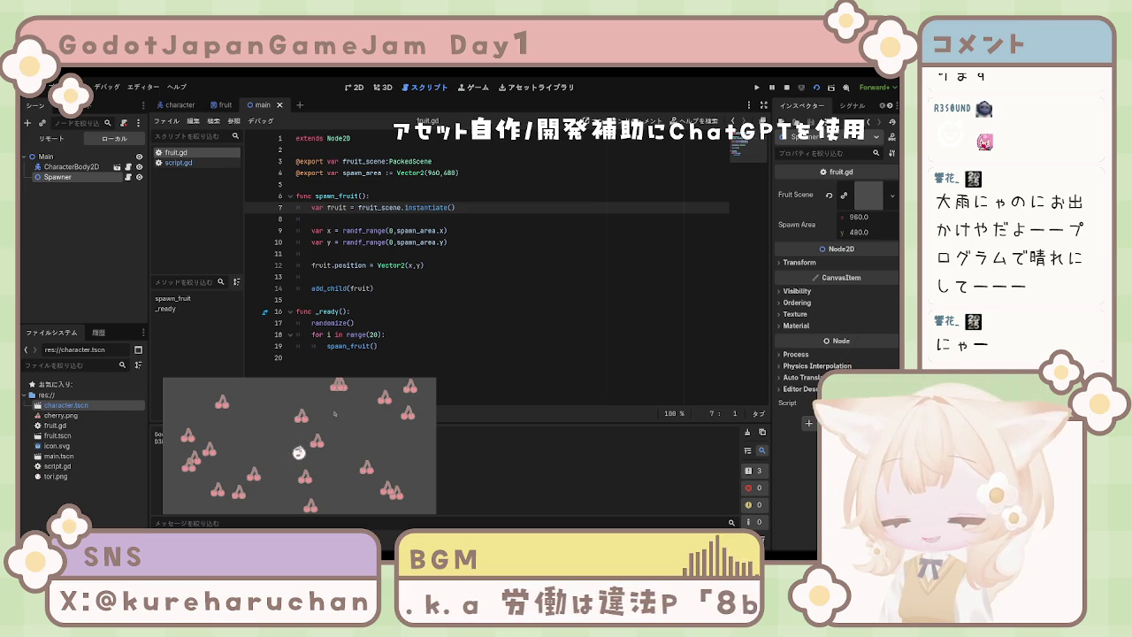
{"action": "key", "text": "Right"}
{"action": "key", "text": "space"}
{"action": "key", "text": "space"}
{"action": "key", "text": "Left"}
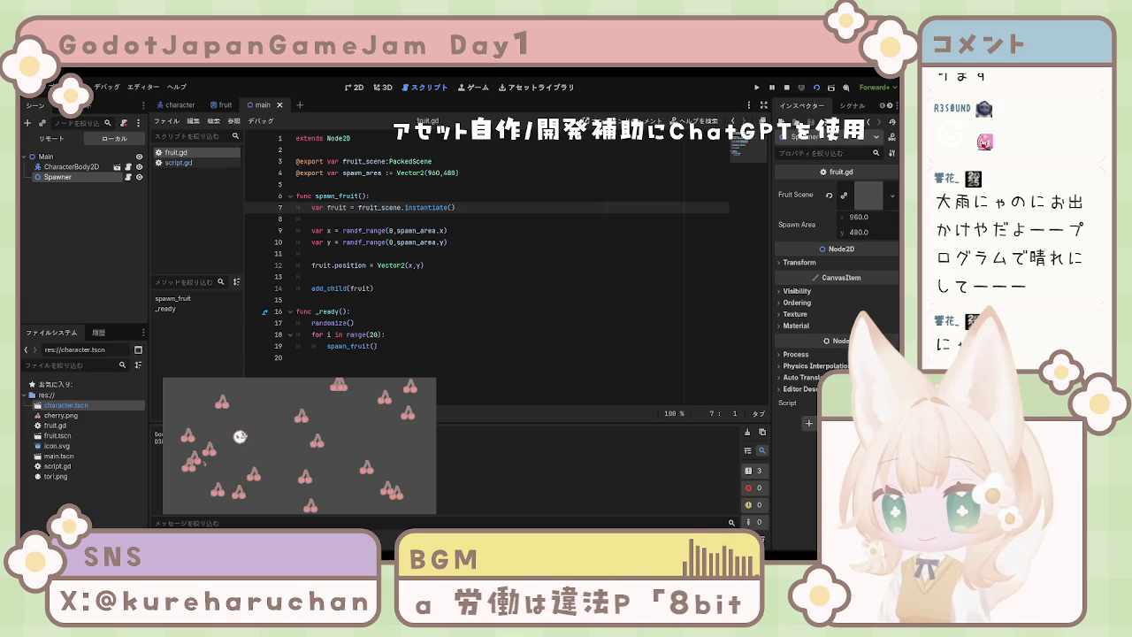
{"action": "key", "text": "Right"}
{"action": "key", "text": "space"}
{"action": "key", "text": "Left"}
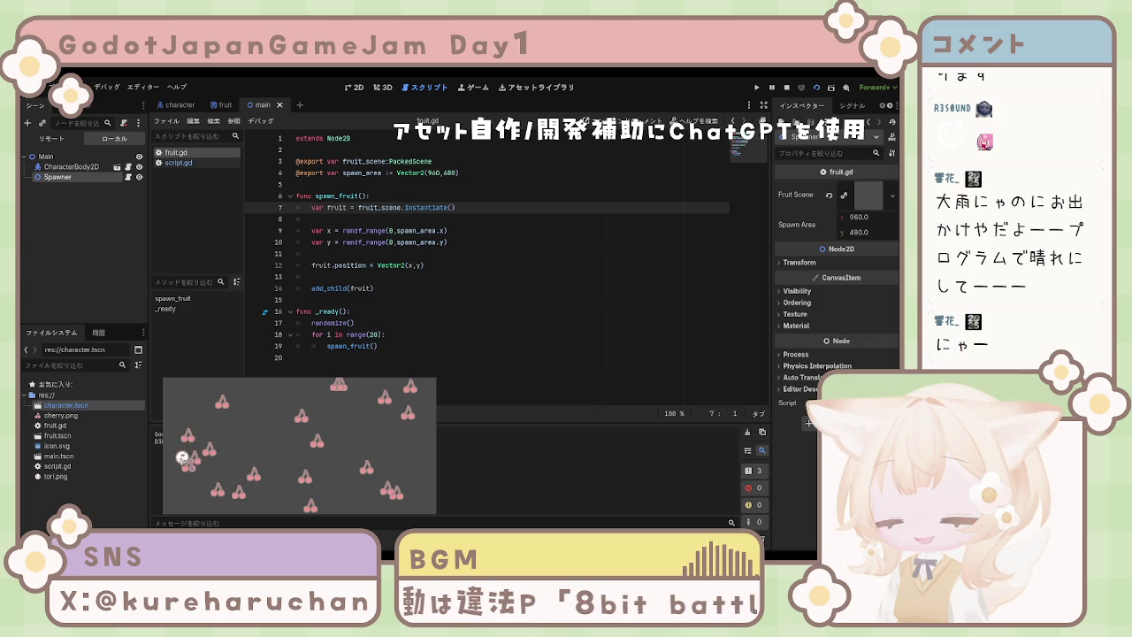
{"action": "key", "text": "Right"}
{"action": "key", "text": "Left"}
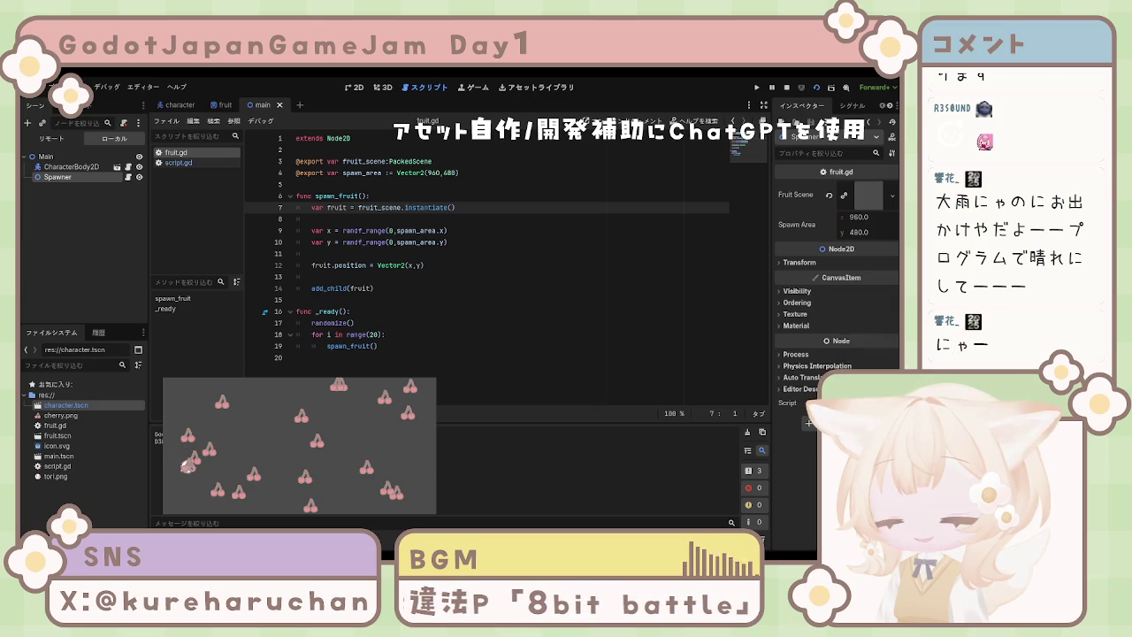
{"action": "key", "text": "Right"}
{"action": "key", "text": "Right"}
Fly the bird up toward the top cherries and back down, close the game, and relaunch it.
{"action": "key", "text": "space"}
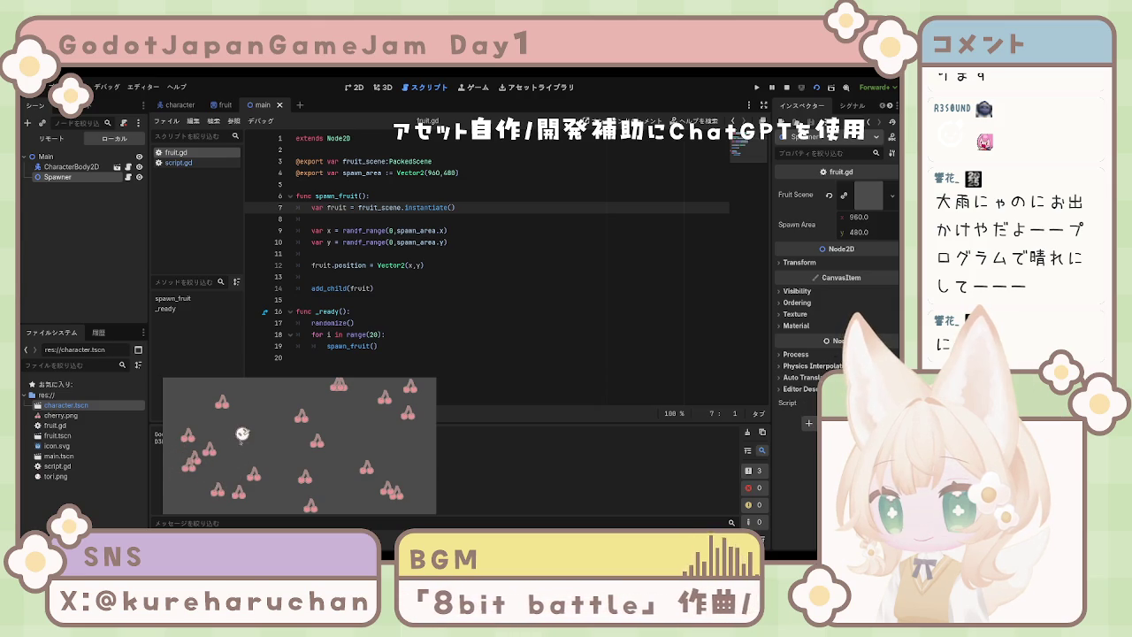
{"action": "key", "text": "Left"}
{"action": "key", "text": "space"}
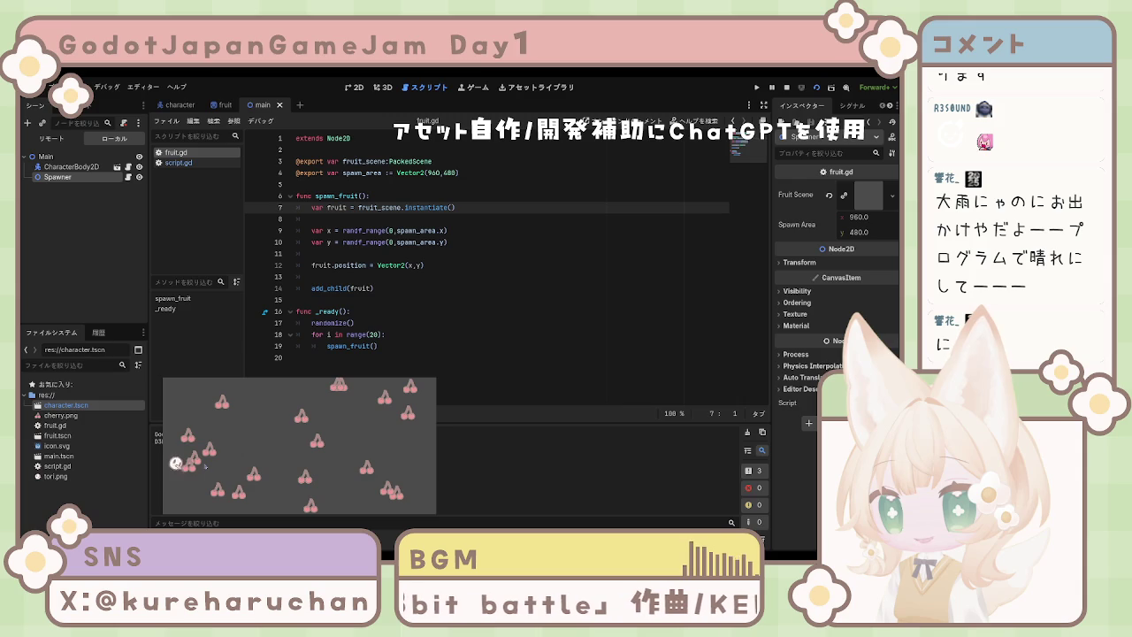
{"action": "key", "text": "Right"}
{"action": "key", "text": "Left"}
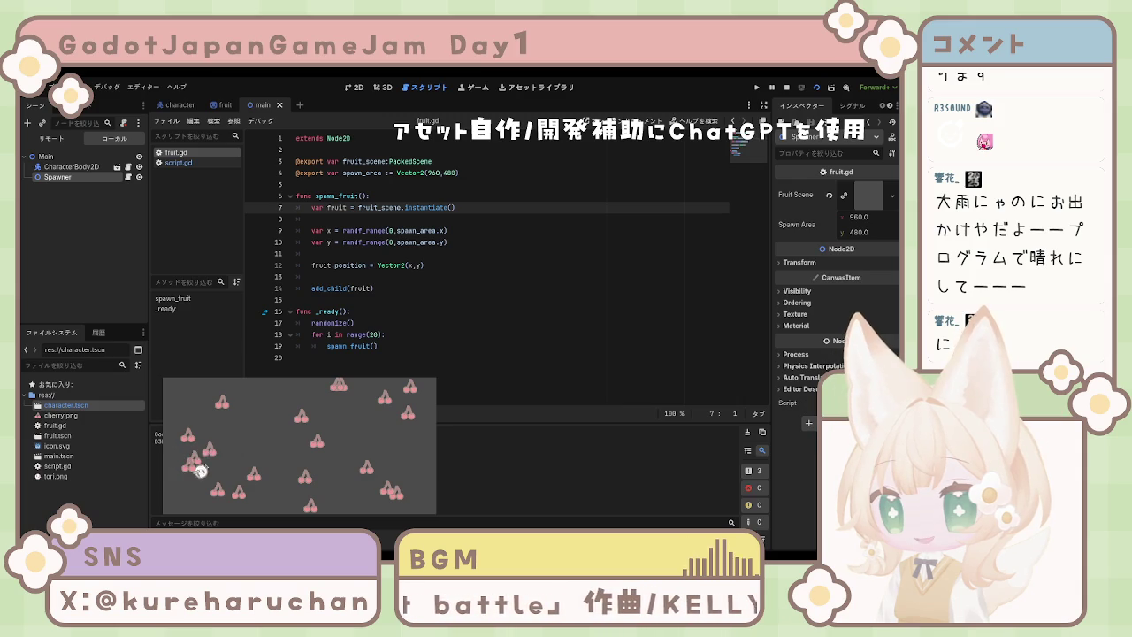
{"action": "key", "text": "space"}
{"action": "key", "text": "Right"}
{"action": "key", "text": "space"}
{"action": "key", "text": "Right"}
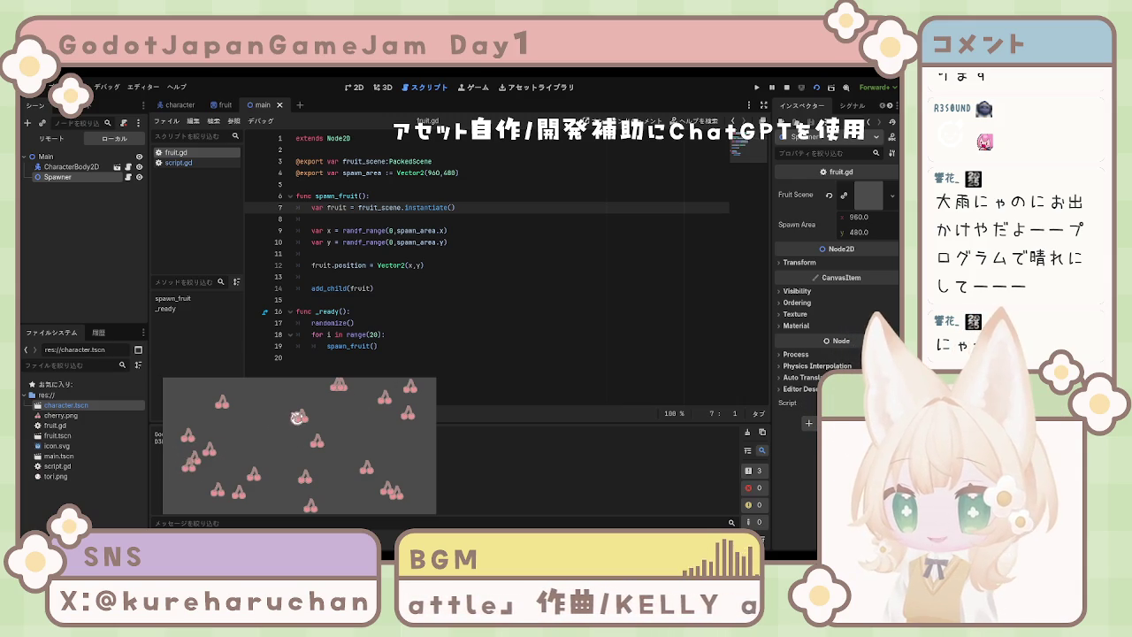
{"action": "key", "text": "Left"}
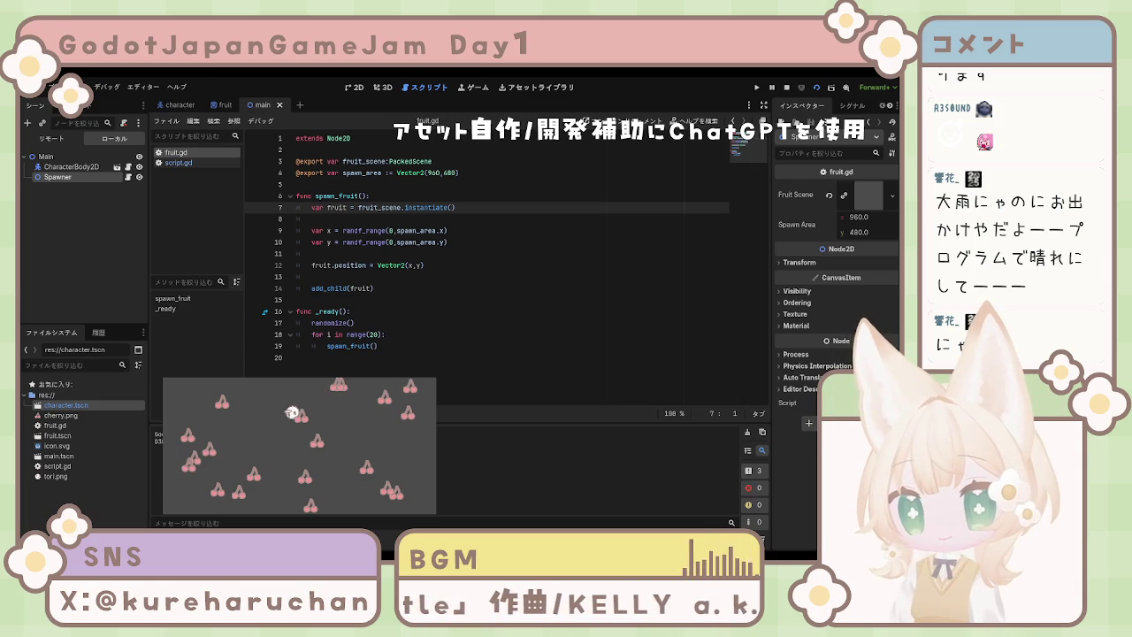
{"action": "key", "text": "Right"}
{"action": "key", "text": "space"}
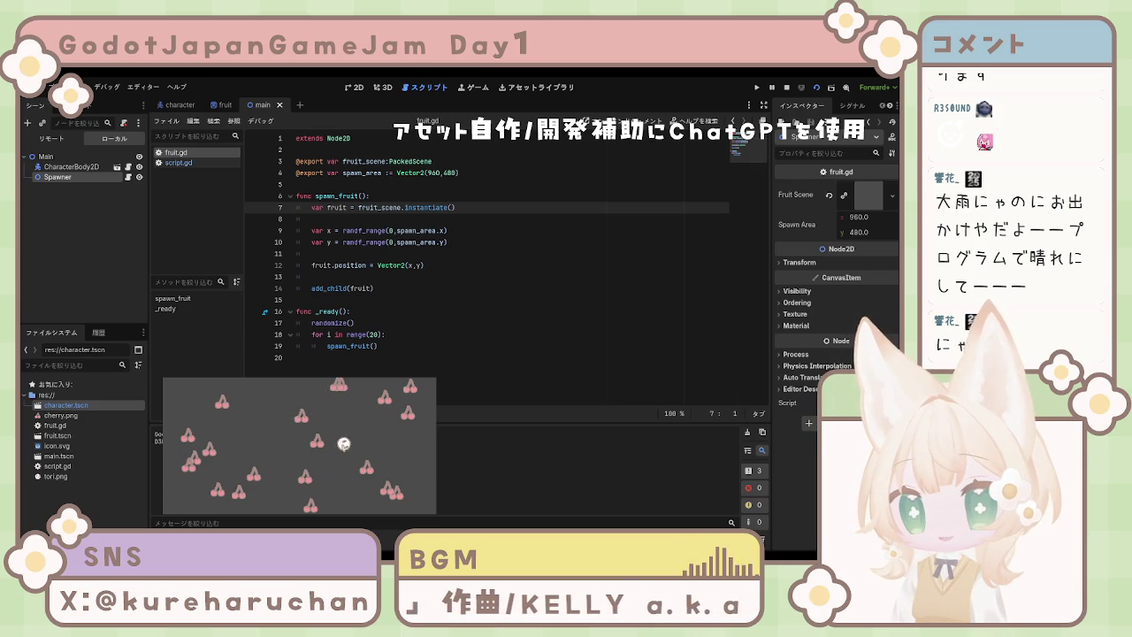
{"action": "key", "text": "alt+F4"}
{"action": "left_click", "coordinate": [421, 358]}
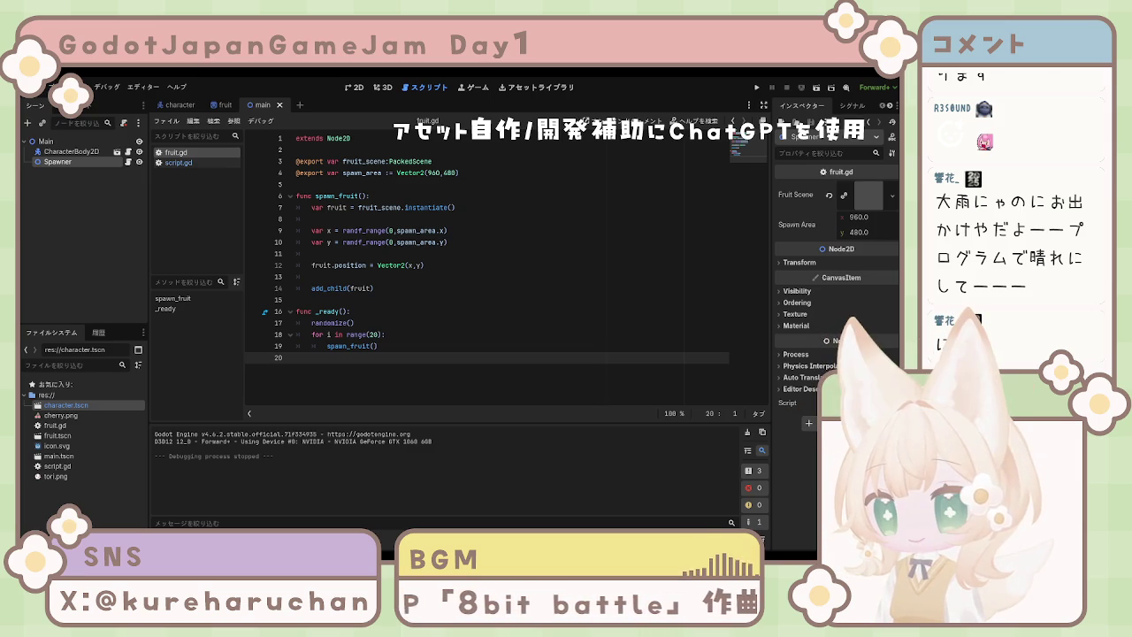
{"action": "key", "text": "F5"}
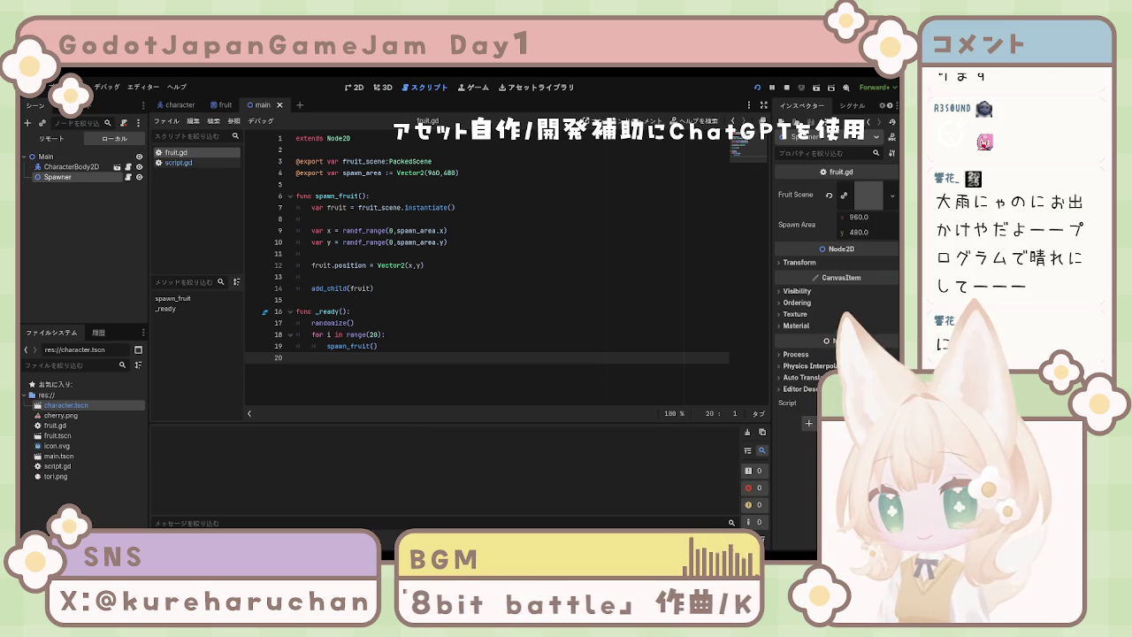
Stop the game, make main.tscn the main scene, and run the project again.
{"action": "key", "text": "F8"}
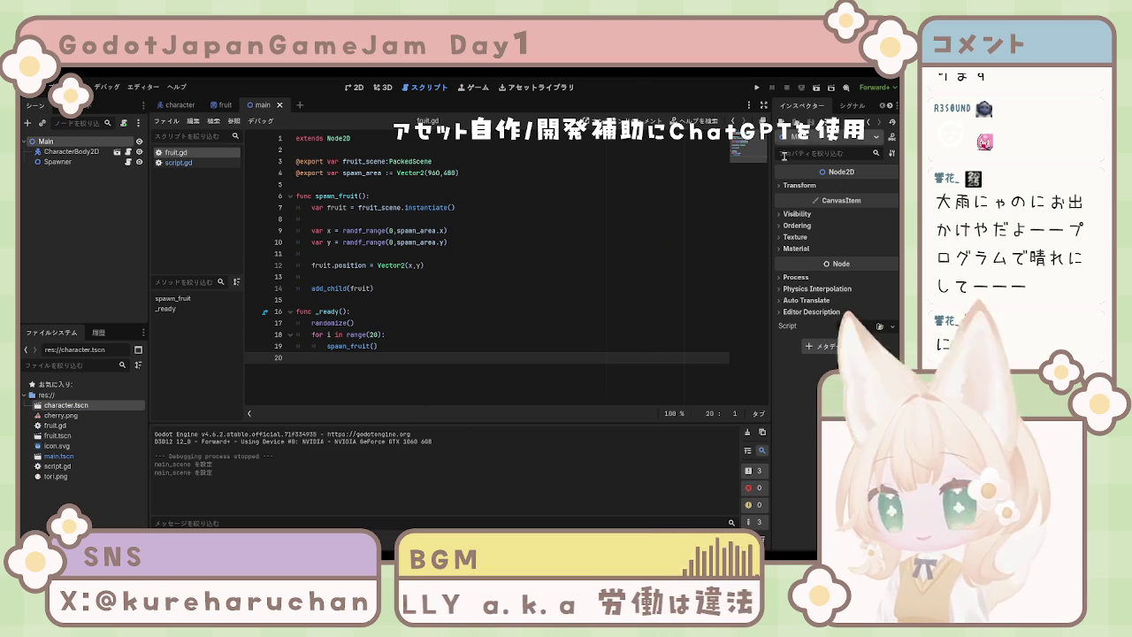
{"action": "key", "text": "F5"}
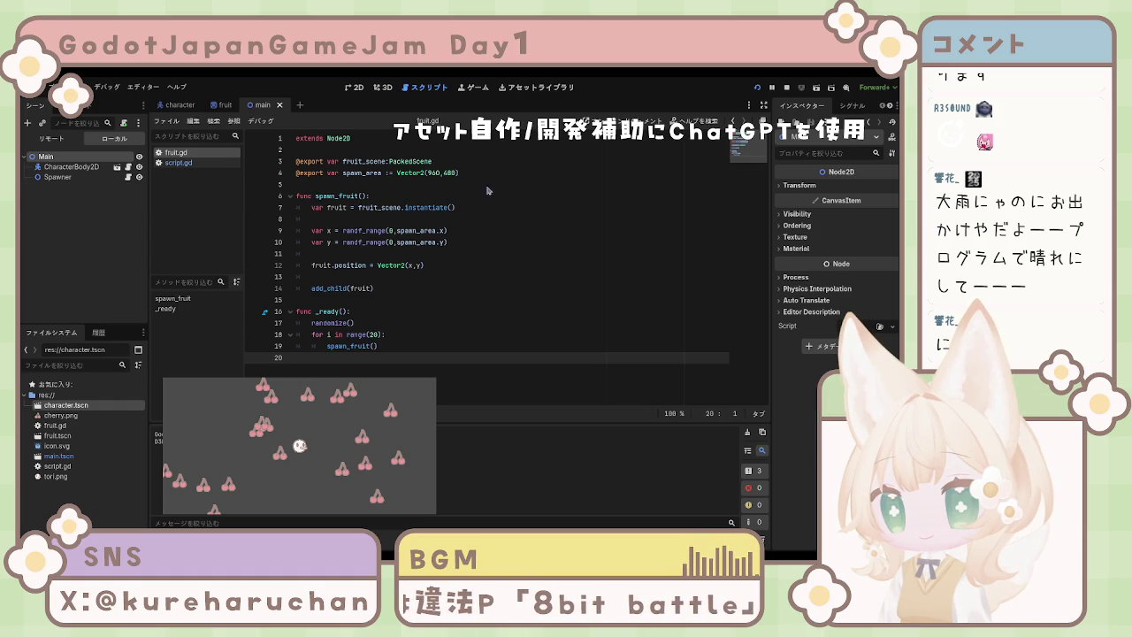
Stop the game and browse fruit.tscn, tori.png and script.gd in the FileSystem dock.
{"action": "key", "text": "F8"}
{"action": "left_click", "coordinate": [426, 264]}
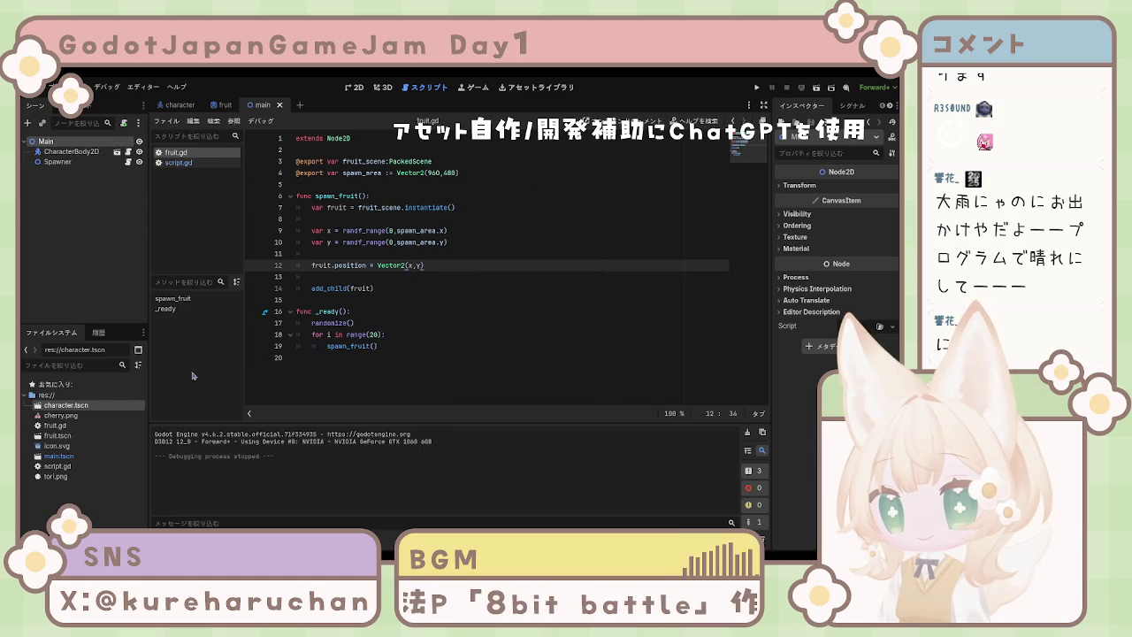
{"action": "left_click", "coordinate": [55, 436]}
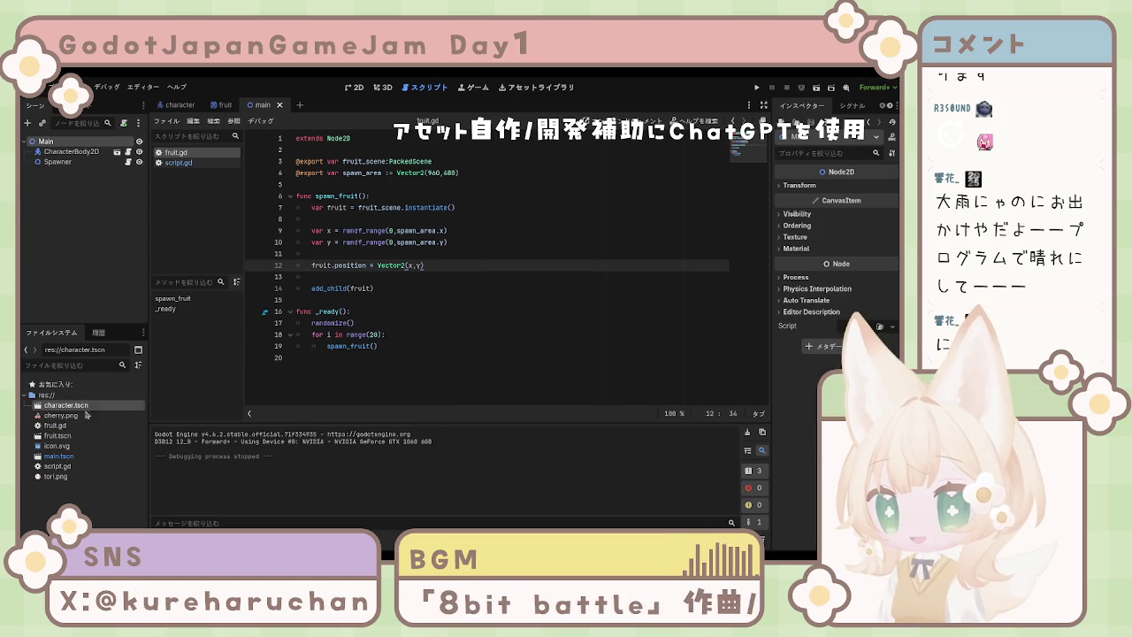
{"action": "left_click", "coordinate": [59, 456]}
{"action": "left_click", "coordinate": [57, 476]}
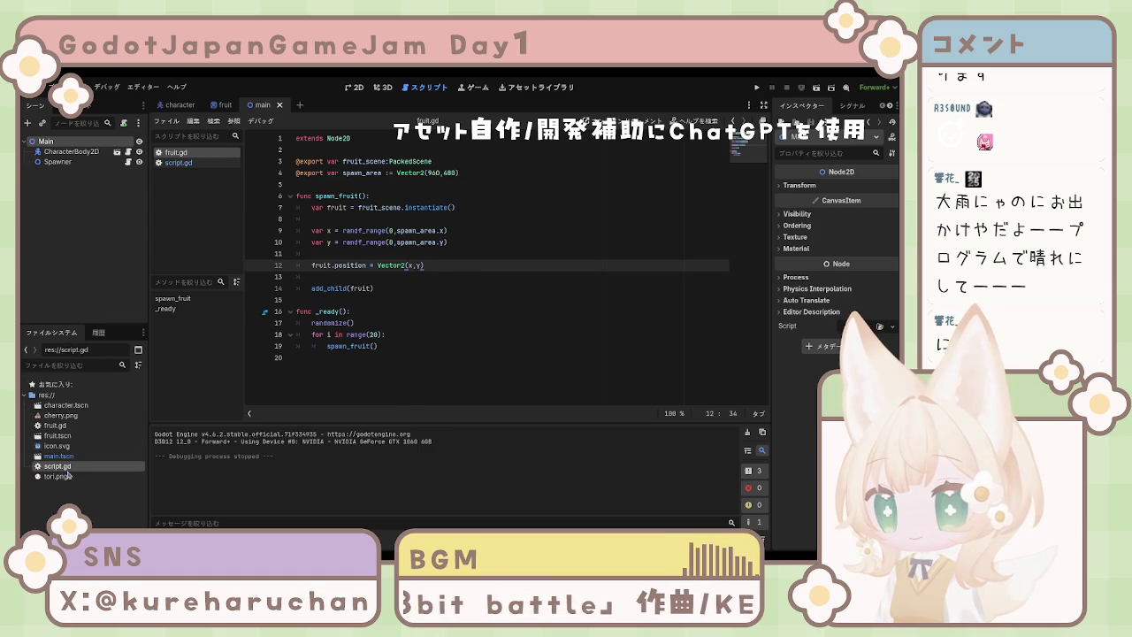
{"action": "left_click", "coordinate": [58, 466]}
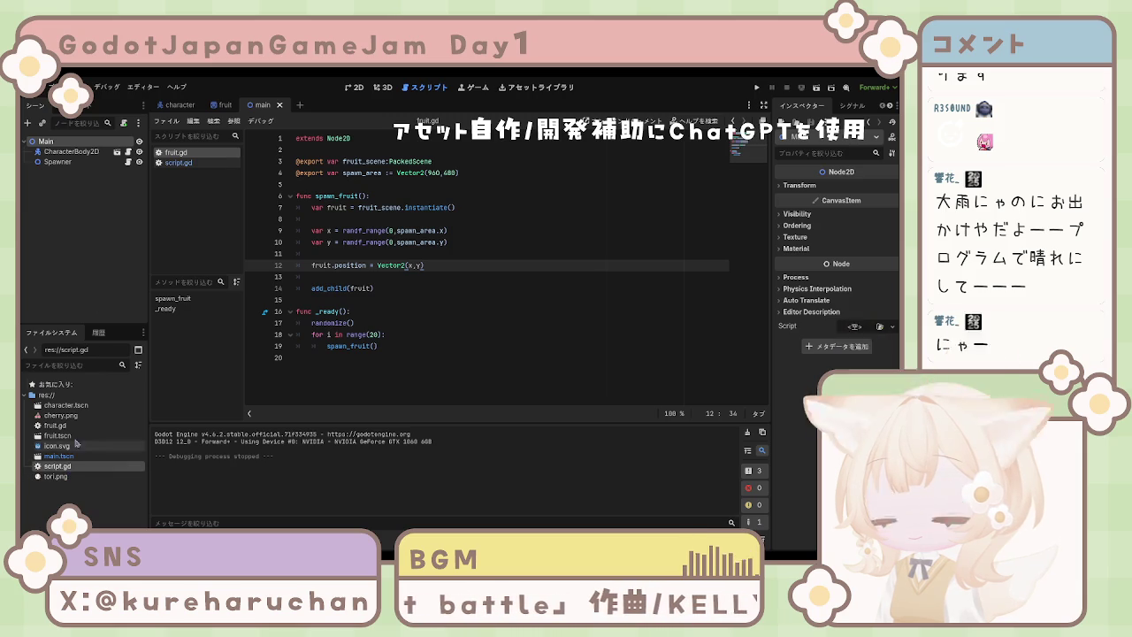
Inspect the Spawner node, switch to the fruit scene, and return to fruit.gd's randomize() line.
{"action": "left_click", "coordinate": [58, 161]}
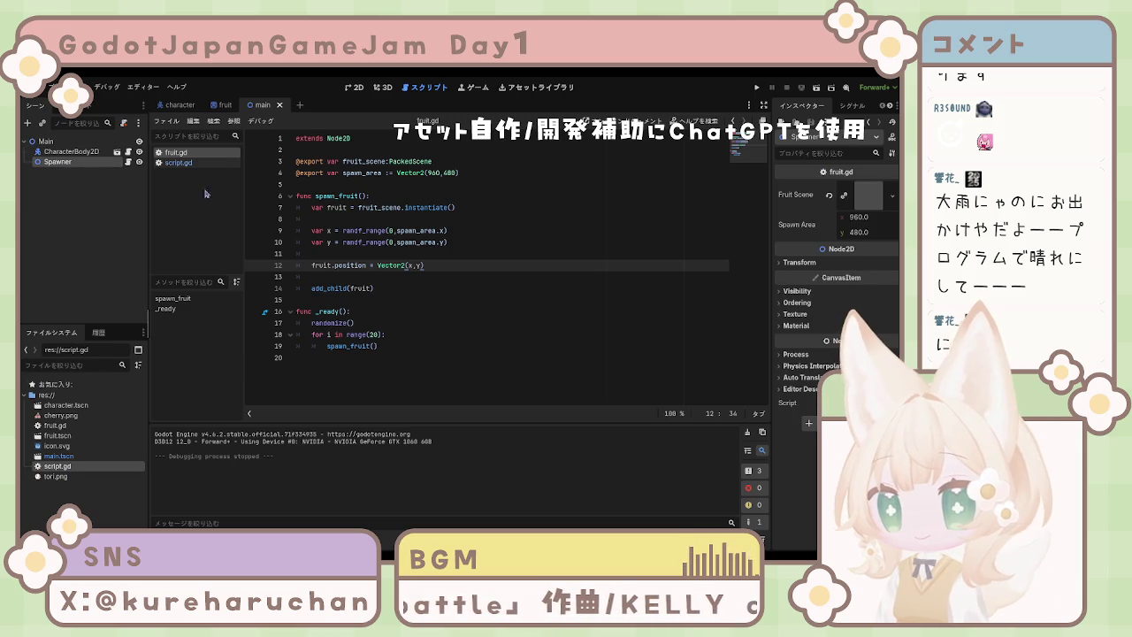
{"action": "left_click", "coordinate": [225, 104]}
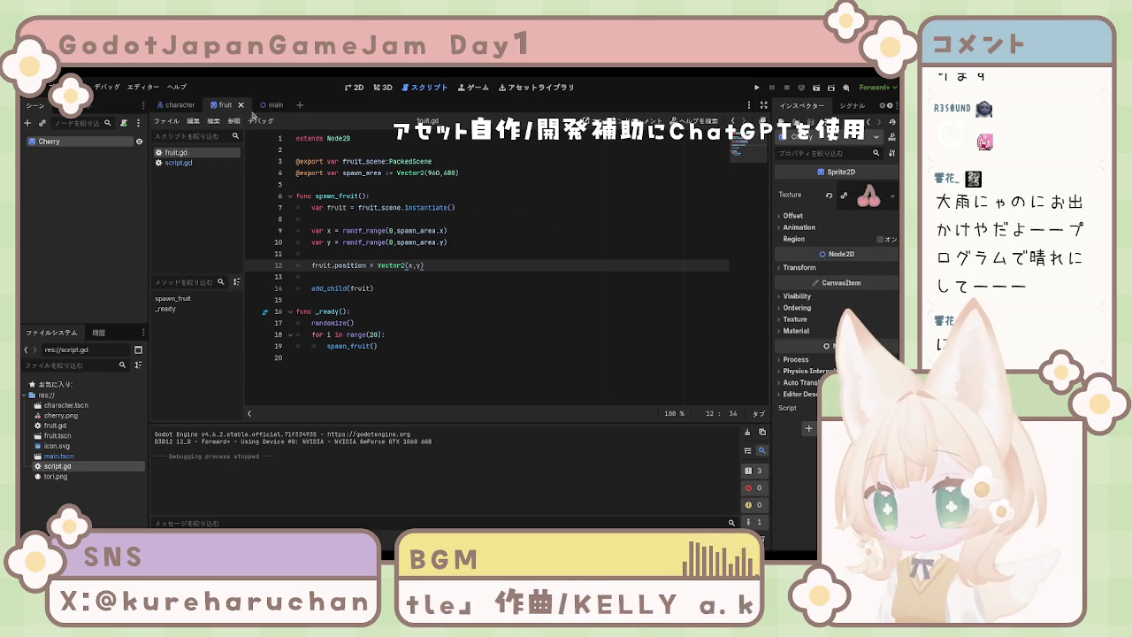
{"action": "left_click", "coordinate": [212, 163]}
{"action": "left_click", "coordinate": [177, 152]}
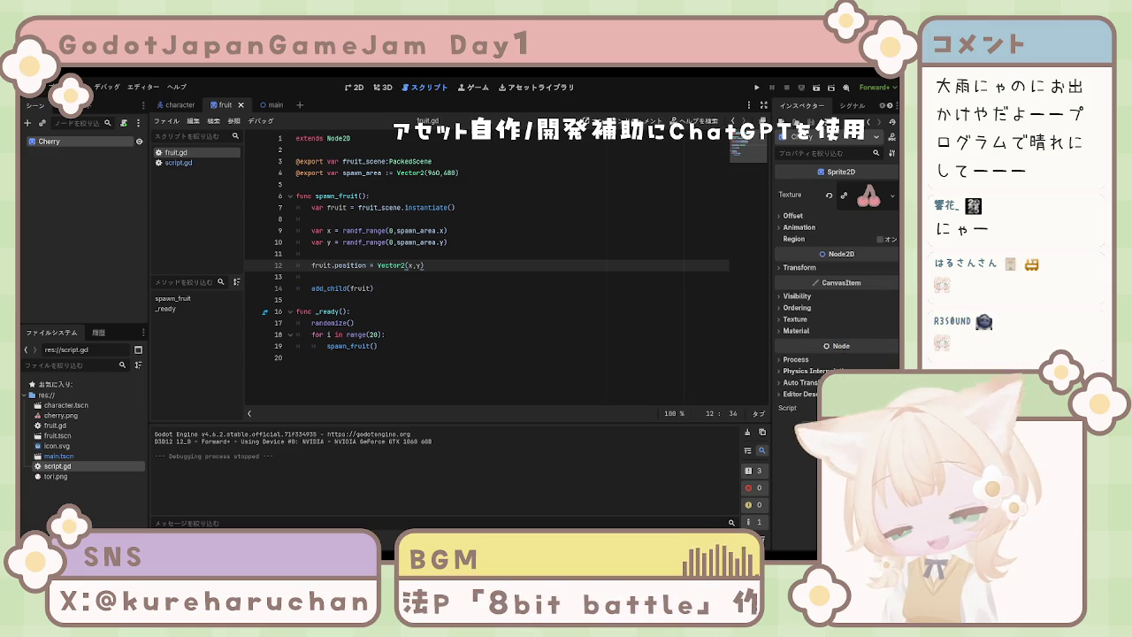
{"action": "left_click", "coordinate": [416, 320]}
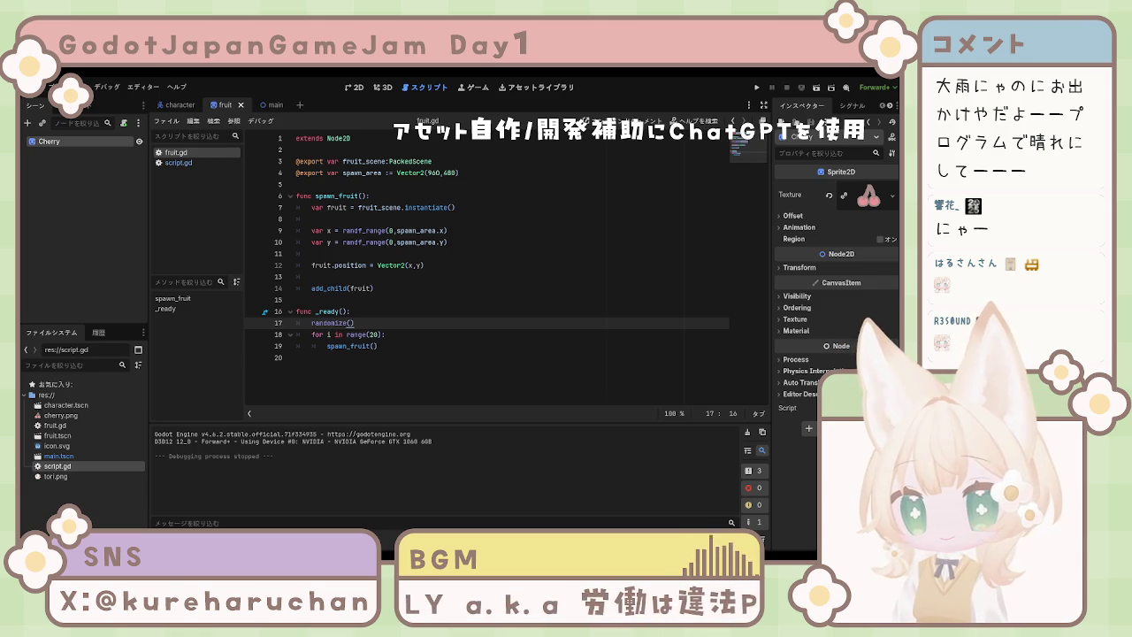
{"action": "left_click", "coordinate": [481, 242]}
{"action": "key", "text": "Left"}
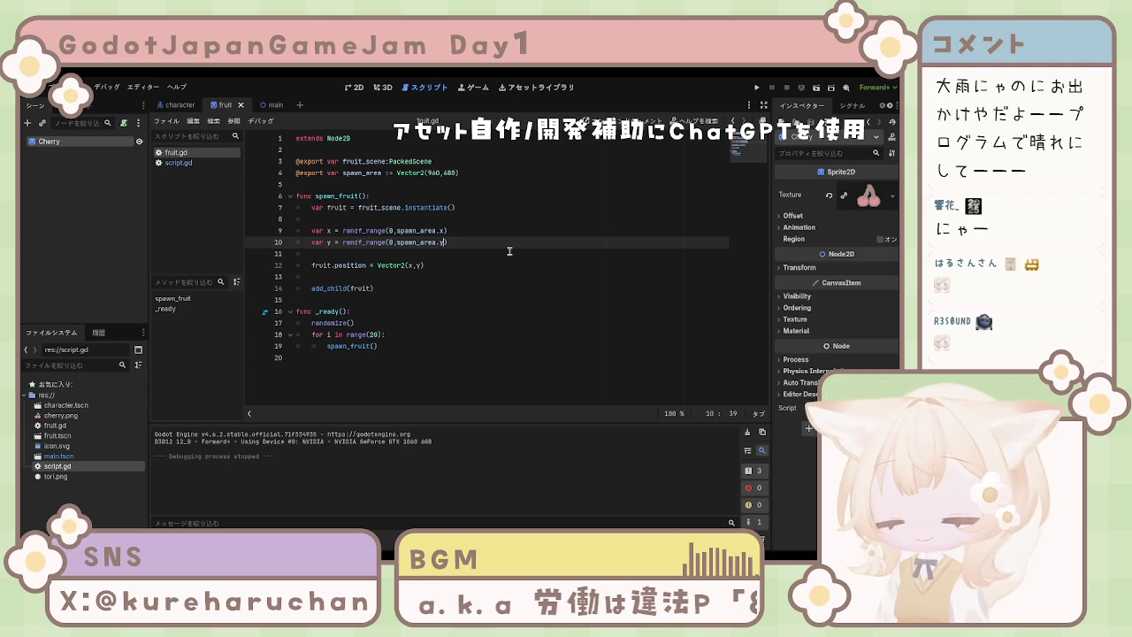
{"action": "type", "text": "/ grid"}
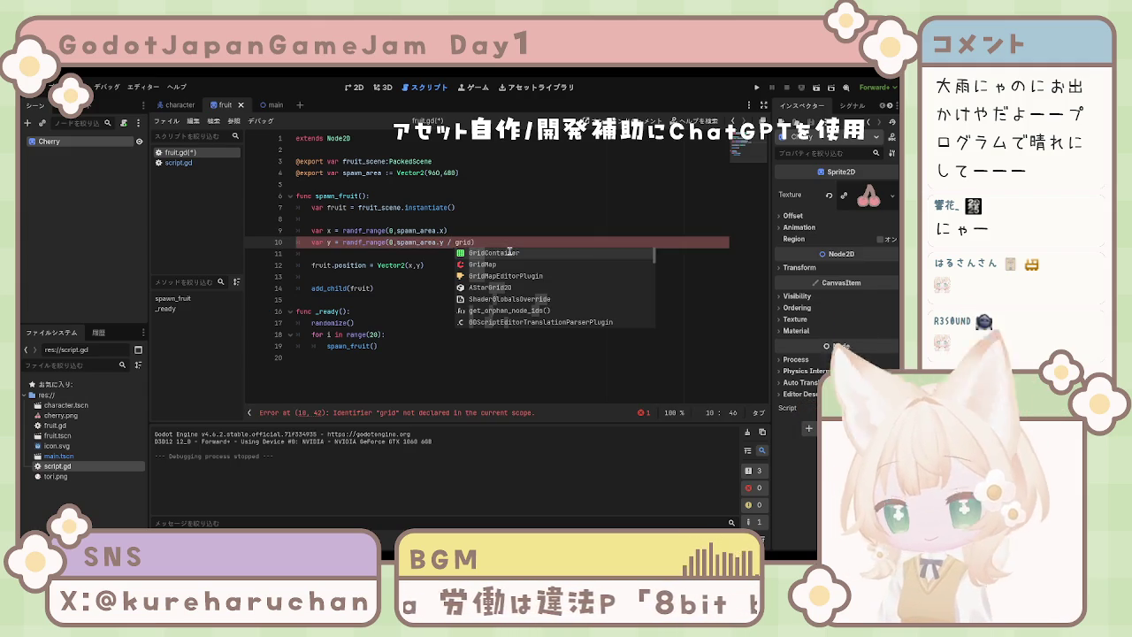
{"action": "type", "text": "_size"}
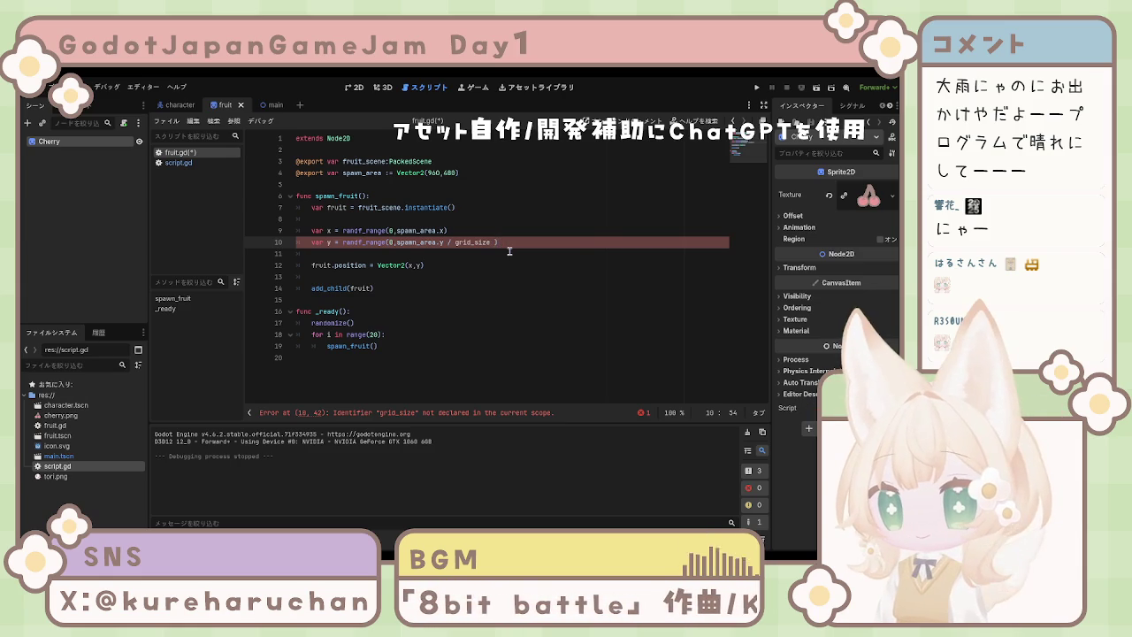
{"action": "key", "text": "BackSpace"}
{"action": "key", "text": "BackSpace"}
{"action": "key", "text": "BackSpace"}
{"action": "type", "text": ")"}
{"action": "key", "text": "Down"}
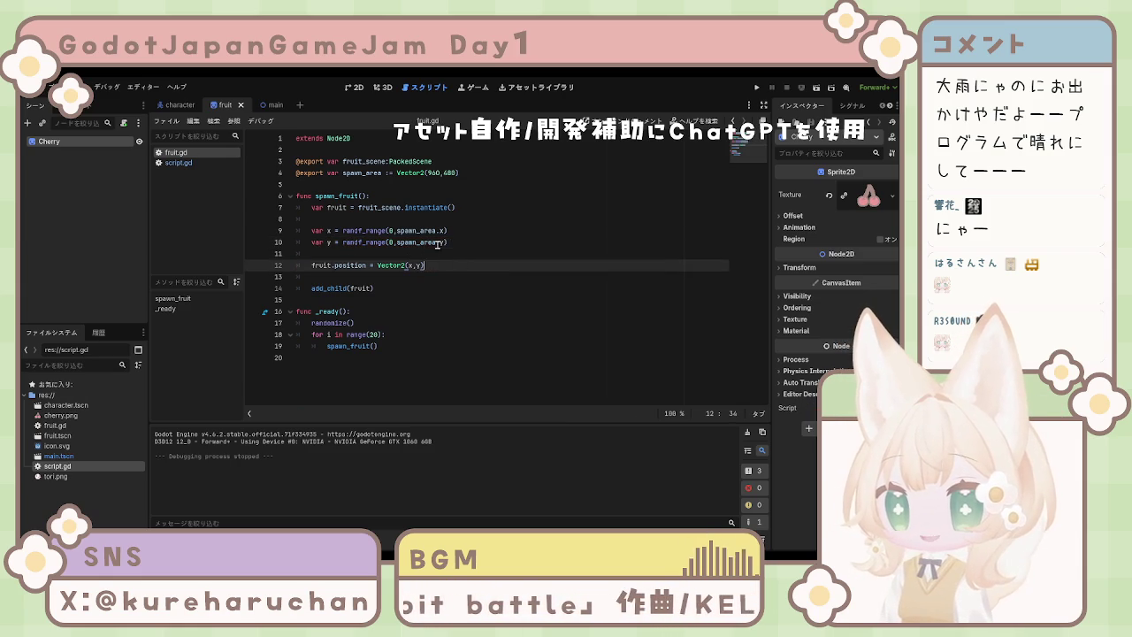
{"action": "key", "text": "ctrl+s"}
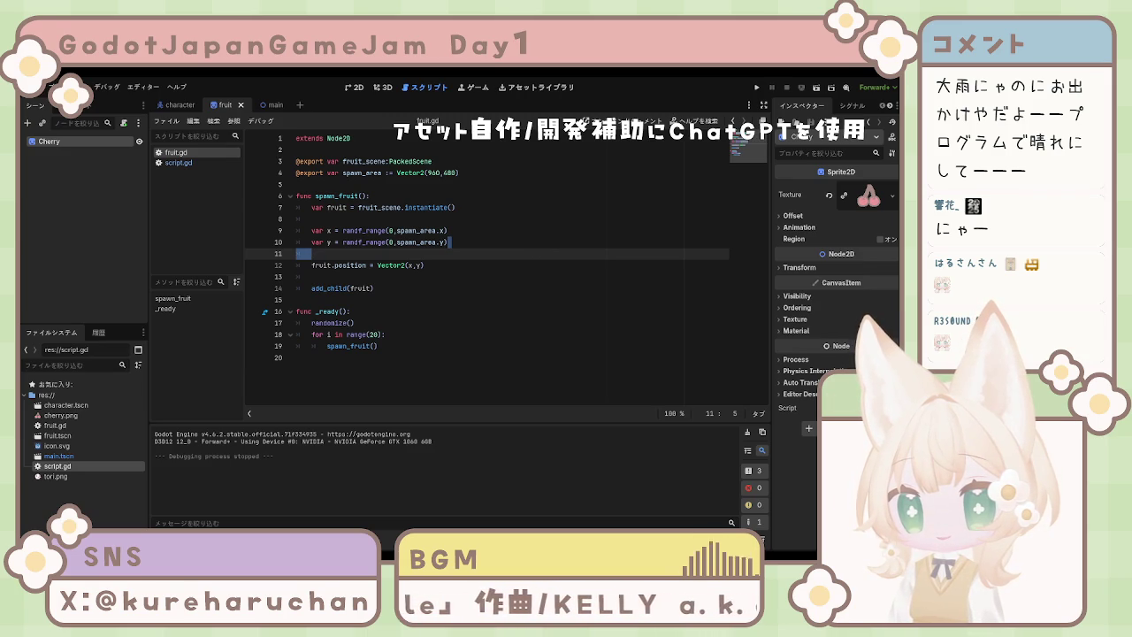
{"action": "left_click", "coordinate": [386, 241]}
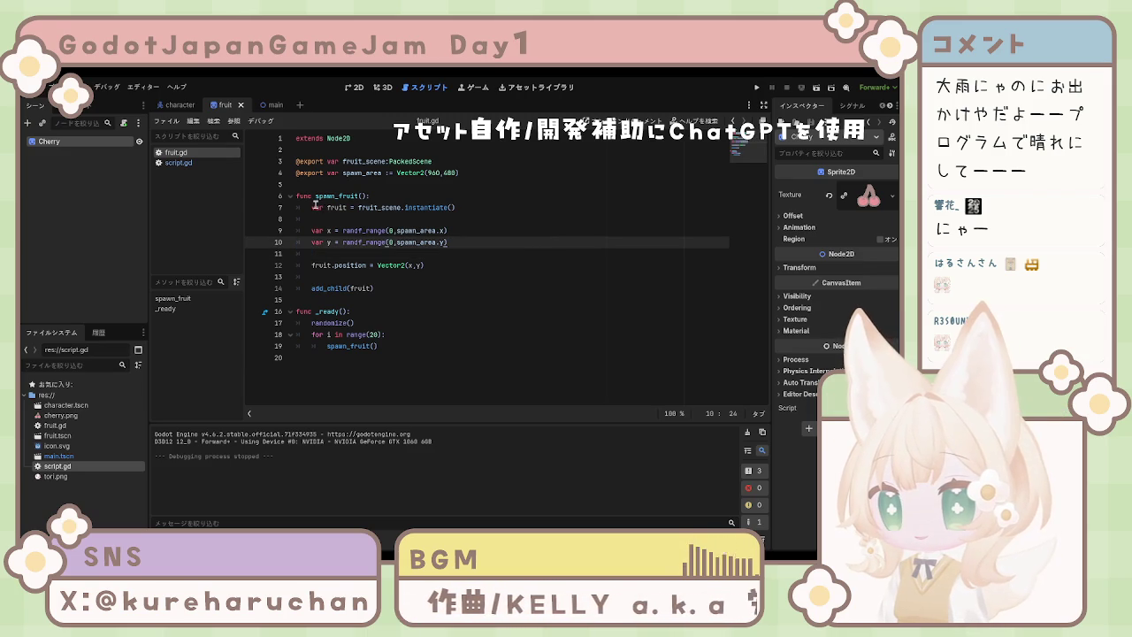
{"action": "left_click", "coordinate": [313, 230]}
{"action": "left_click", "coordinate": [484, 242], "text": "shift"}
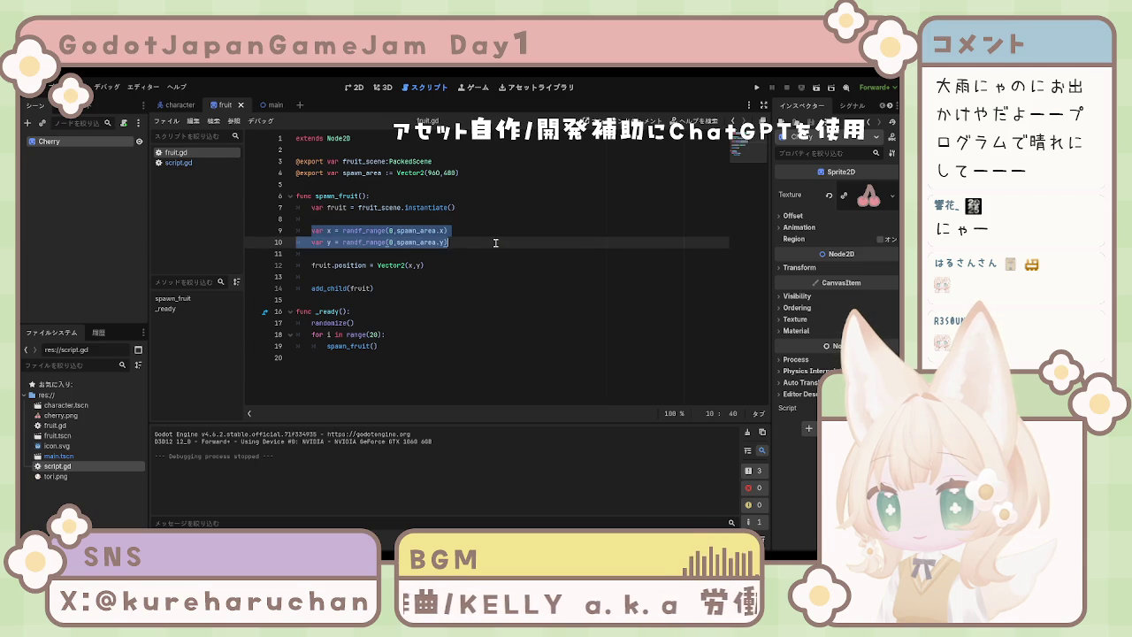
{"action": "type", "text": "var grid_size = 64  var x = randi_range(0, int(spawn_area.x / grid_size) - 1) * grid_size var y = randi_range(0, int(spawn_area.y / grid_size) - 1) * grid_size"}
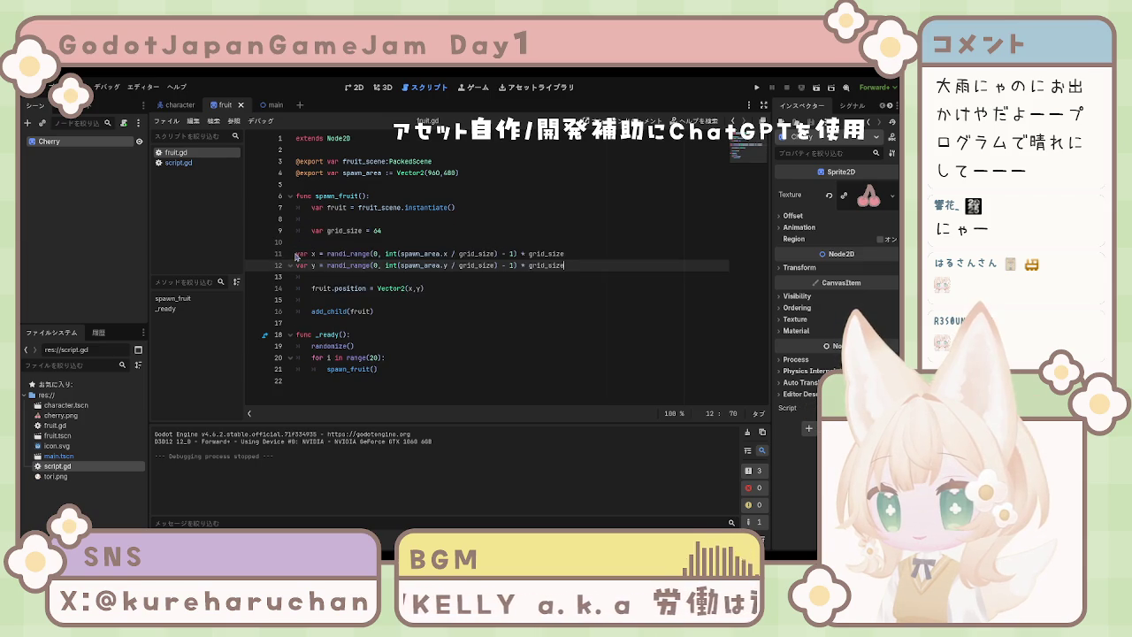
Indent the pasted var x and var y grid lines, save fruit.gd, and run the game.
{"action": "left_click_drag", "start_coordinate": [297, 254], "coordinate": [567, 265]}
{"action": "key", "text": "Tab"}
{"action": "left_click", "coordinate": [344, 266]}
{"action": "key", "text": "ctrl+s"}
{"action": "left_click", "coordinate": [530, 314]}
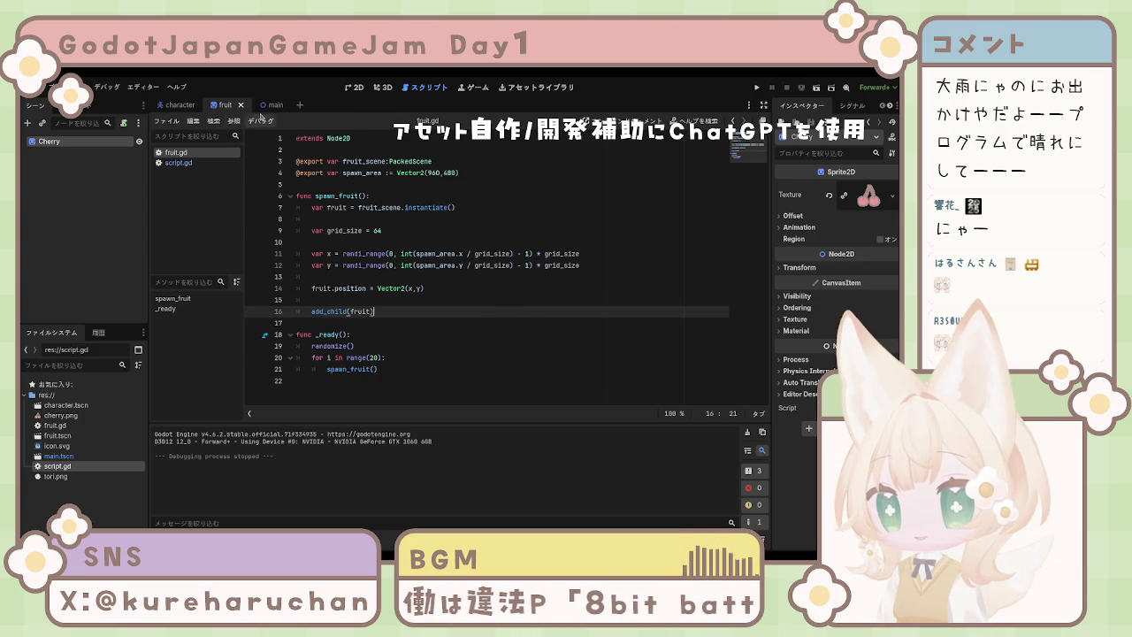
{"action": "key", "text": "F5"}
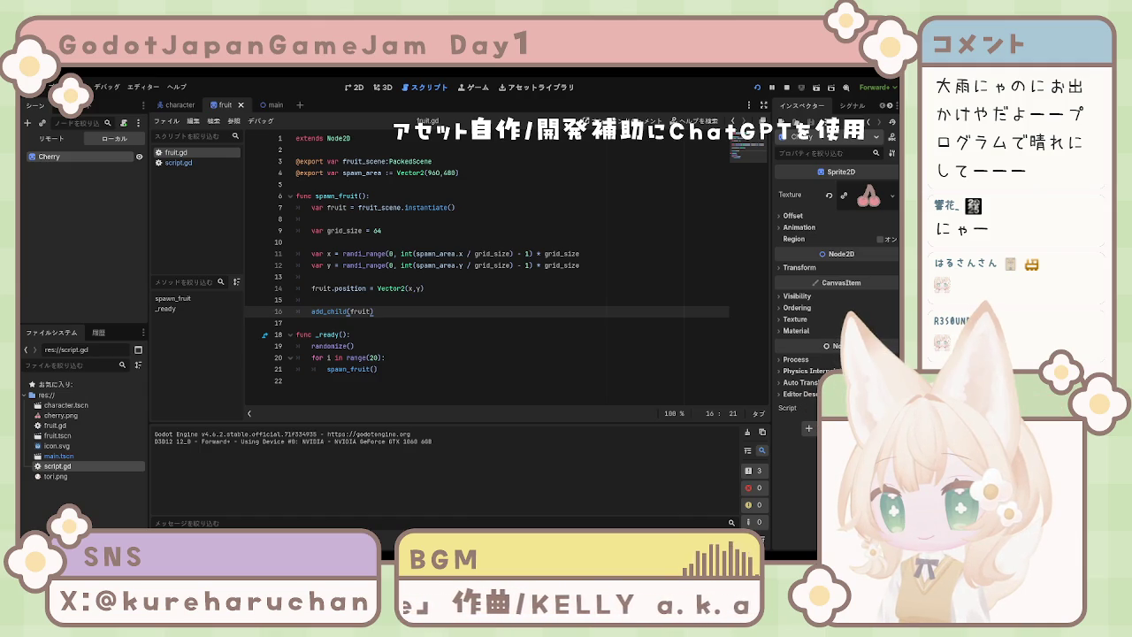
Steer the player with the arrow keys among the grid-placed cherries.
{"action": "key", "text": "Left"}
{"action": "key", "text": "Down"}
{"action": "key", "text": "Right"}
{"action": "key", "text": "Up"}
{"action": "key", "text": "Left"}
{"action": "key", "text": "Left"}
{"action": "key", "text": "Down"}
{"action": "key", "text": "Right"}
{"action": "key", "text": "Right"}
{"action": "key", "text": "Up"}
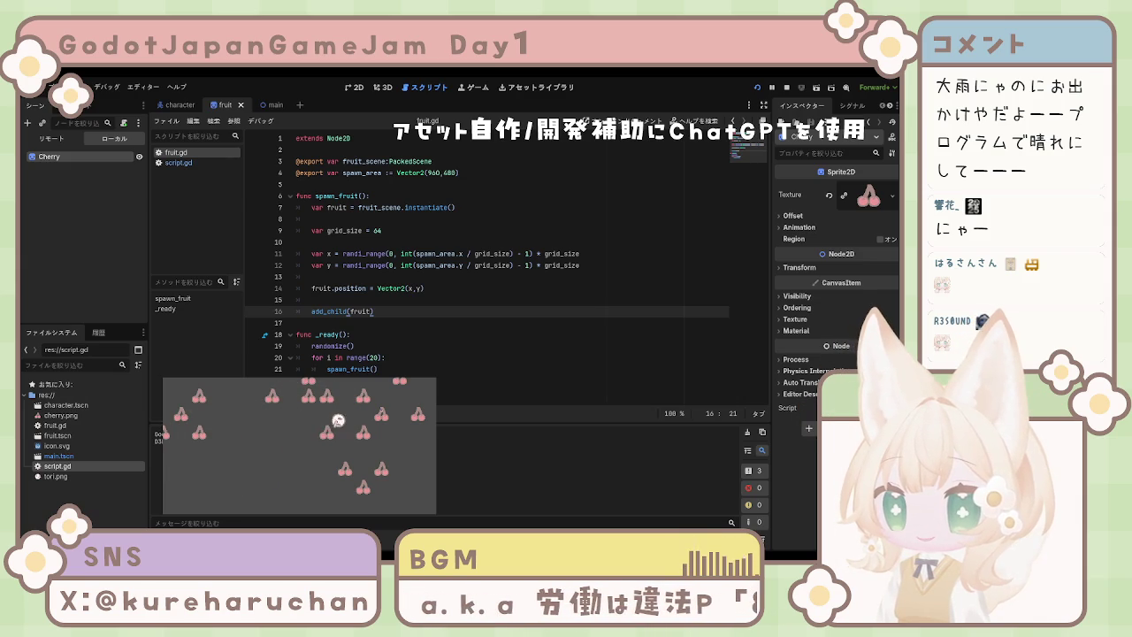
{"action": "key", "text": "Down"}
{"action": "key", "text": "Left"}
{"action": "key", "text": "Up"}
{"action": "key", "text": "Right"}
{"action": "key", "text": "Left"}
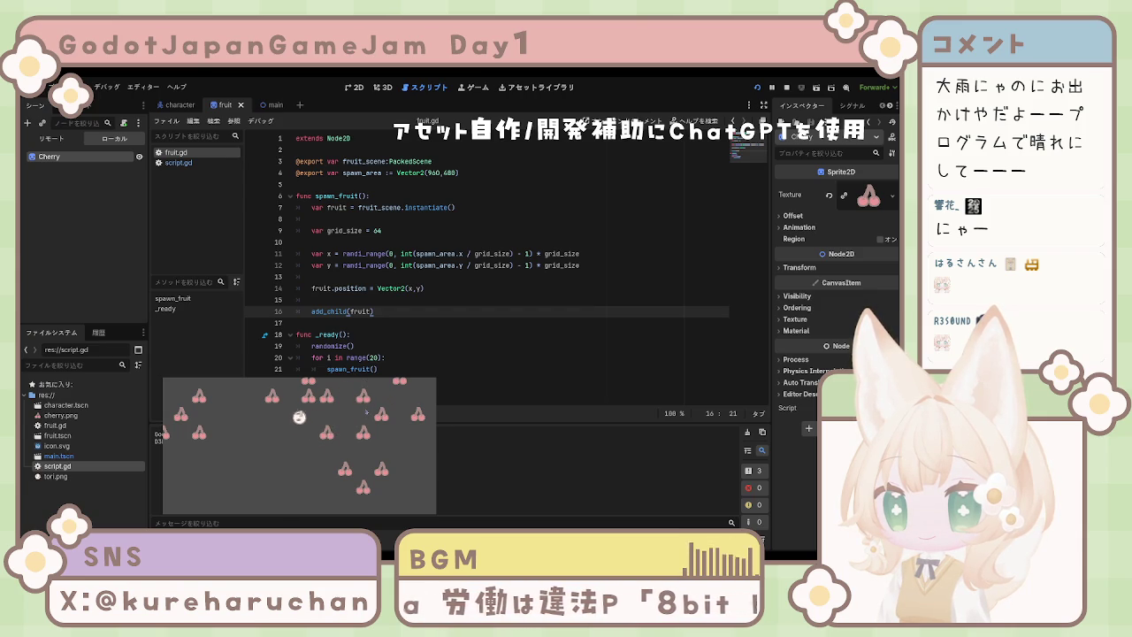
{"action": "key", "text": "Down"}
{"action": "key", "text": "Left"}
Stop the running game and save the current scene.
{"action": "key", "text": "F8"}
{"action": "left_click", "coordinate": [456, 332]}
{"action": "key", "text": "ctrl+s"}
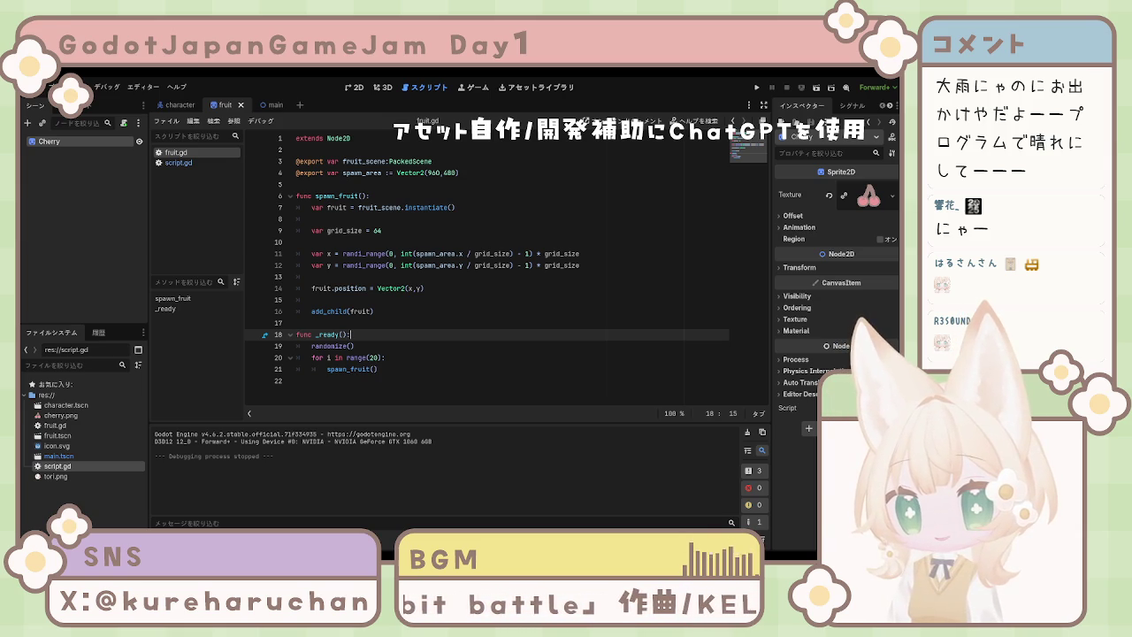
{"action": "left_click", "coordinate": [355, 346]}
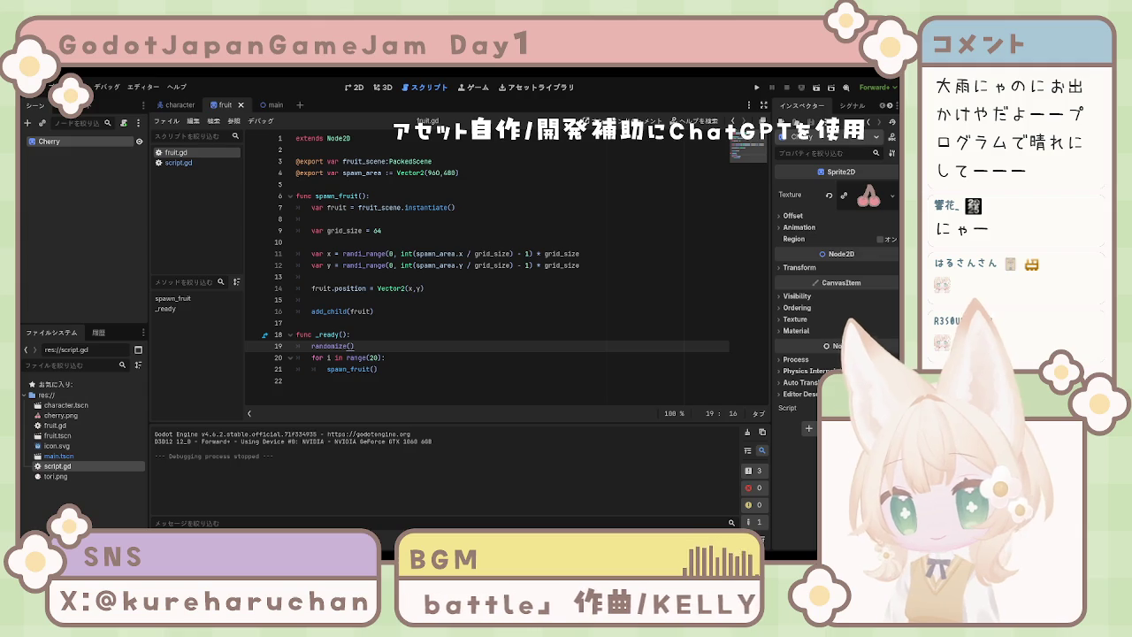
{"action": "left_click", "coordinate": [529, 320]}
{"action": "left_click", "coordinate": [529, 300]}
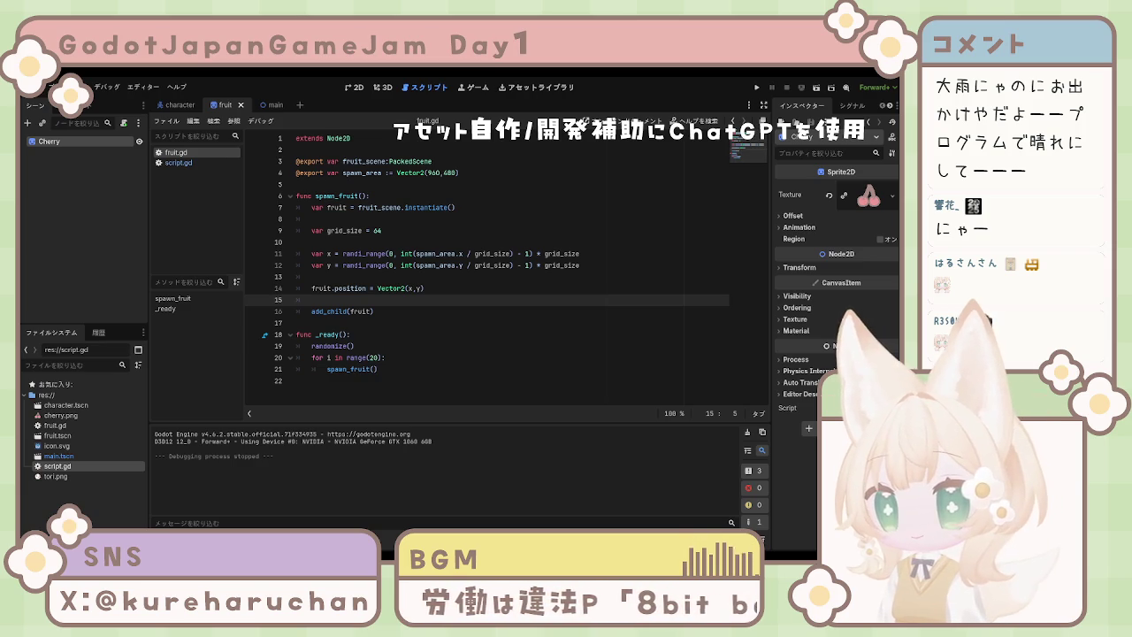
{"action": "left_click", "coordinate": [71, 161]}
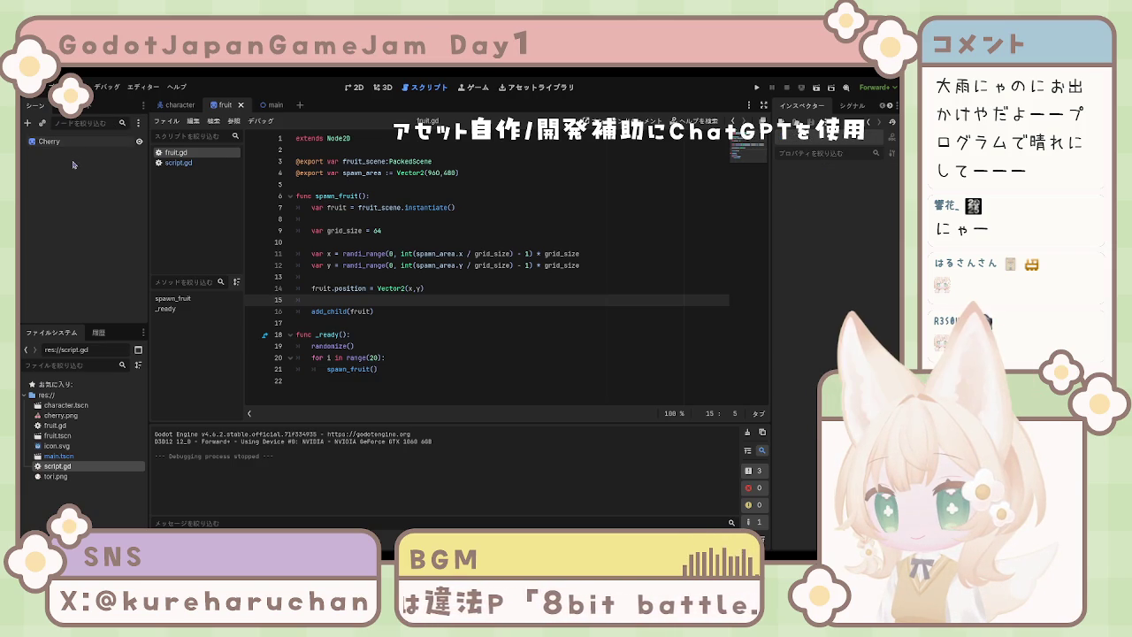
{"action": "left_click", "coordinate": [71, 141]}
{"action": "left_click", "coordinate": [71, 157]}
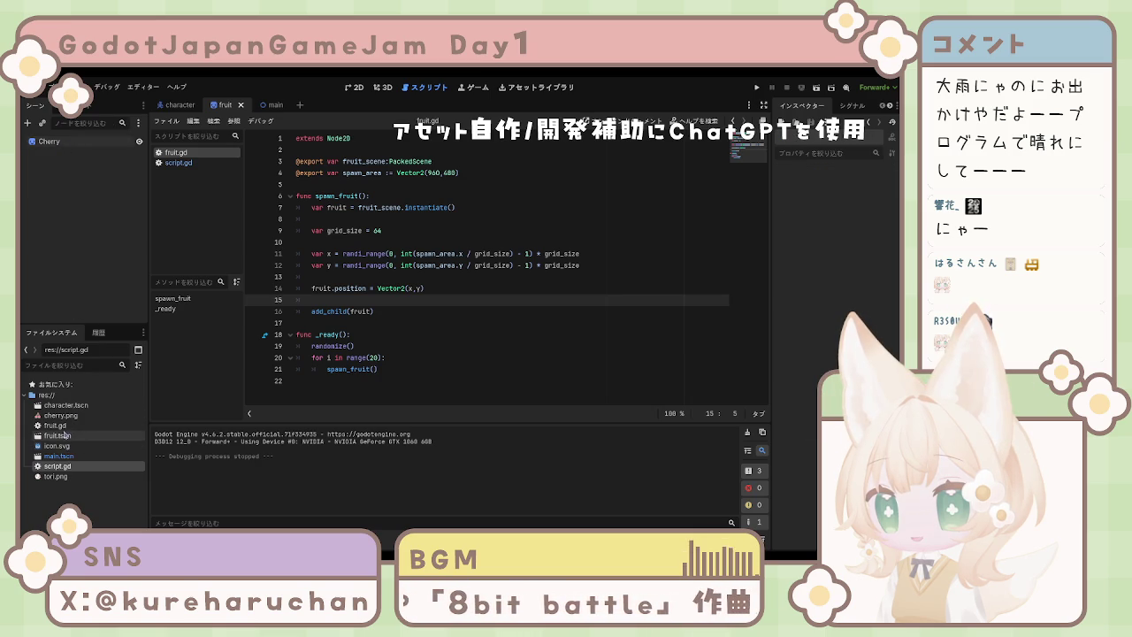
{"action": "left_click", "coordinate": [71, 437]}
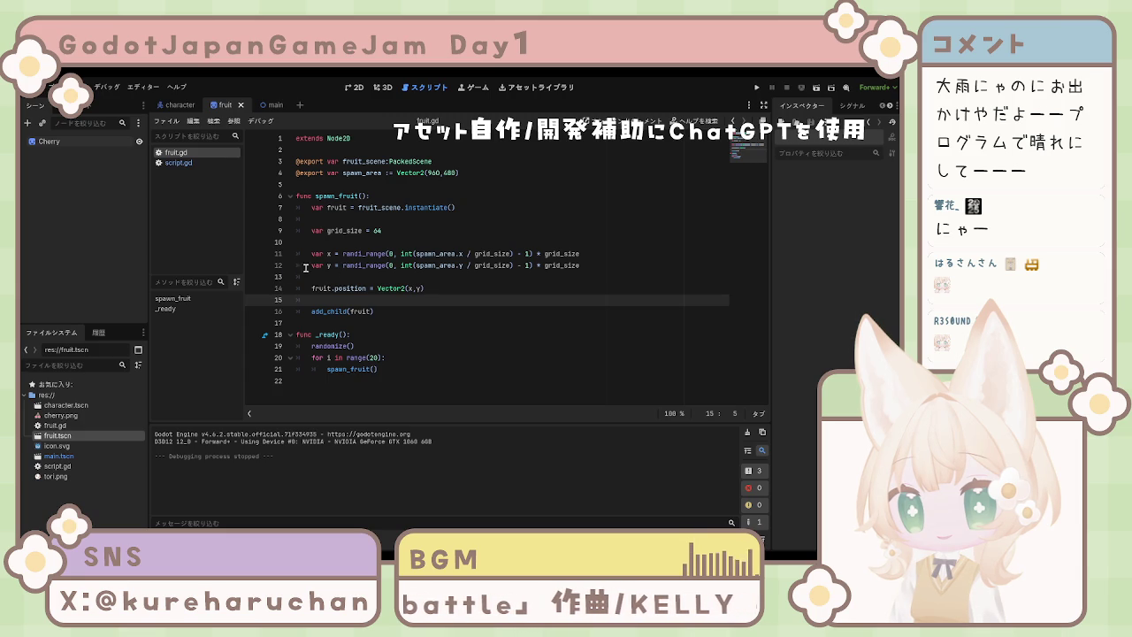
Select the Cherry node in the fruit scene's Scene dock.
{"action": "left_click", "coordinate": [53, 142]}
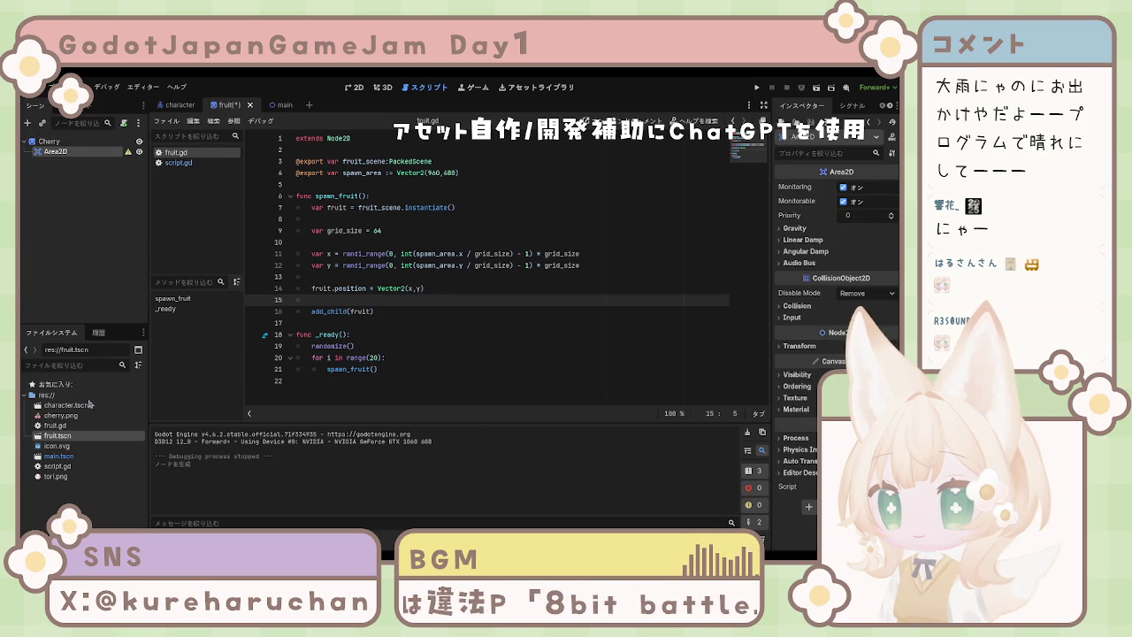
Delete the Area2D node, save the fruit scene, then delete the Cherry node to empty it.
{"action": "key", "text": "Delete"}
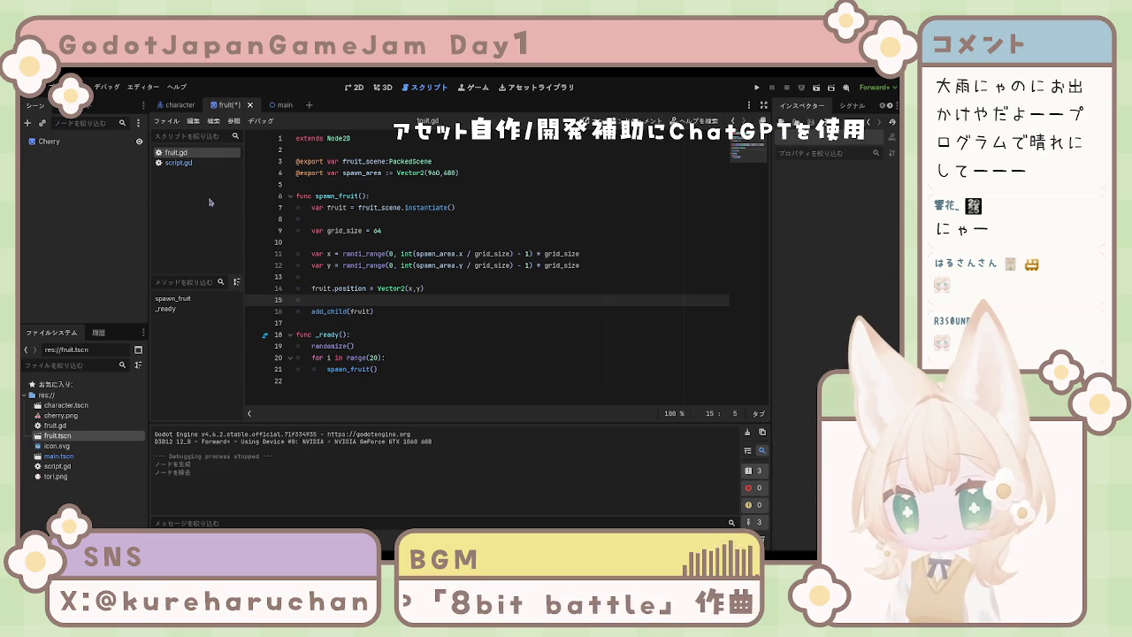
{"action": "key", "text": "ctrl+s"}
{"action": "left_click", "coordinate": [184, 105]}
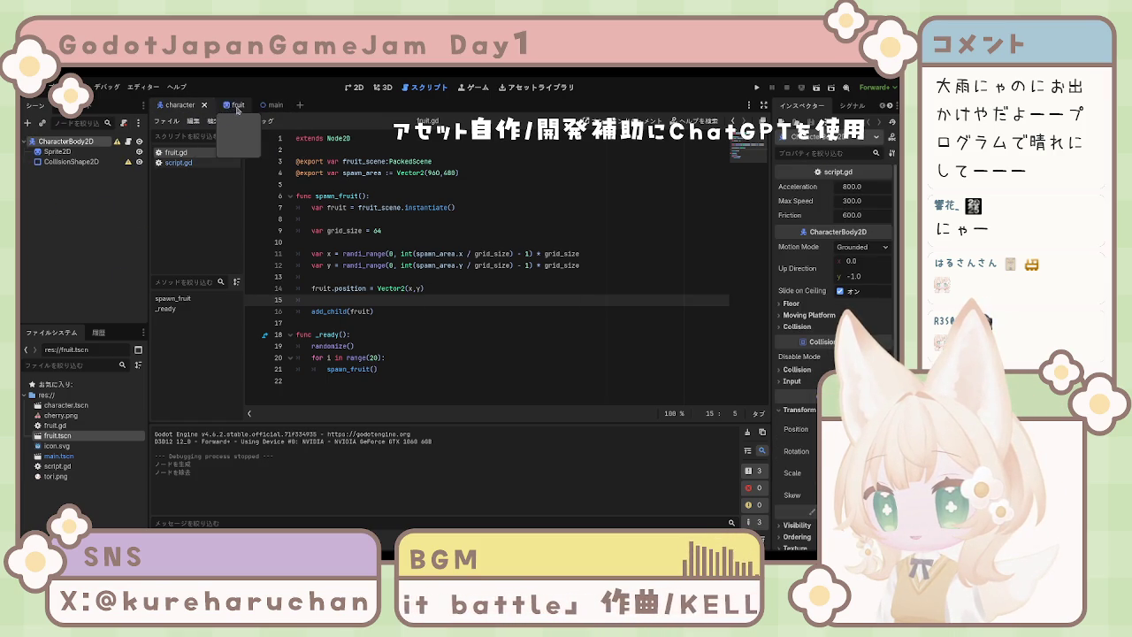
{"action": "left_click", "coordinate": [237, 106]}
{"action": "left_click", "coordinate": [98, 143]}
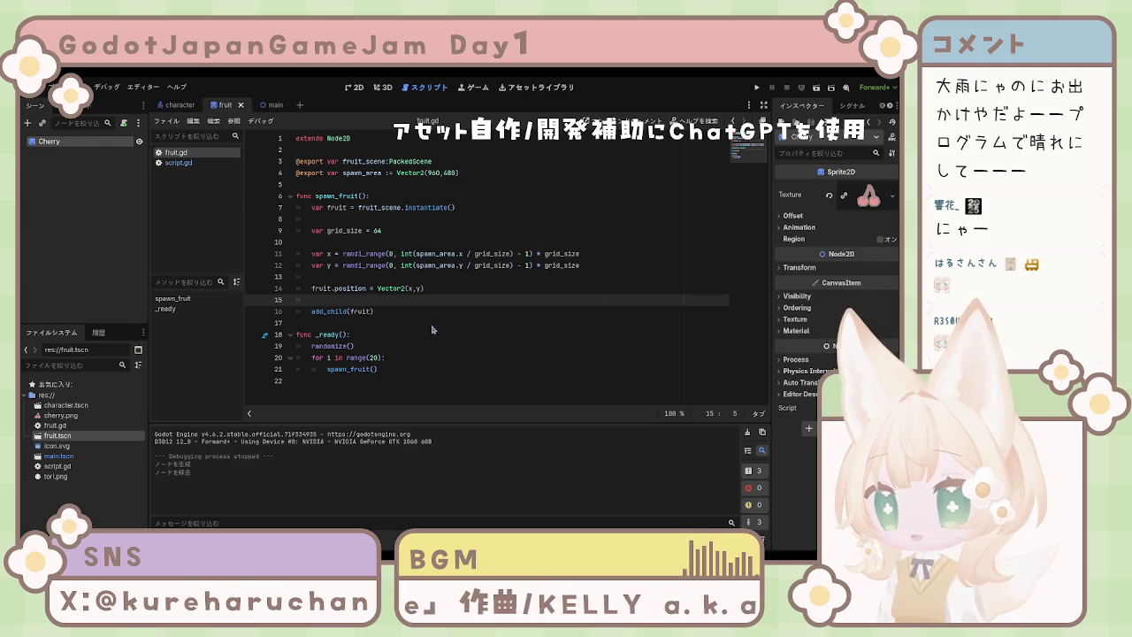
{"action": "key", "text": "Delete"}
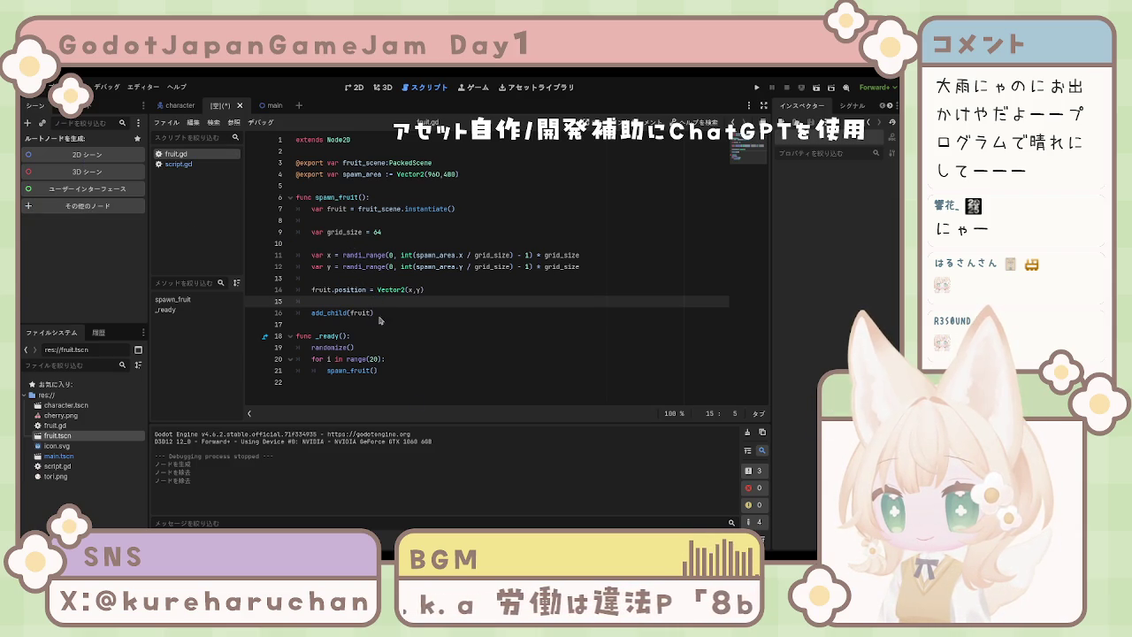
Create an Area2D root node for the fruit scene and rename it Fruit.
{"action": "key", "text": "Return"}
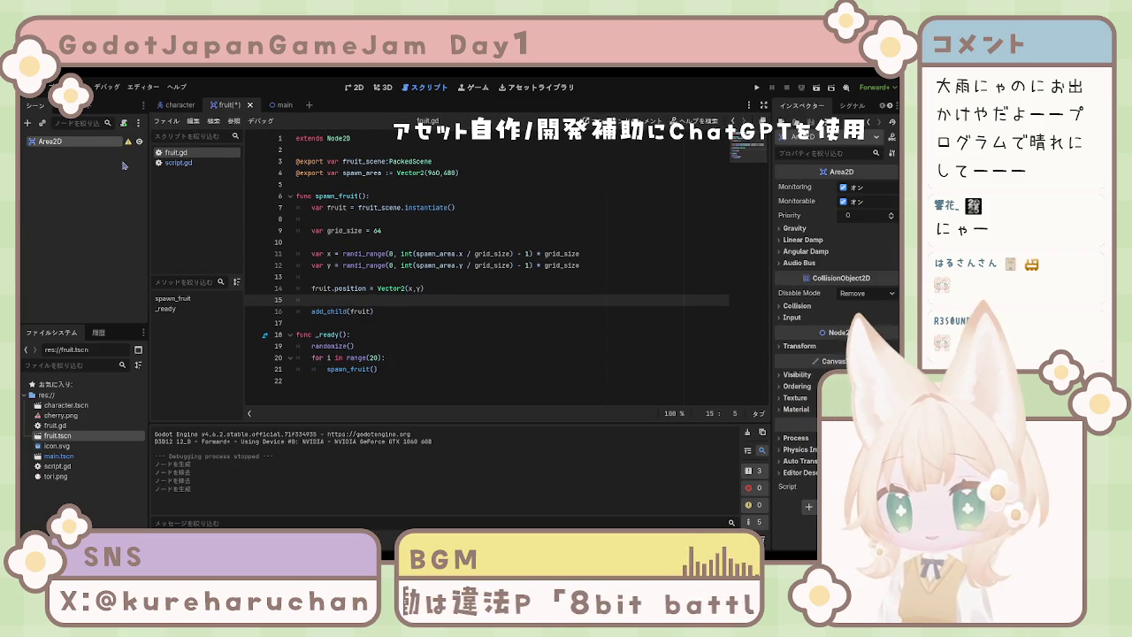
{"action": "type", "text": "Fruit"}
{"action": "key", "text": "Return"}
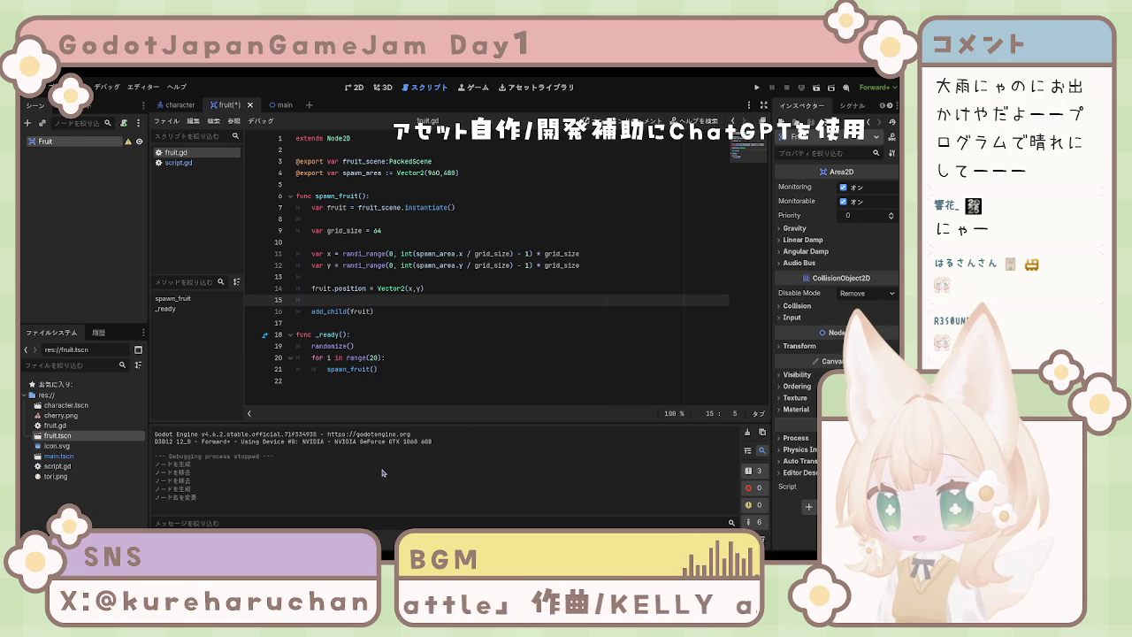
Add a Sprite2D child and a CollisionShape2D child under the Fruit root node.
{"action": "key", "text": "ctrl+v"}
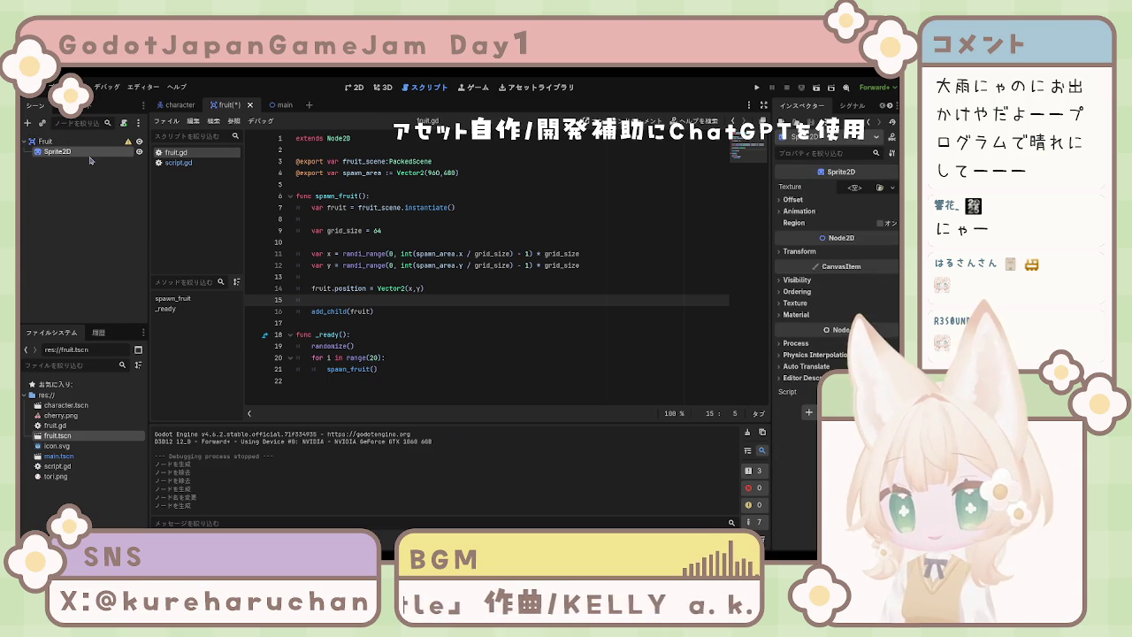
{"action": "left_click", "coordinate": [44, 141]}
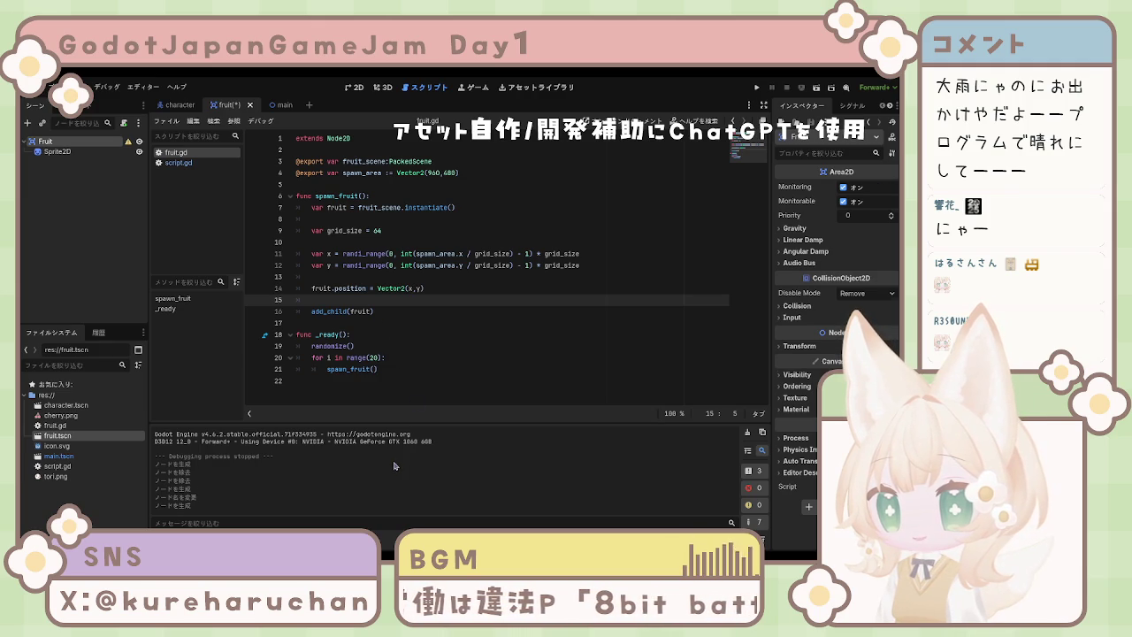
{"action": "key", "text": "ctrl+v"}
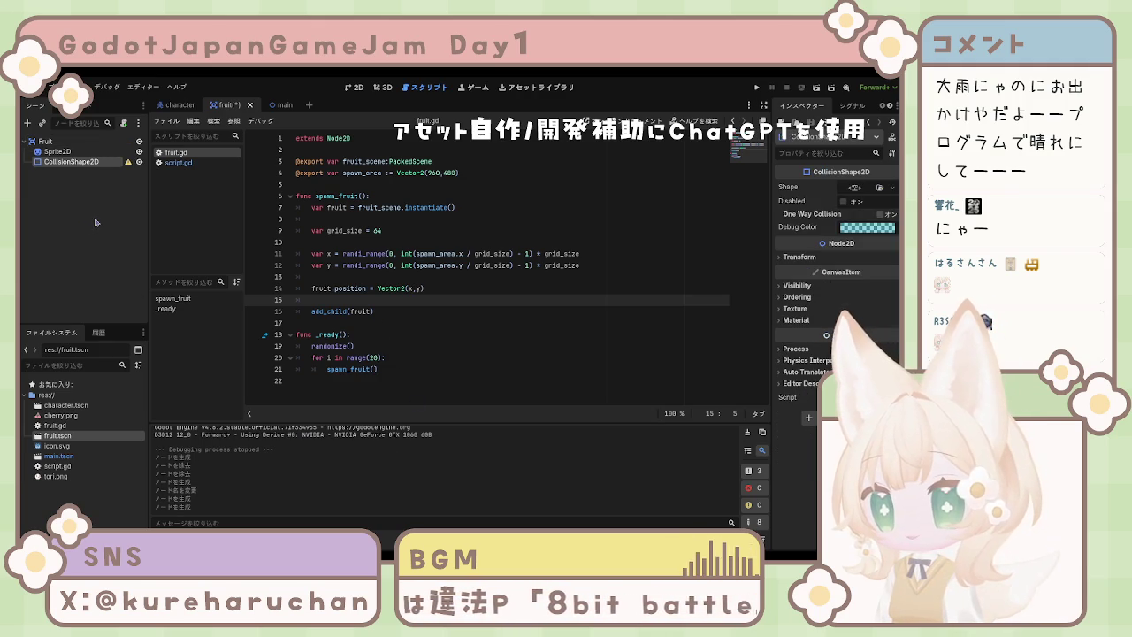
{"action": "left_click", "coordinate": [95, 215]}
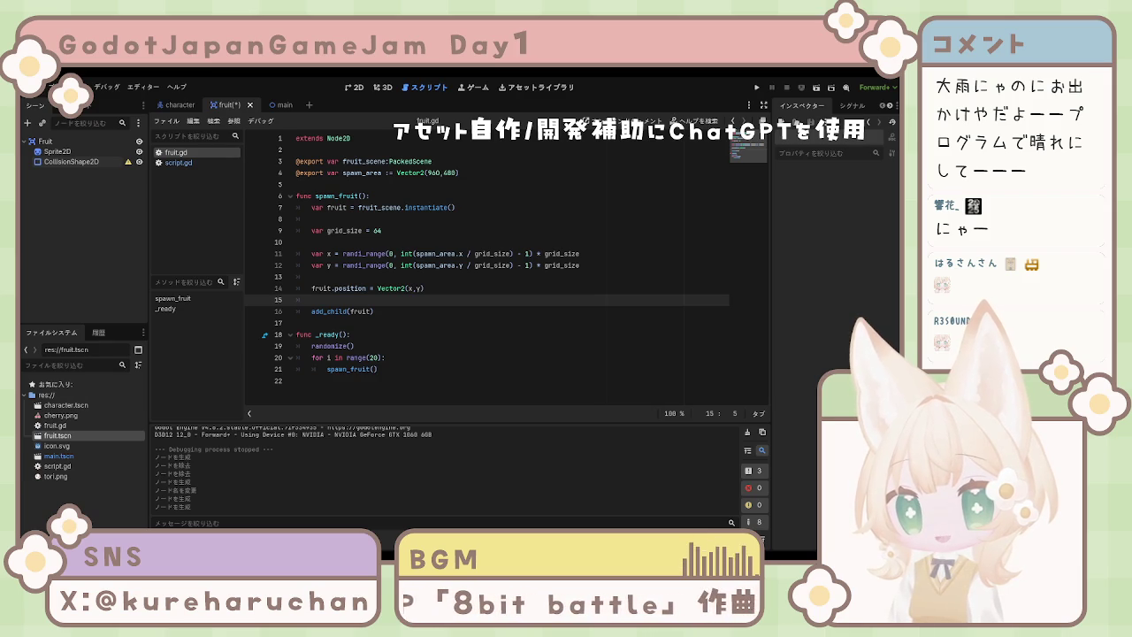
{"action": "left_click", "coordinate": [71, 162]}
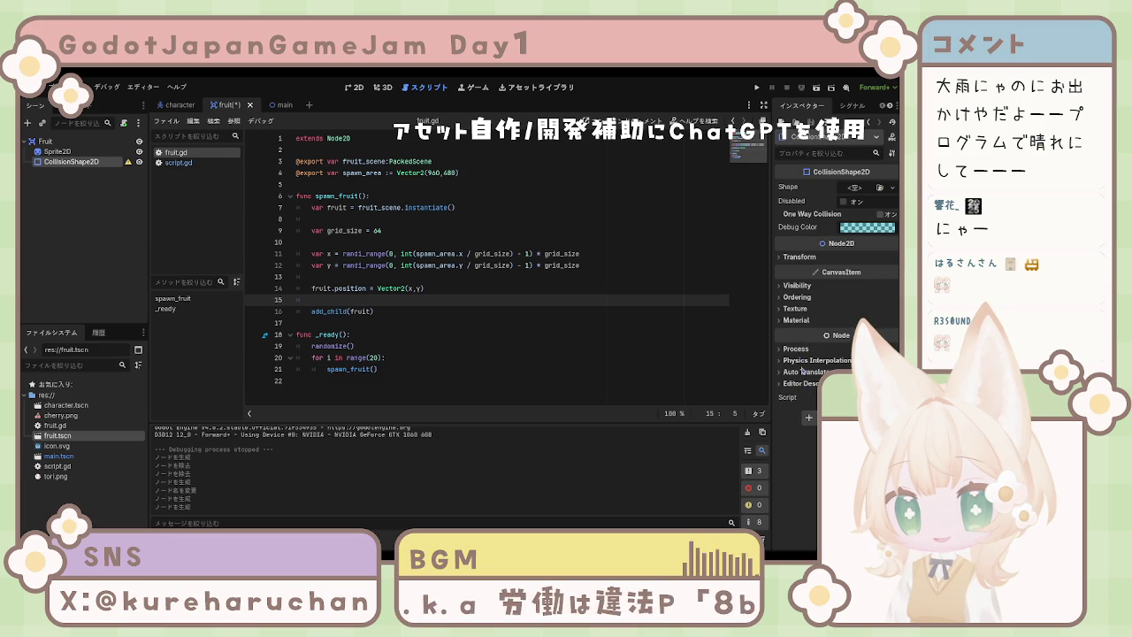
Expand and collapse CollisionShape2D's Visibility, Ordering, Texture, Material and Transform Inspector sections.
{"action": "left_click", "coordinate": [799, 285]}
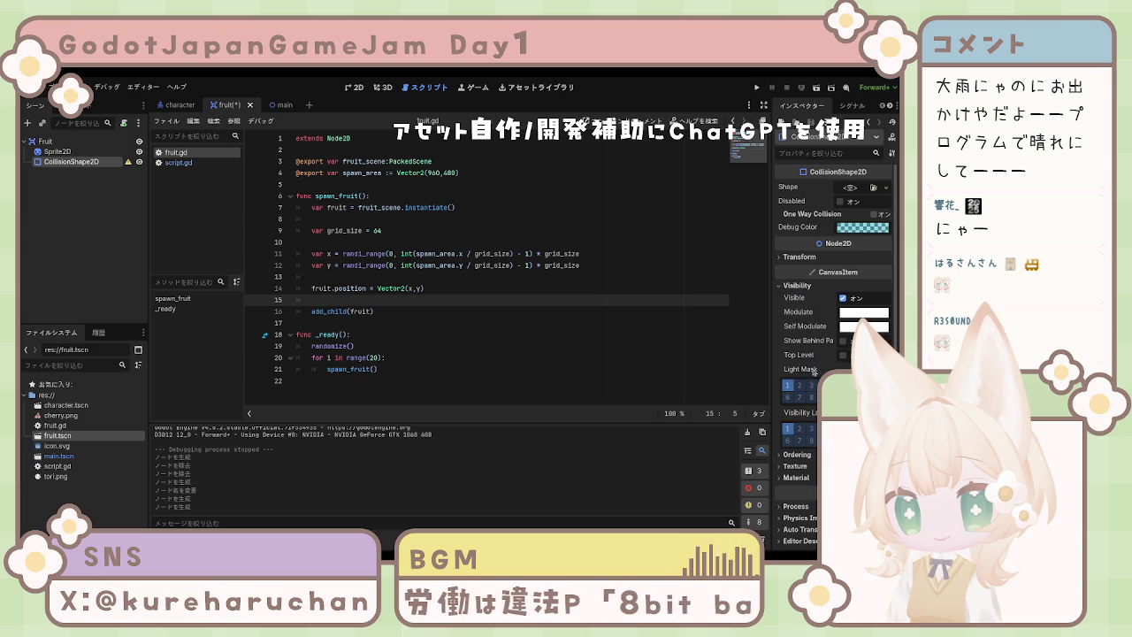
{"action": "left_click", "coordinate": [797, 455]}
{"action": "left_click", "coordinate": [796, 456]}
{"action": "left_click", "coordinate": [796, 468]}
{"action": "left_click", "coordinate": [796, 469]}
{"action": "left_click", "coordinate": [798, 478]}
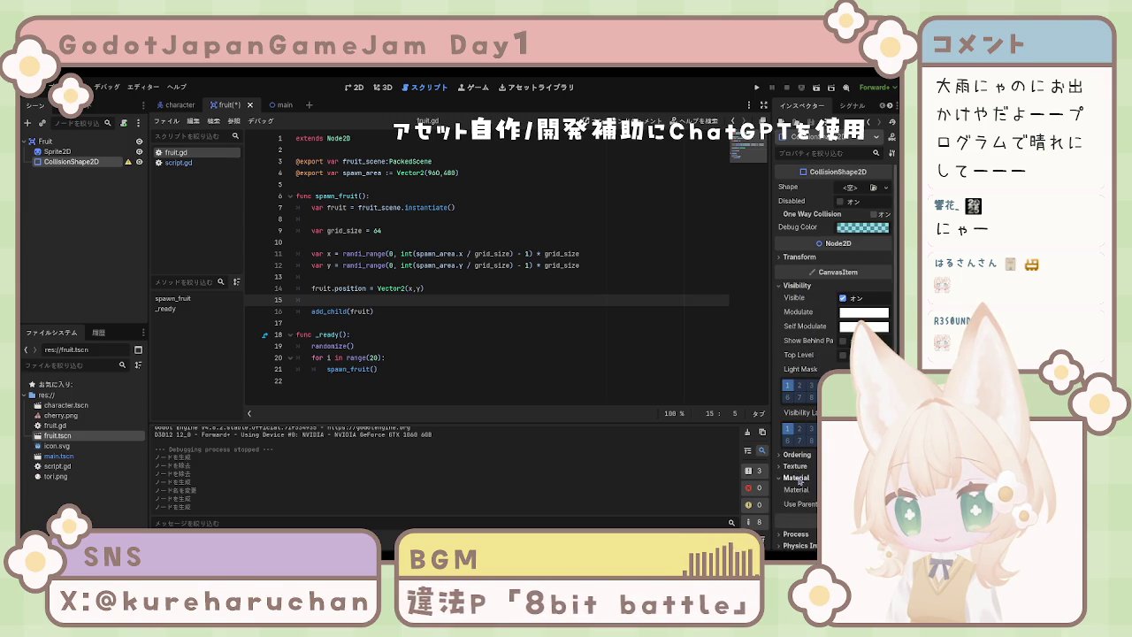
{"action": "left_click", "coordinate": [798, 478]}
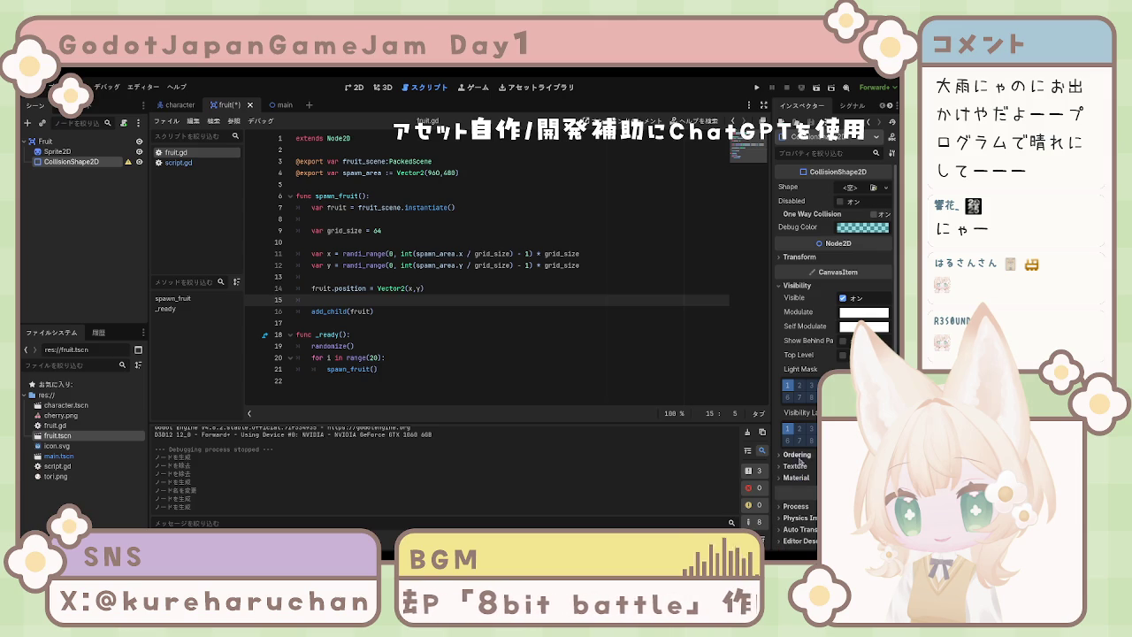
{"action": "left_click", "coordinate": [805, 258]}
{"action": "left_click", "coordinate": [805, 257]}
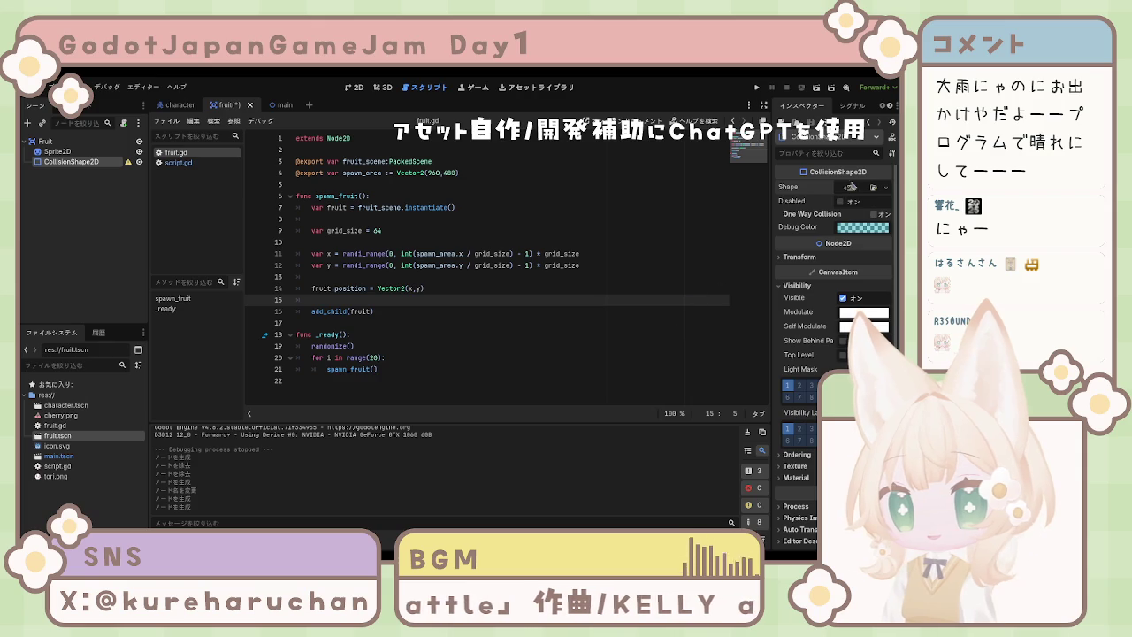
Select the Fruit and CollisionShape2D nodes in turn, then save the fruit scene.
{"action": "left_click", "coordinate": [633, 172]}
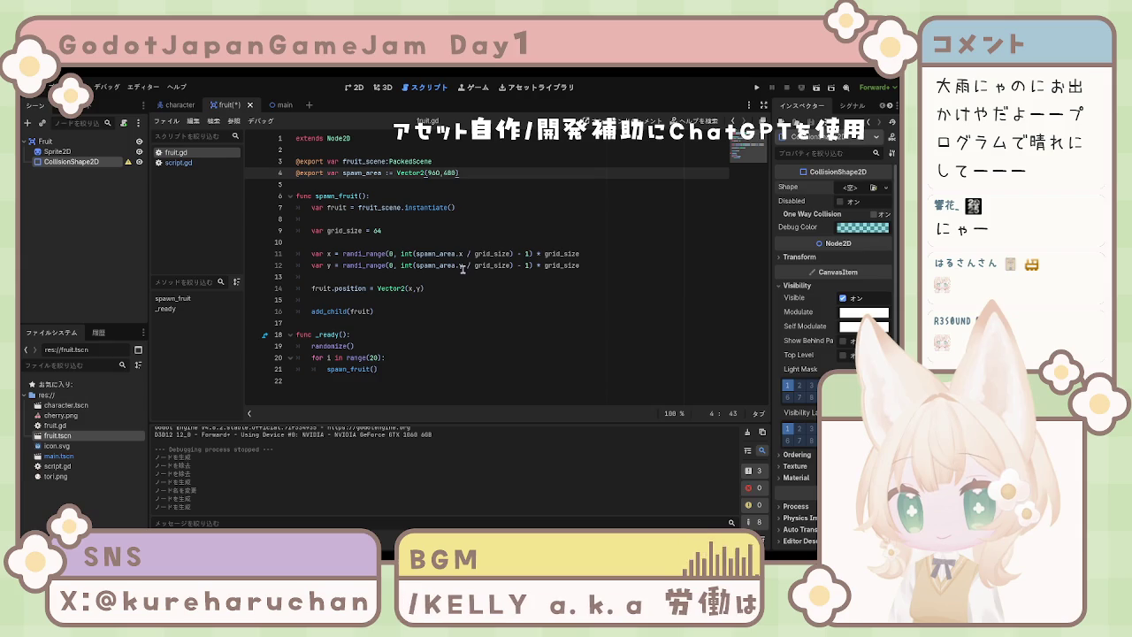
{"action": "left_click", "coordinate": [60, 151]}
{"action": "left_click", "coordinate": [48, 140]}
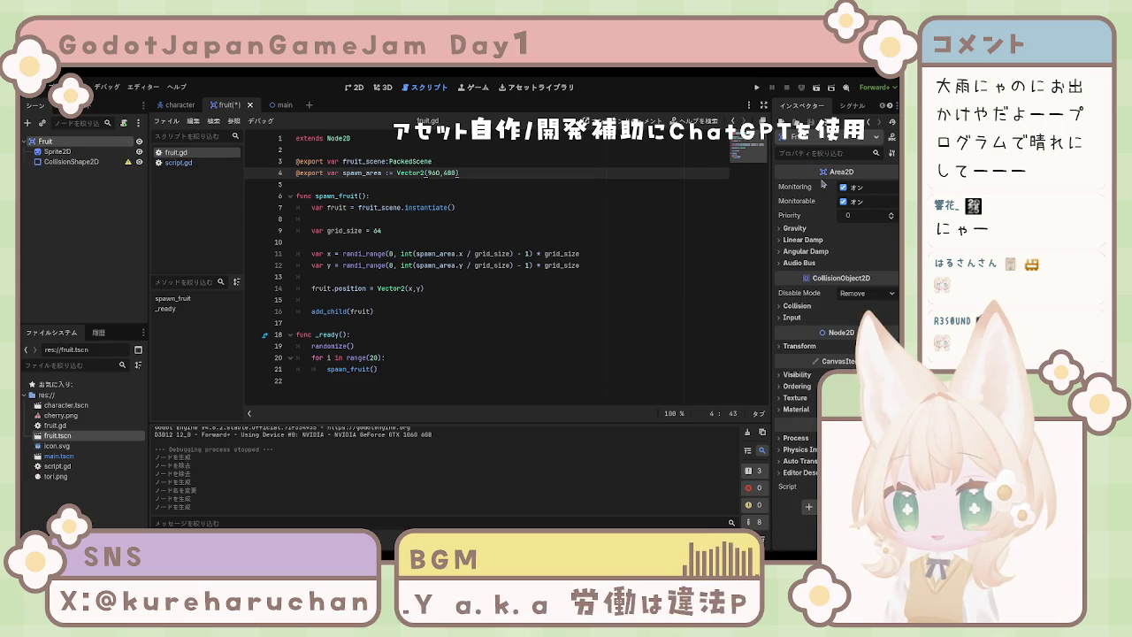
{"action": "left_click", "coordinate": [71, 162]}
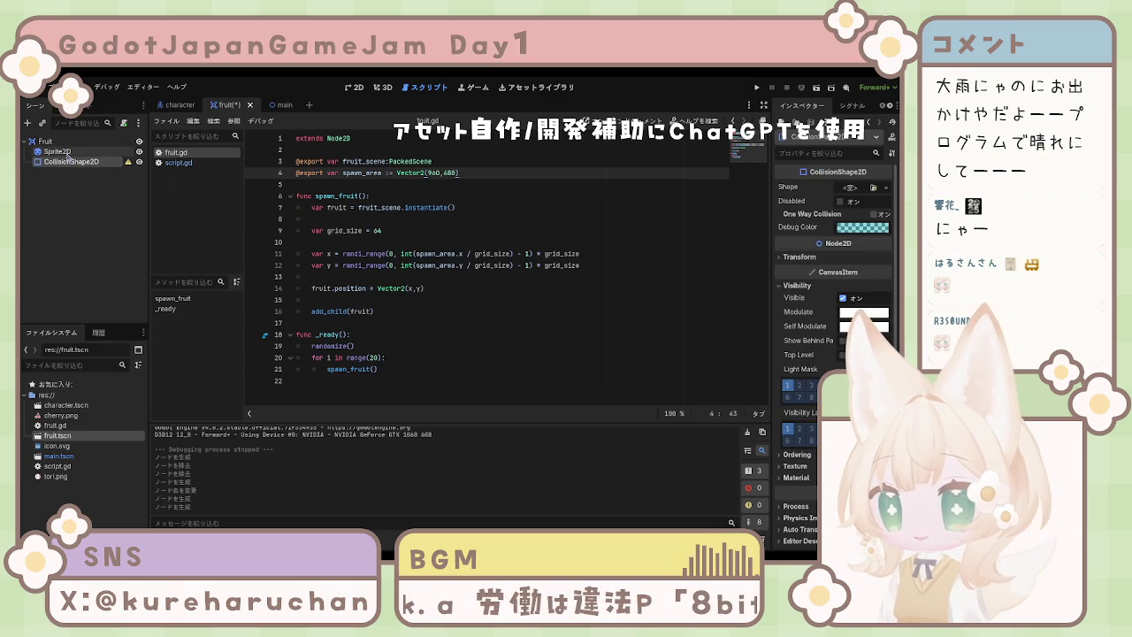
{"action": "left_click", "coordinate": [89, 221]}
{"action": "key", "text": "ctrl+s"}
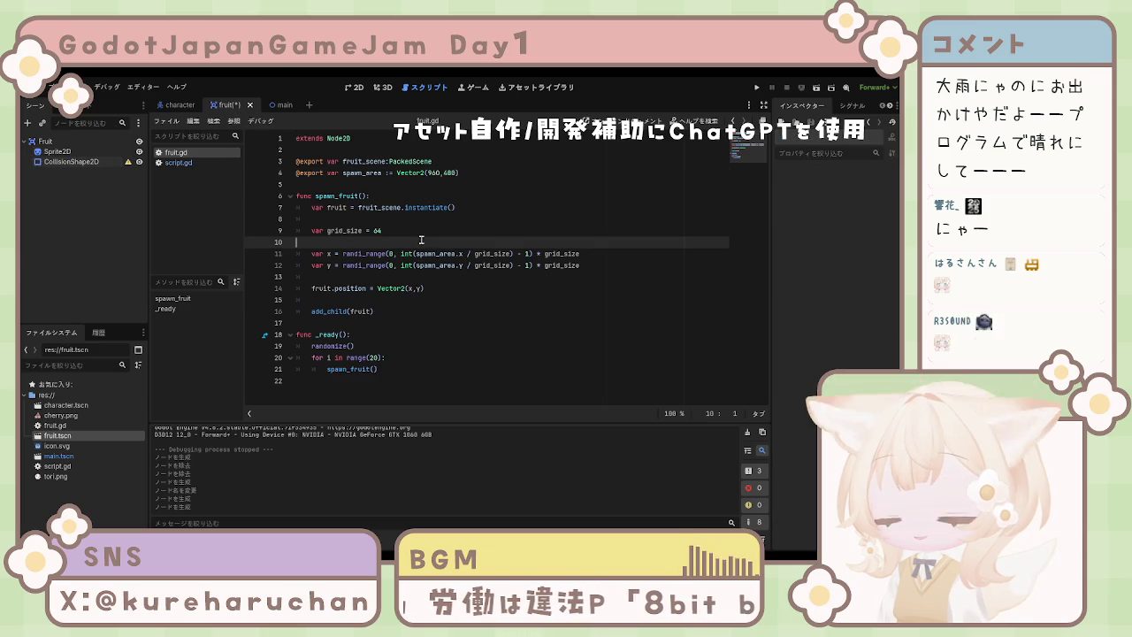
Review the spawn script's code, then rename fruit.gd to spawner.gd in the FileSystem dock.
{"action": "key", "text": "Down"}
{"action": "key", "text": "Down"}
{"action": "key", "text": "Down"}
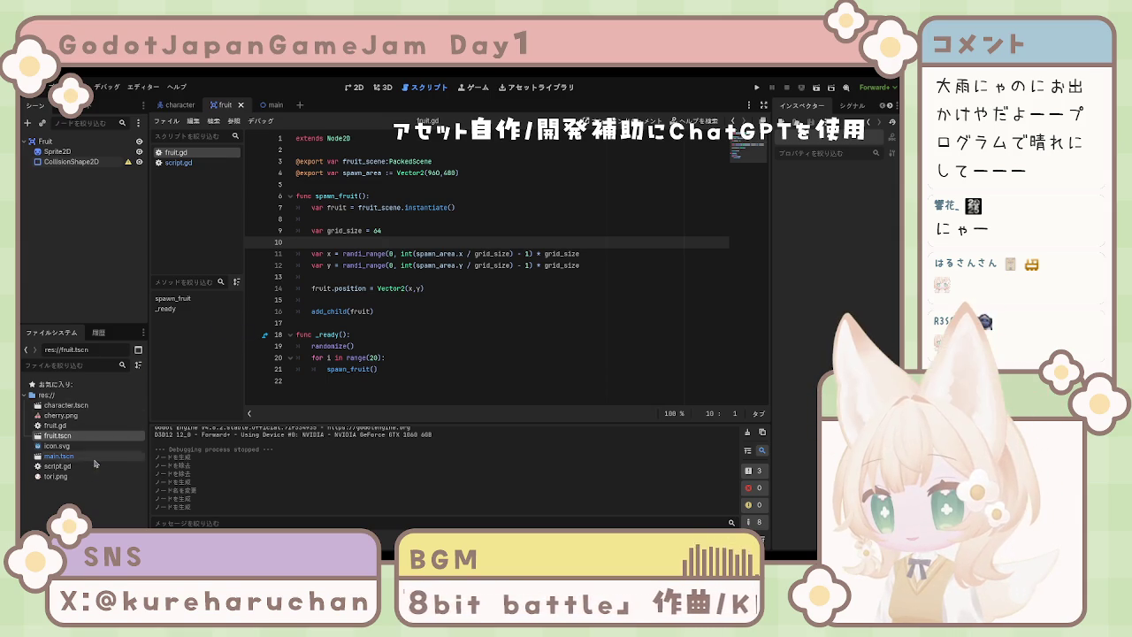
{"action": "left_click", "coordinate": [407, 368]}
{"action": "key", "text": "ctrl+a"}
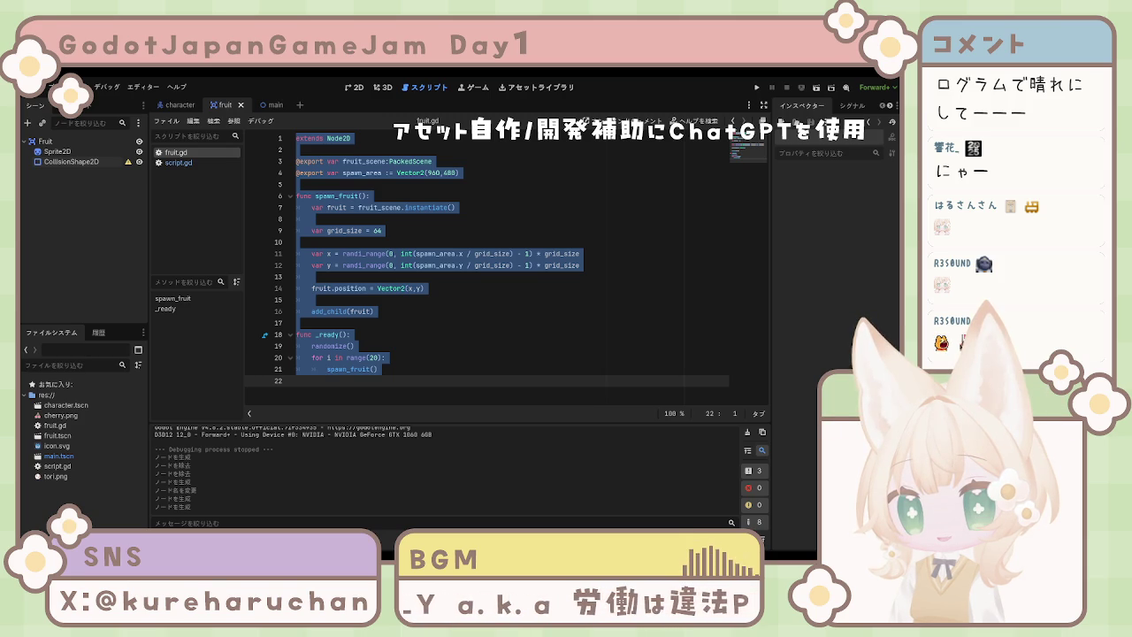
{"action": "left_click", "coordinate": [354, 323]}
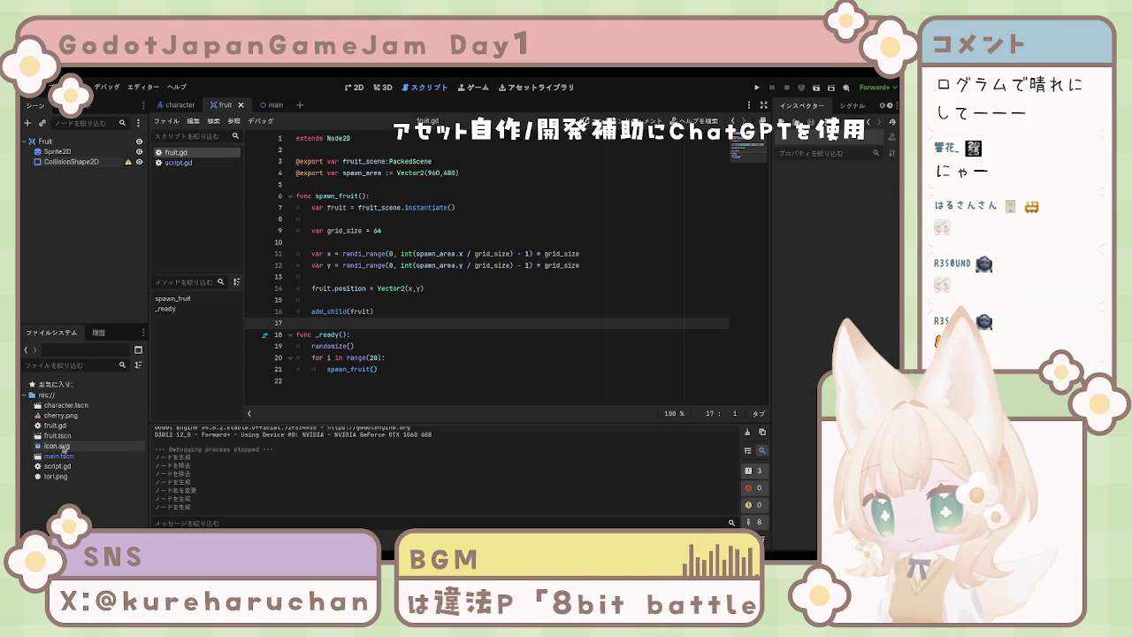
{"action": "left_click", "coordinate": [64, 429]}
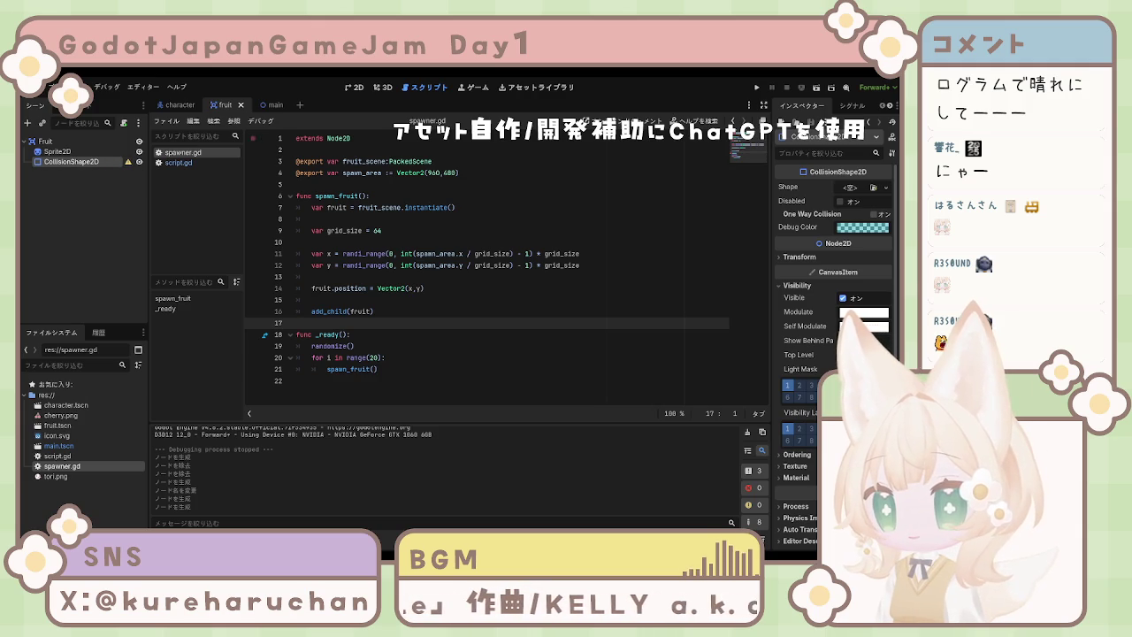
{"action": "left_click", "coordinate": [263, 104]}
Flip between the fruit, main and character scene tabs.
{"action": "left_click", "coordinate": [208, 107]}
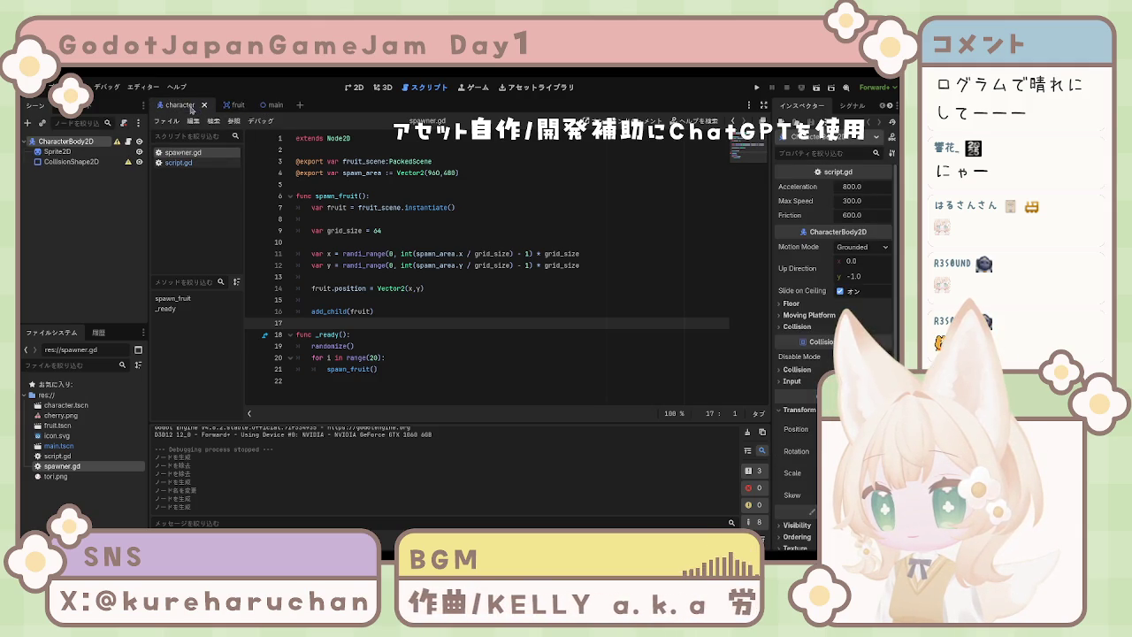
{"action": "left_click", "coordinate": [44, 141]}
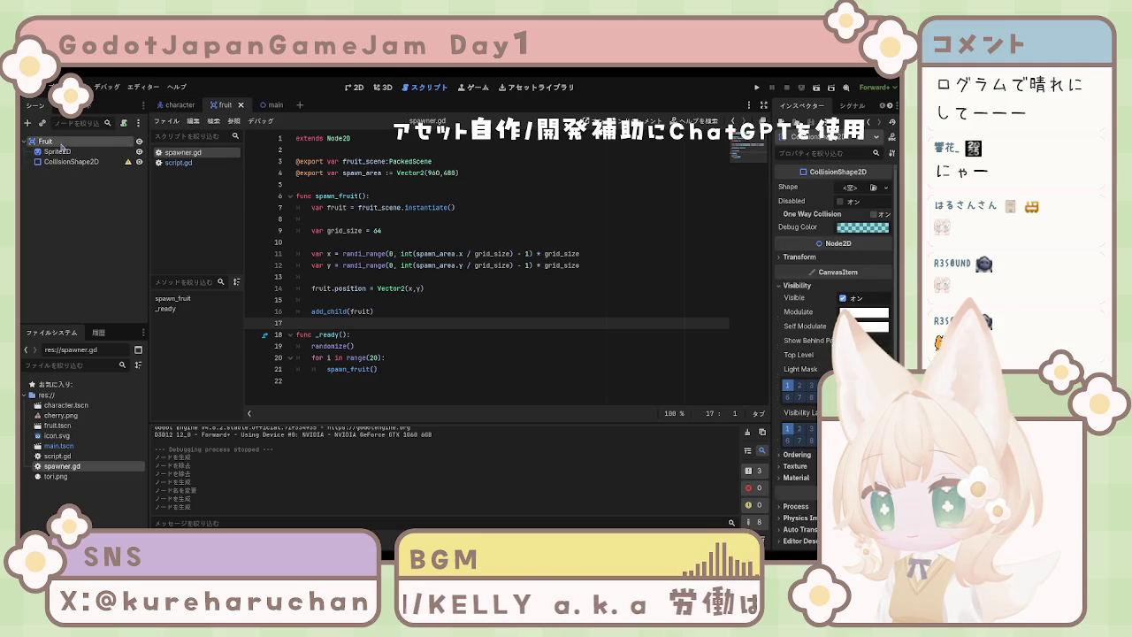
{"action": "left_click", "coordinate": [267, 107]}
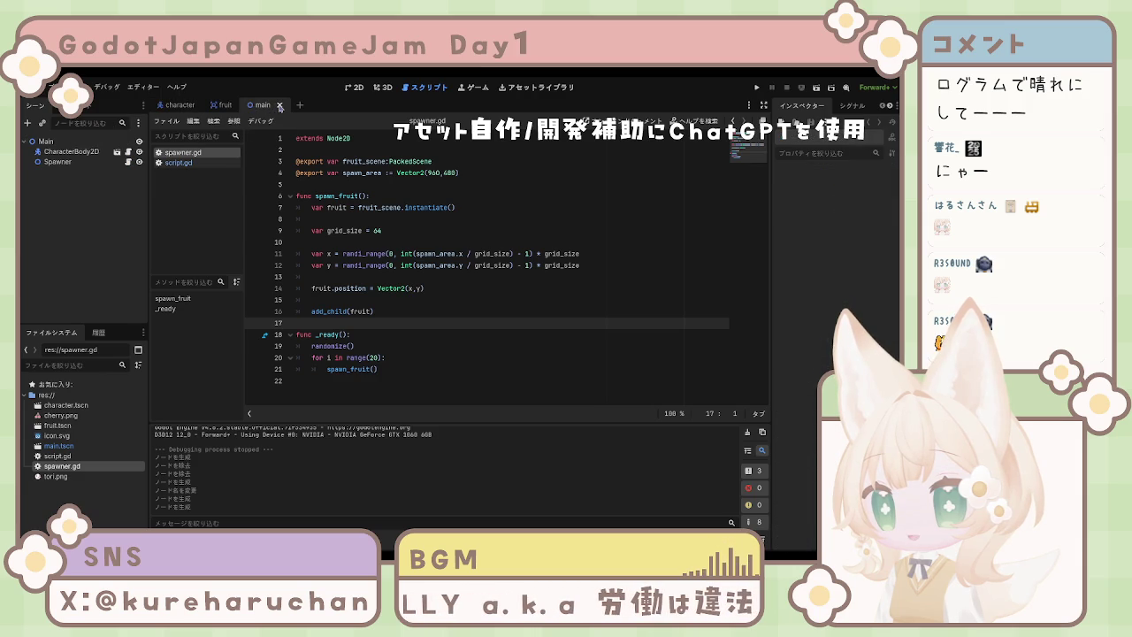
{"action": "left_click", "coordinate": [179, 105]}
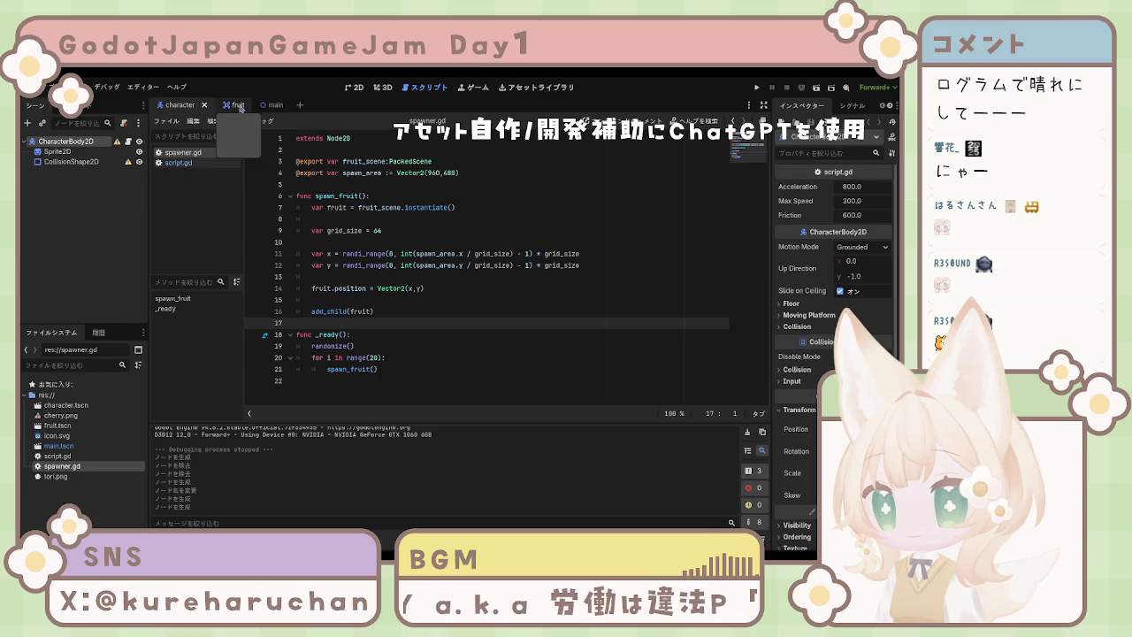
{"action": "left_click", "coordinate": [353, 87]}
{"action": "left_click", "coordinate": [234, 107]}
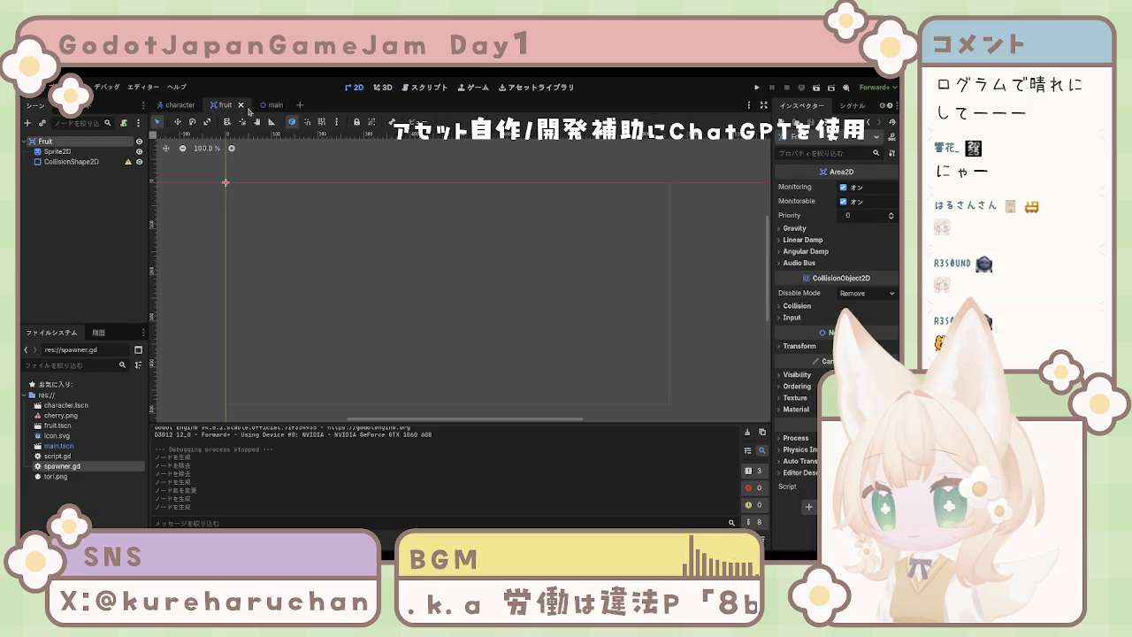
{"action": "left_click", "coordinate": [263, 106]}
{"action": "left_click", "coordinate": [229, 110]}
{"action": "left_click", "coordinate": [189, 110]}
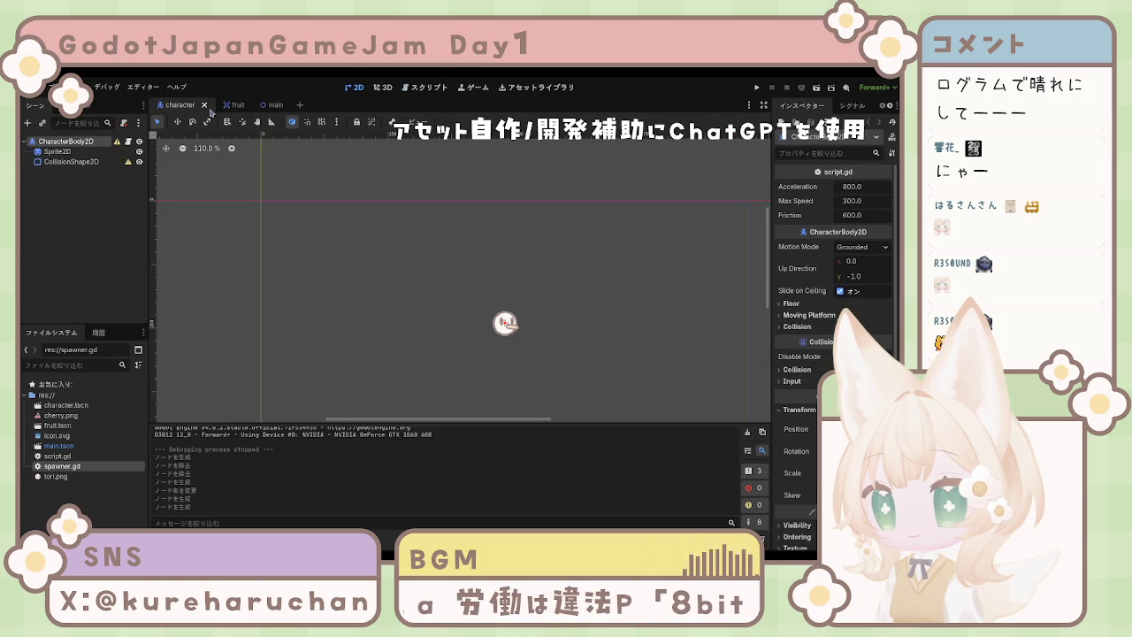
Close the character and fruit tabs, reopen fruit.tscn from FileSystem, and select its Fruit root.
{"action": "left_click", "coordinate": [204, 107]}
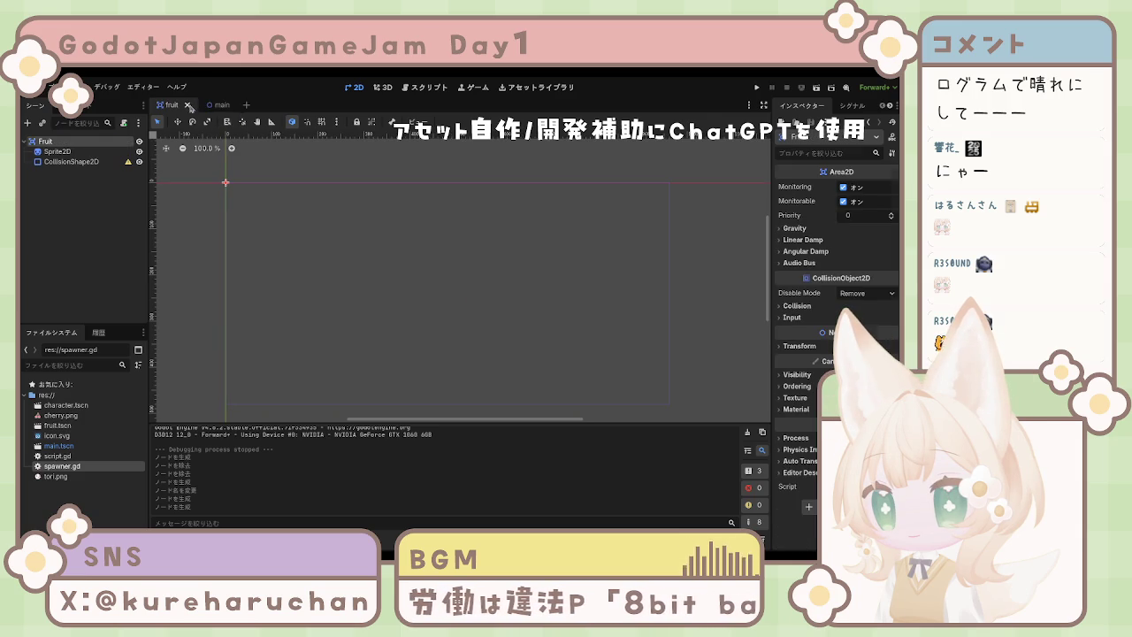
{"action": "left_click", "coordinate": [190, 106]}
{"action": "key", "text": "ctrl+F3"}
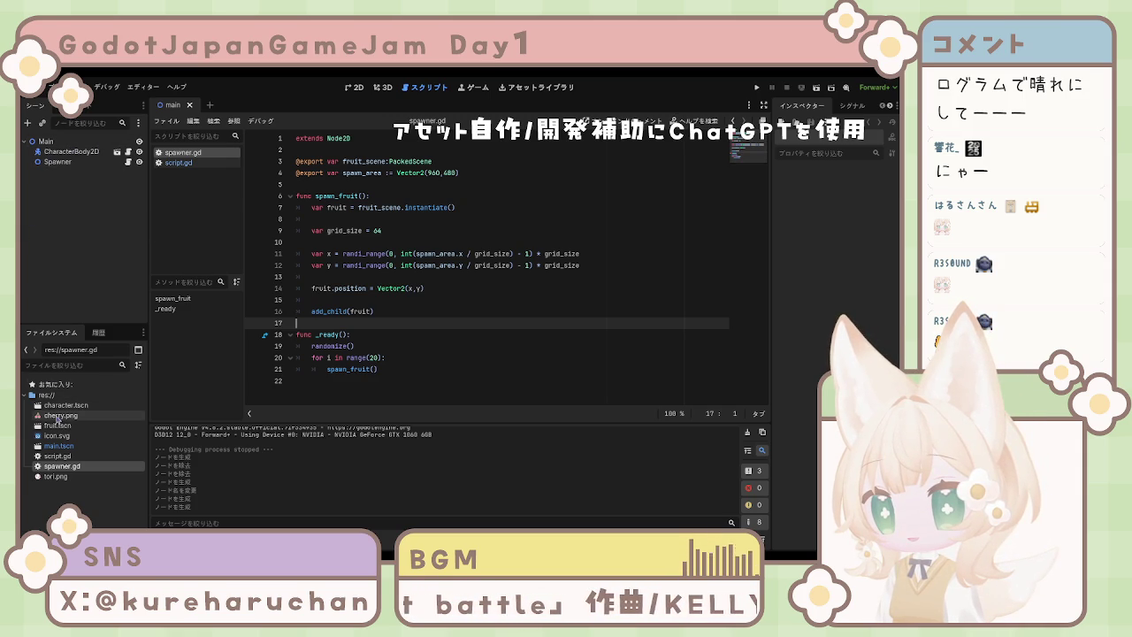
{"action": "left_click", "coordinate": [58, 446]}
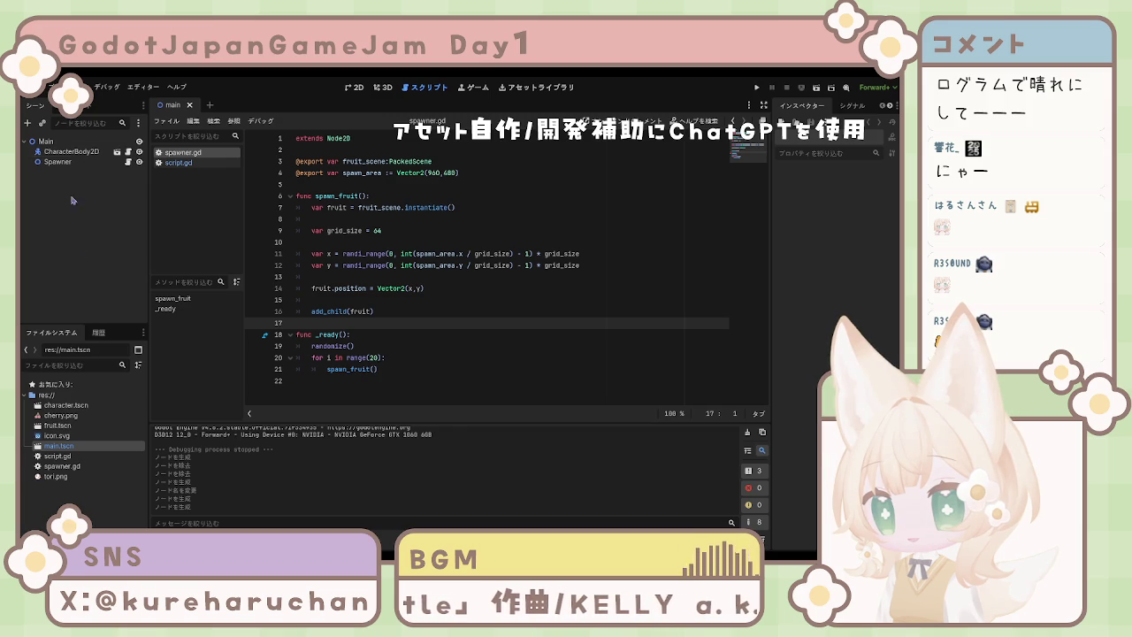
{"action": "double_click", "coordinate": [60, 430]}
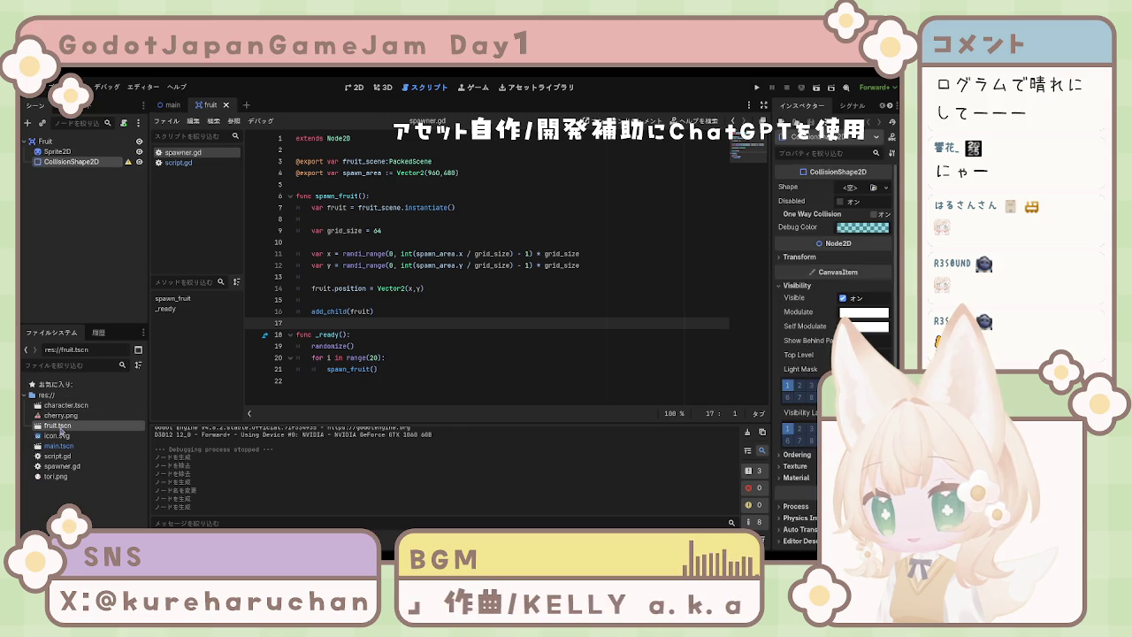
{"action": "left_click", "coordinate": [98, 141]}
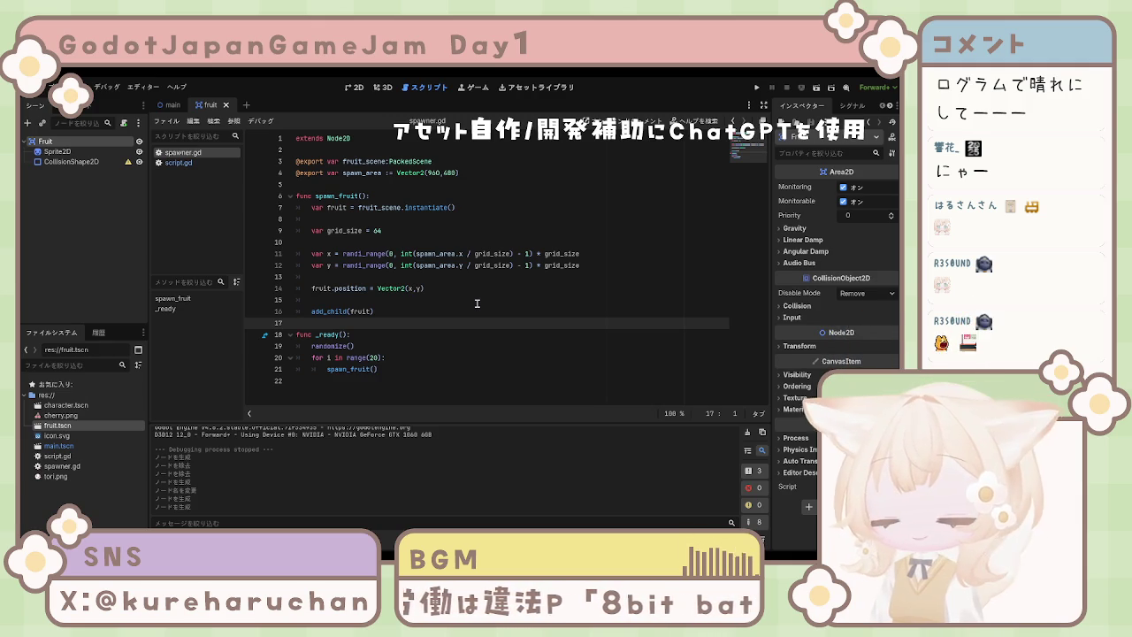
Attach a new fruit.gd to Fruit, replace the template with 'extends Area2D', and save it.
{"action": "key", "text": "Return"}
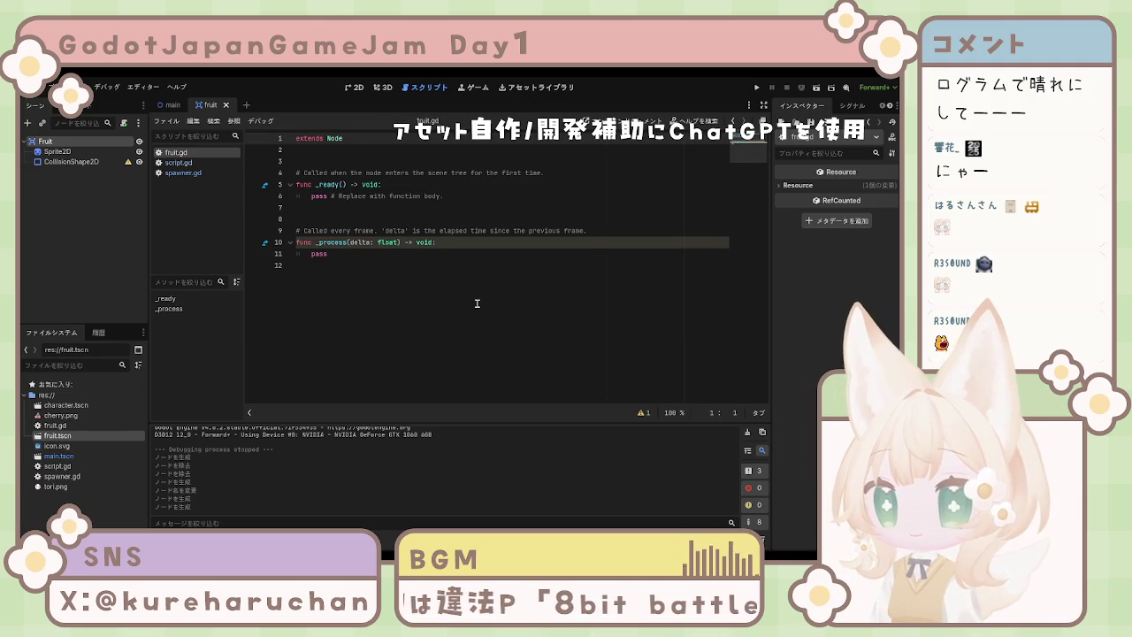
{"action": "key", "text": "ctrl+a"}
{"action": "key", "text": "Delete"}
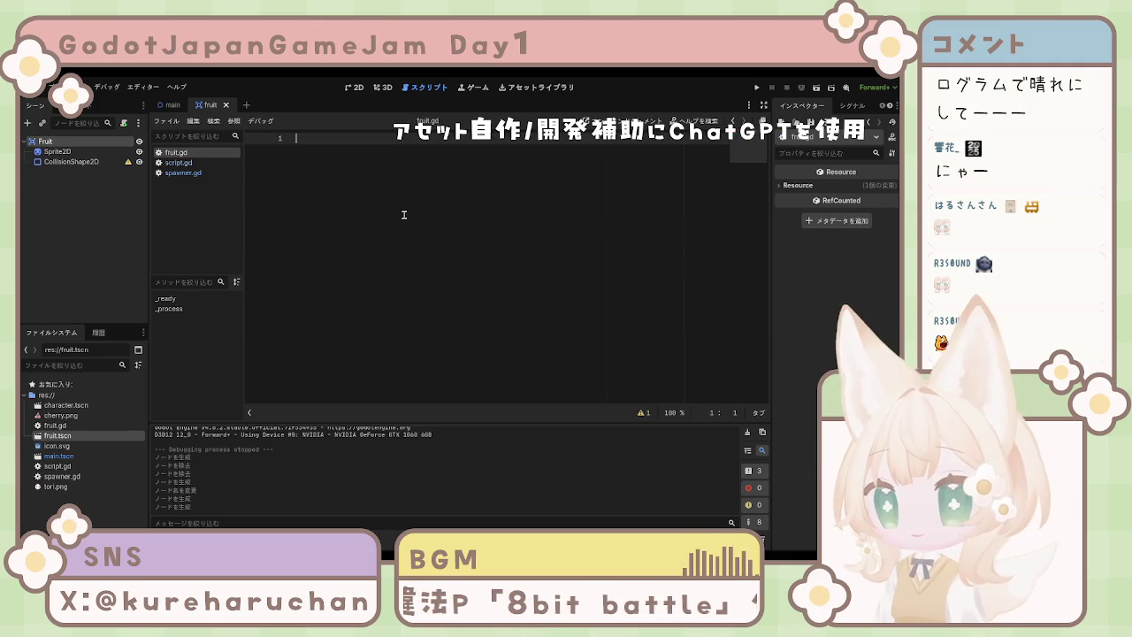
{"action": "type", "text": "extends "}
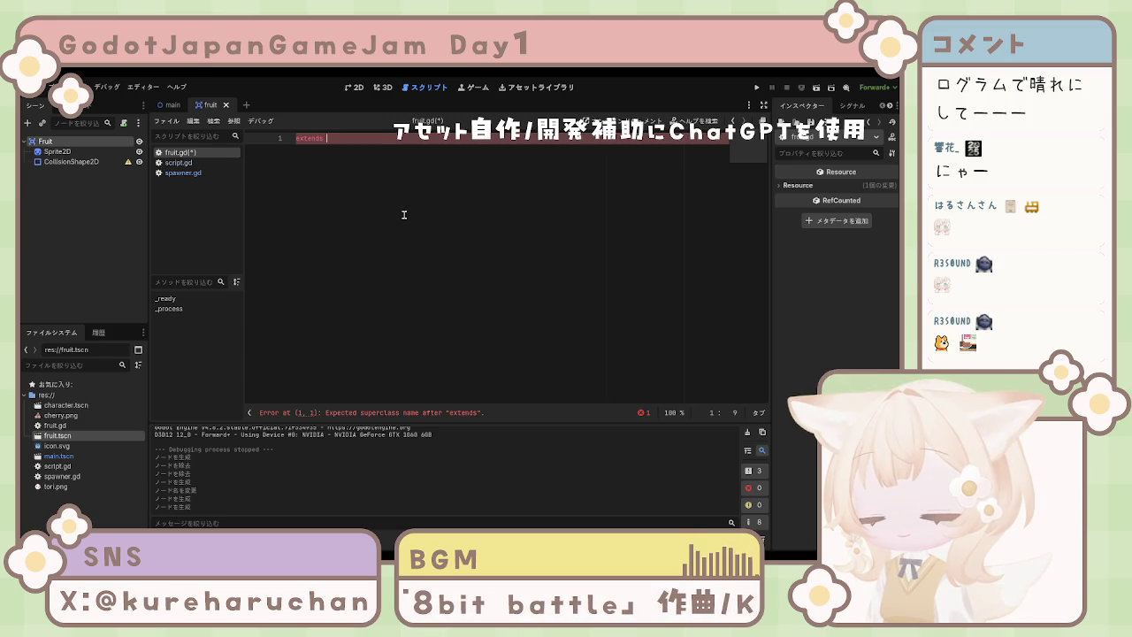
{"action": "type", "text": "4"}
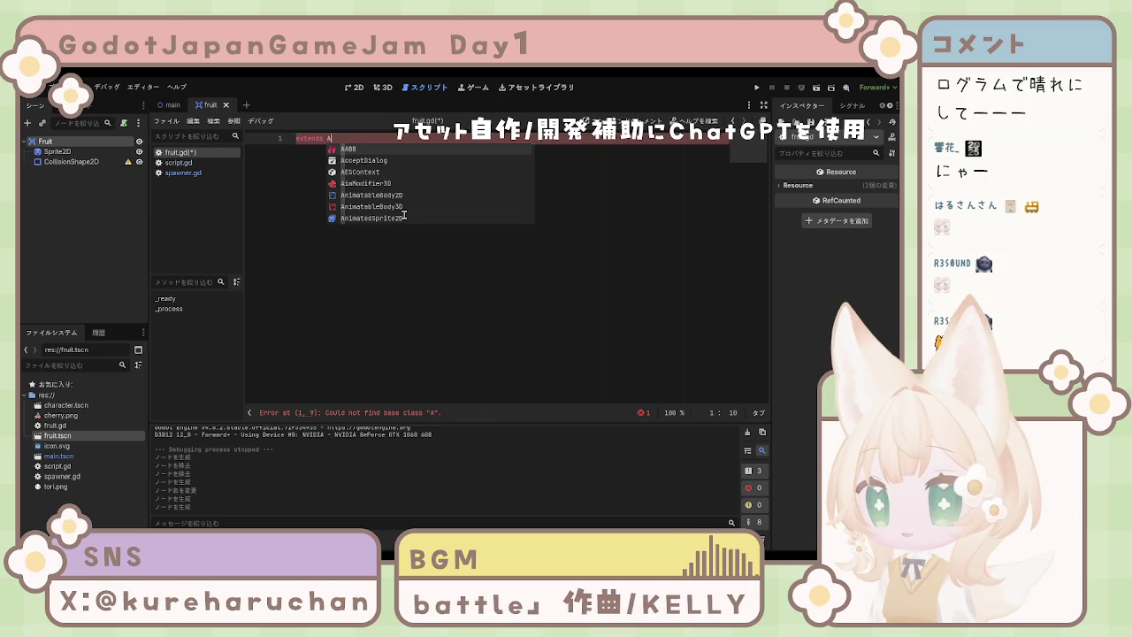
{"action": "type", "text": "re"}
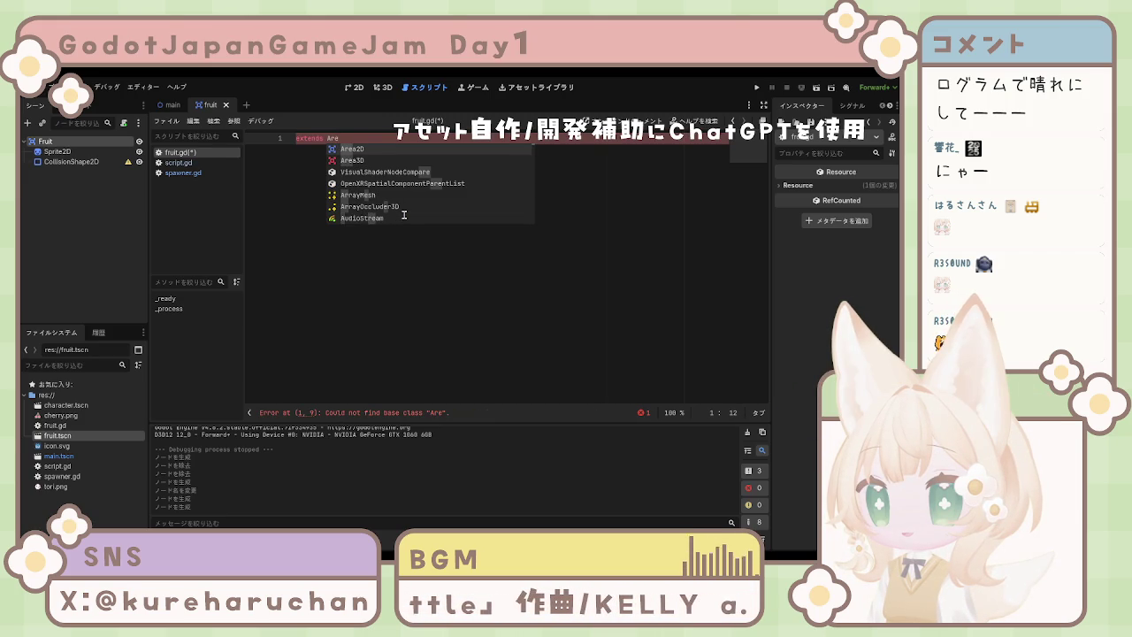
{"action": "key", "text": "Return"}
{"action": "key", "text": "ctrl+s"}
{"action": "key", "text": "Return"}
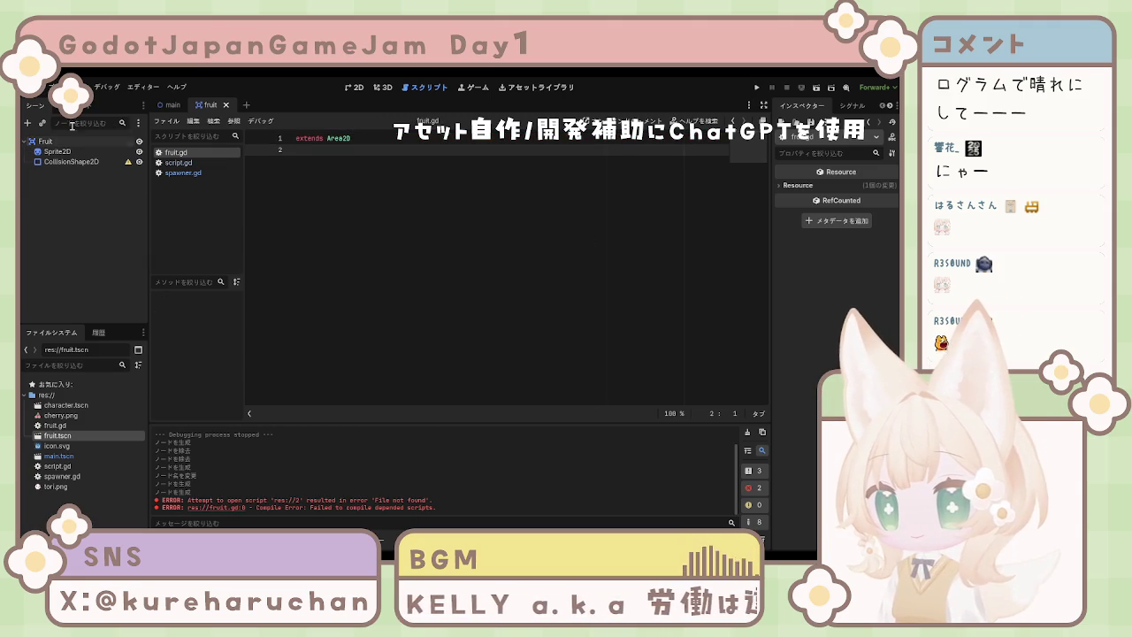
{"action": "left_click", "coordinate": [168, 106]}
Open character.tscn from the FileSystem dock and rename it to player.tscn.
{"action": "left_click", "coordinate": [69, 151]}
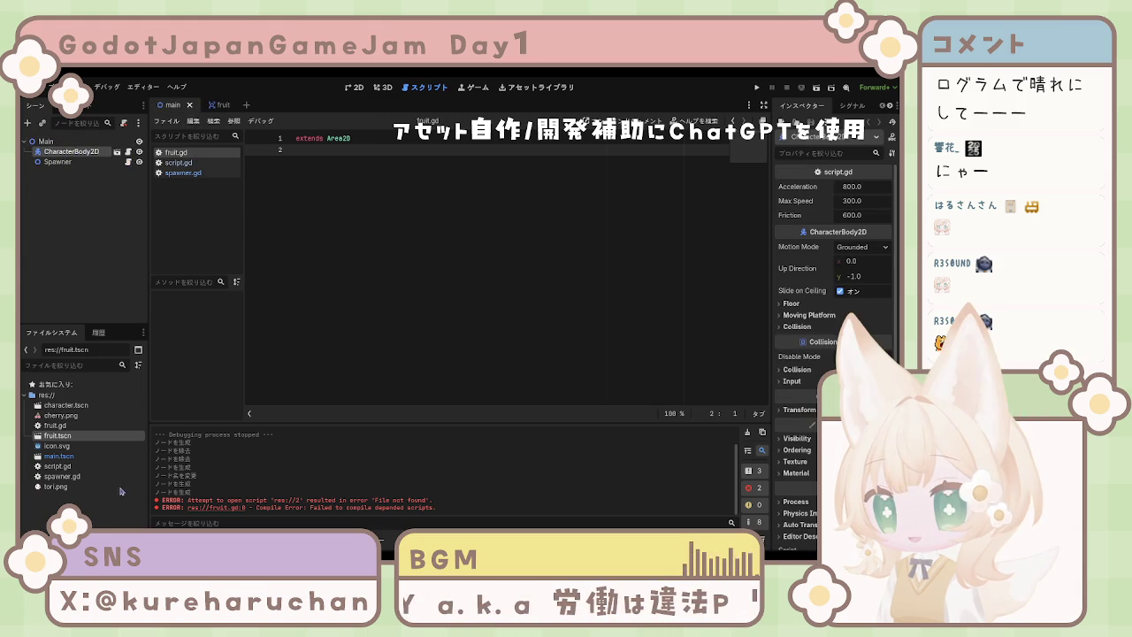
{"action": "left_click", "coordinate": [64, 405]}
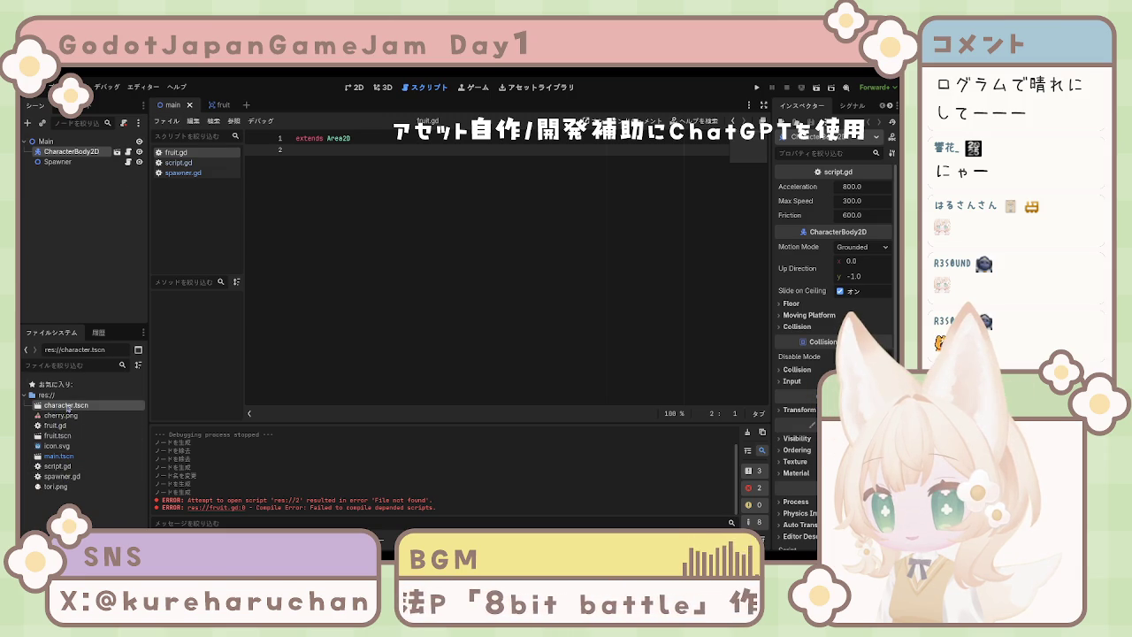
{"action": "double_click", "coordinate": [68, 408]}
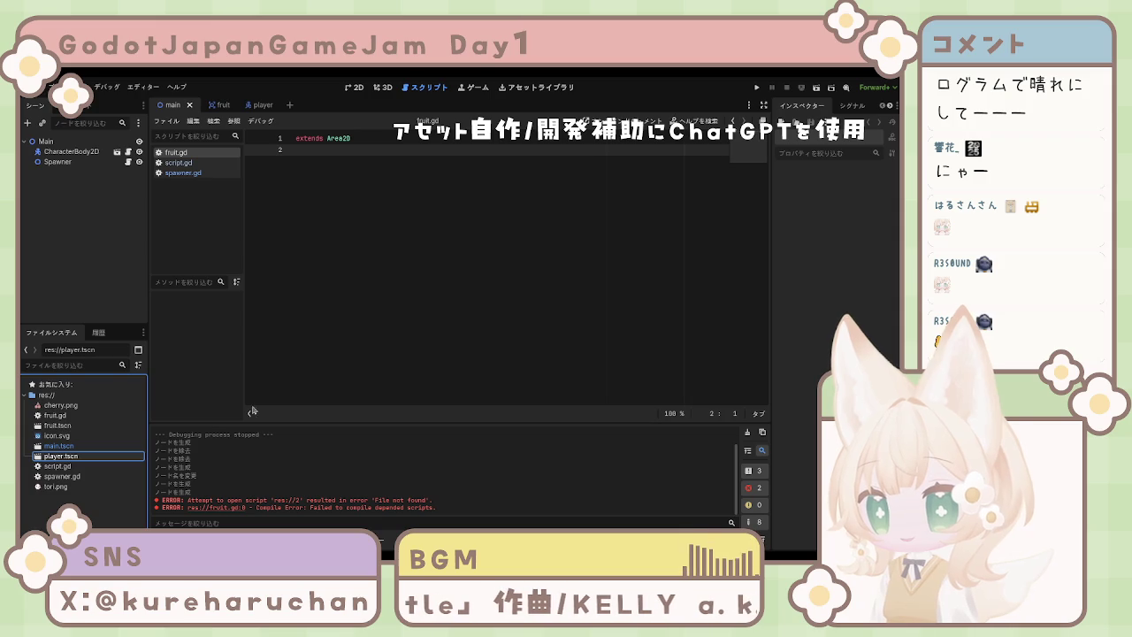
{"action": "left_click", "coordinate": [44, 293]}
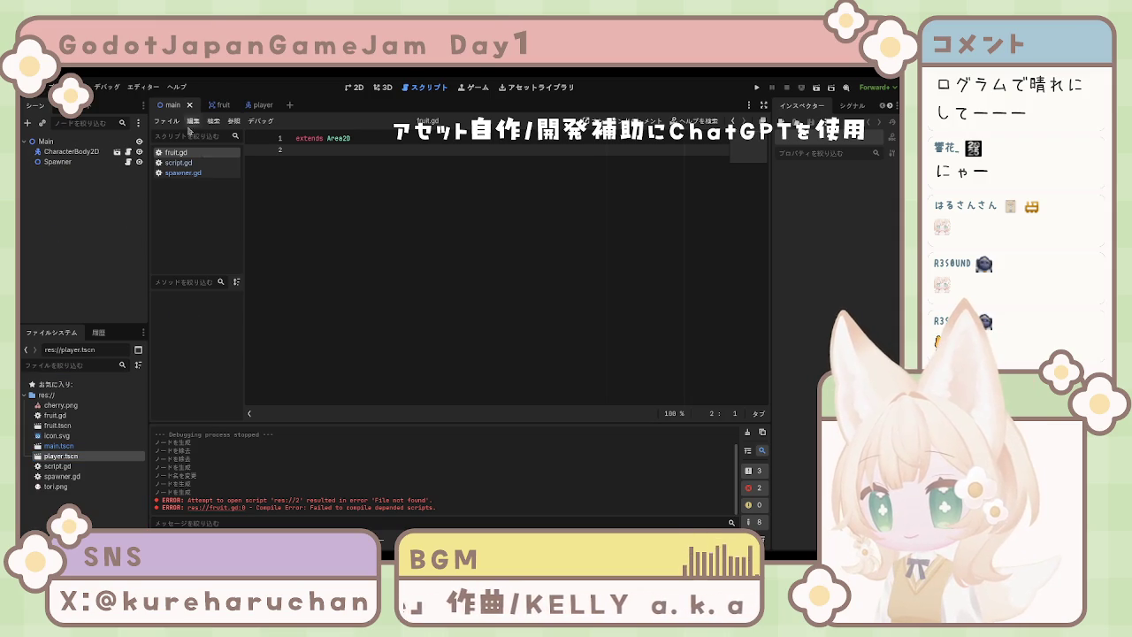
Cycle through the player, fruit and main tabs, ending on player with nothing selected.
{"action": "left_click", "coordinate": [256, 104]}
{"action": "left_click", "coordinate": [85, 181]}
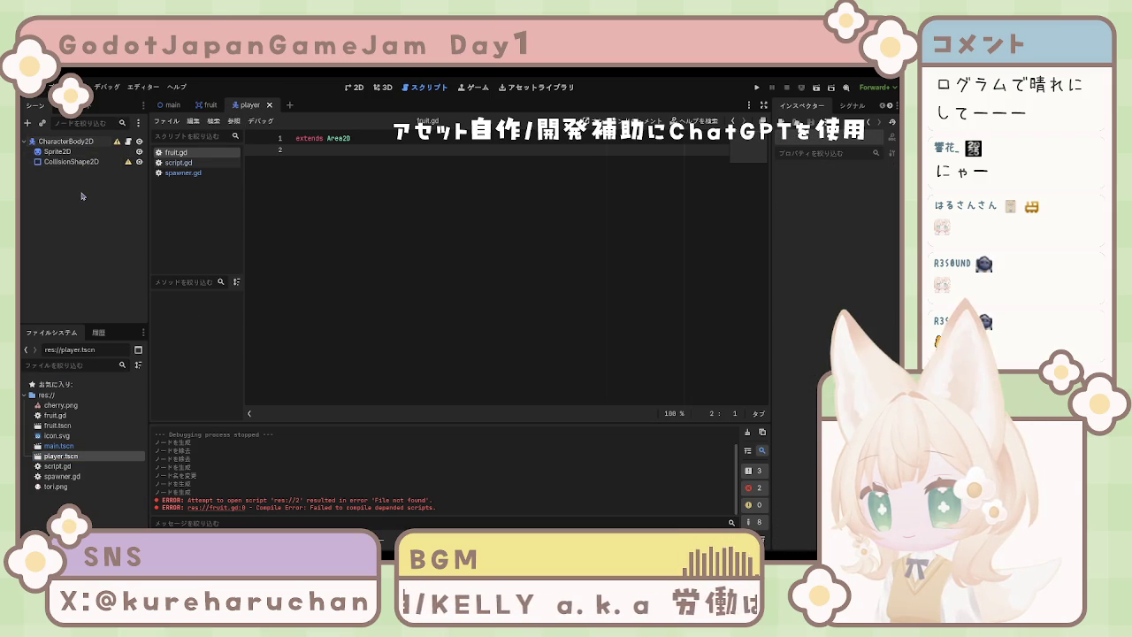
{"action": "left_click", "coordinate": [204, 106]}
{"action": "left_click", "coordinate": [178, 106]}
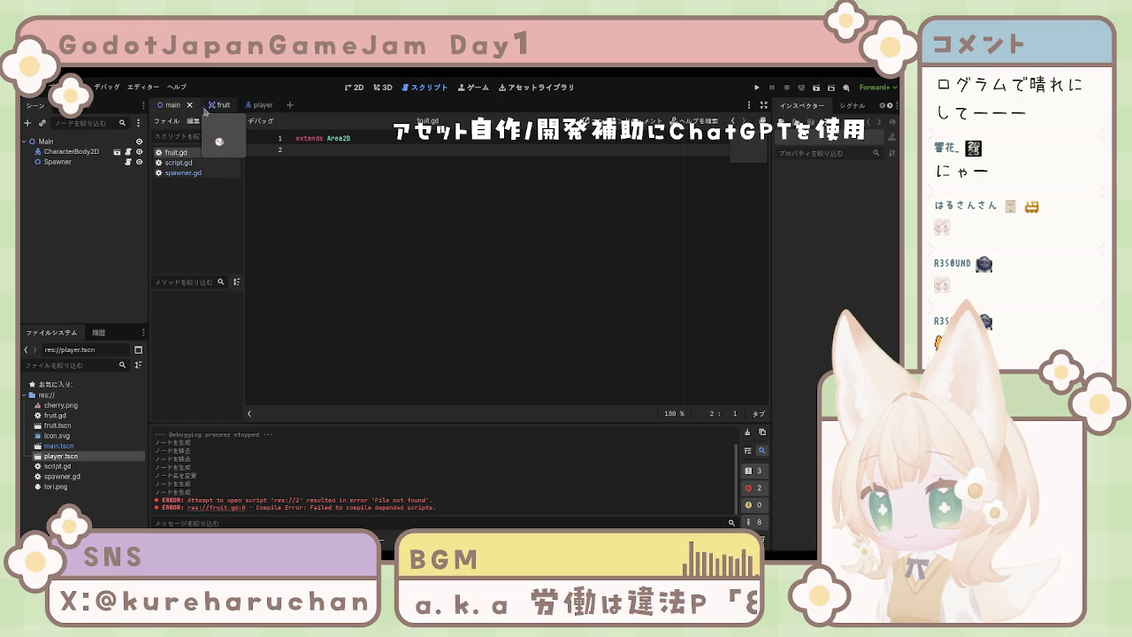
{"action": "left_click", "coordinate": [215, 108]}
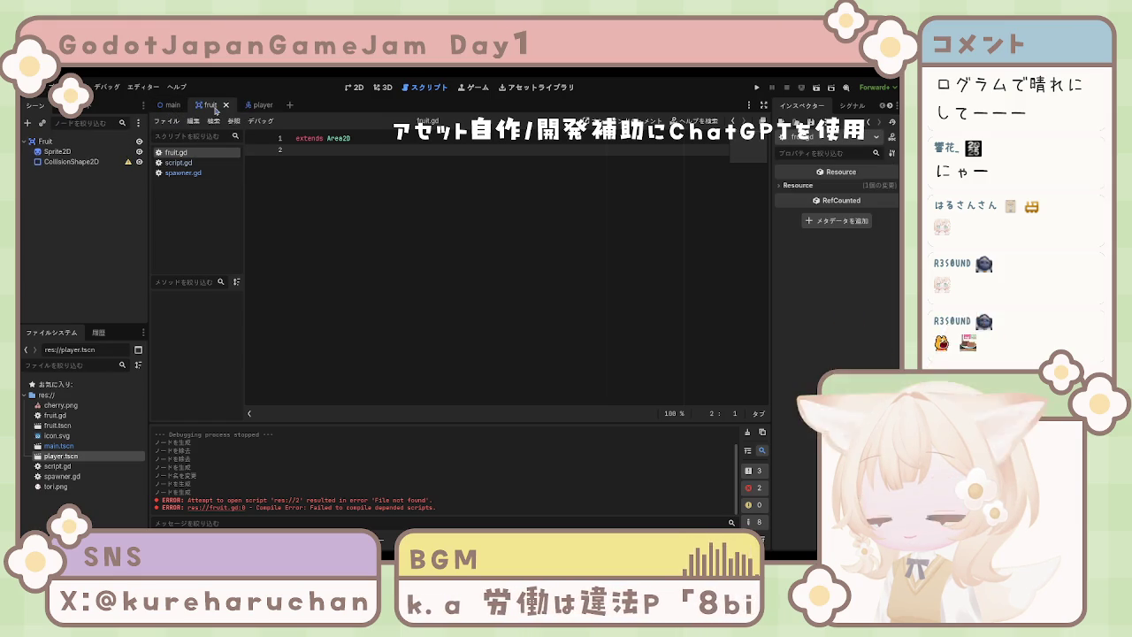
{"action": "left_click", "coordinate": [255, 105]}
{"action": "left_click", "coordinate": [102, 184]}
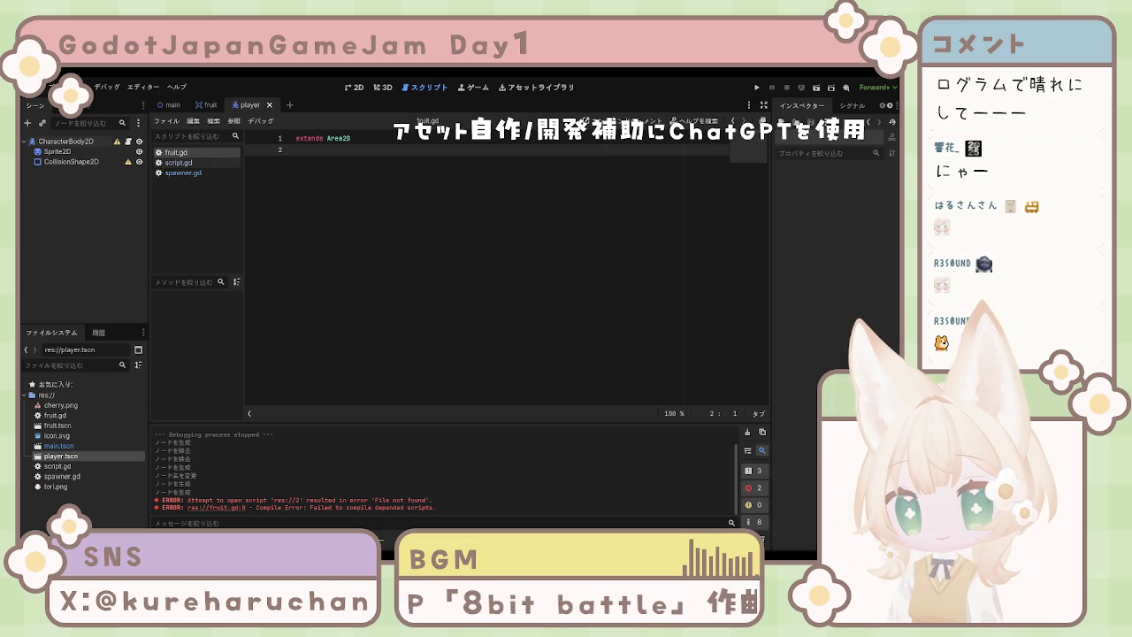
{"action": "left_click", "coordinate": [118, 522]}
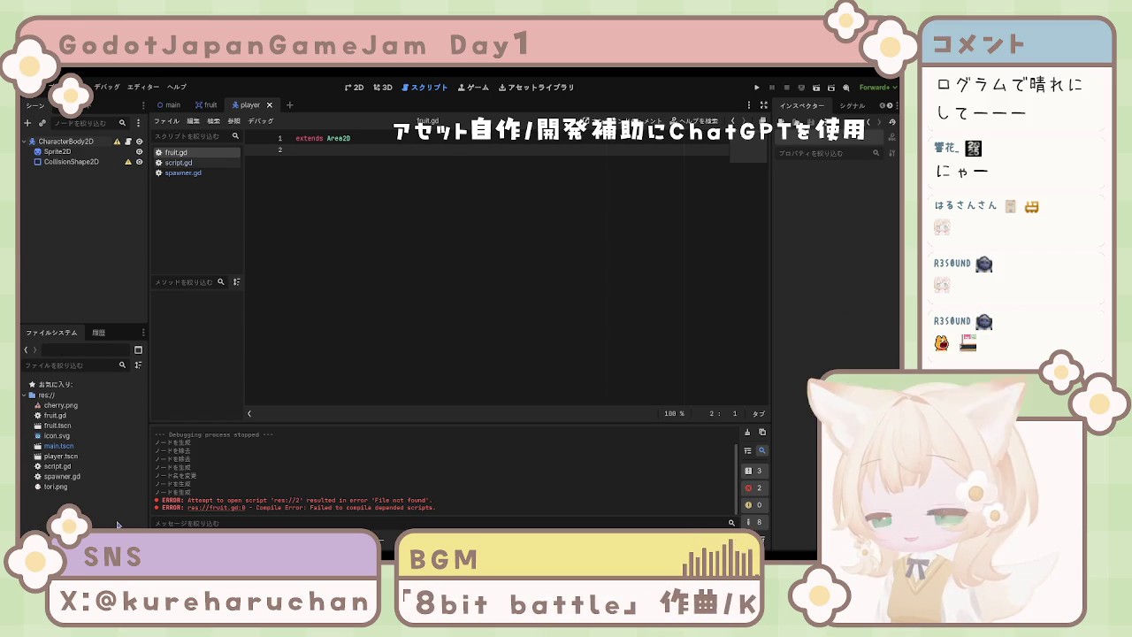
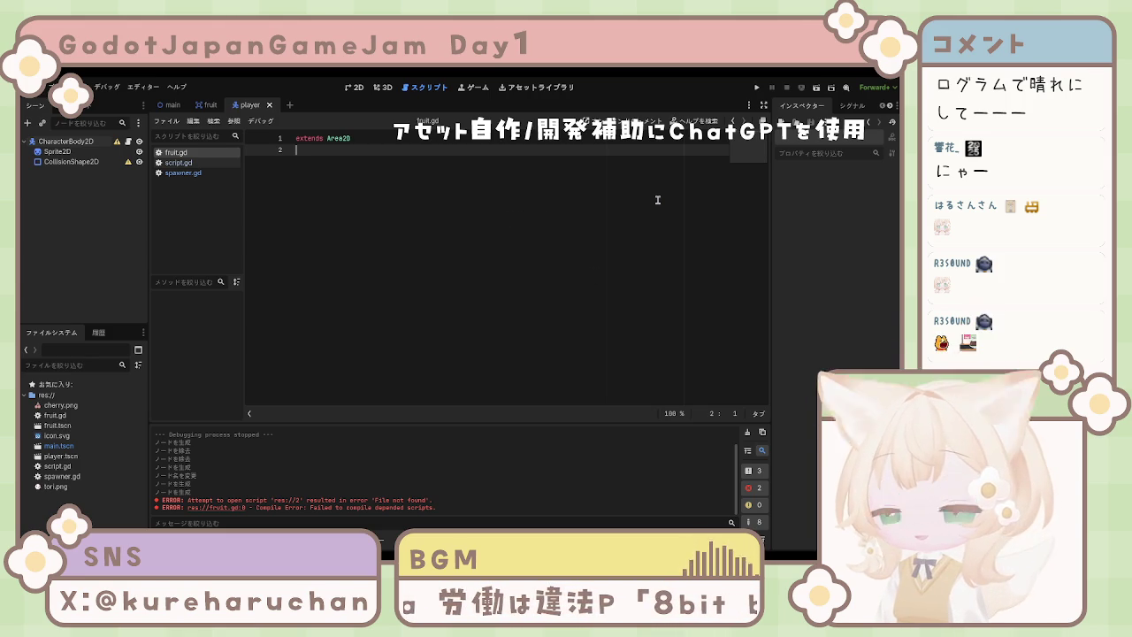
Add func _ready(): to fruit.gd, calling connect("Body_entered") below extends Area2D.
{"action": "key", "text": "Return"}
{"action": "type", "text": "func "}
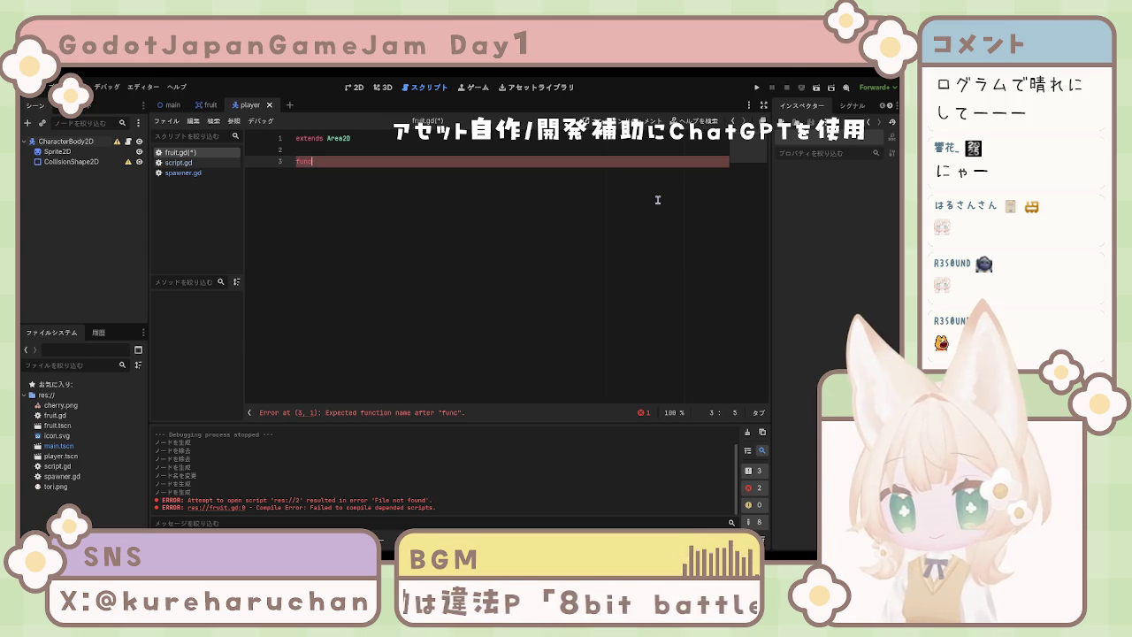
{"action": "type", "text": "_ready"}
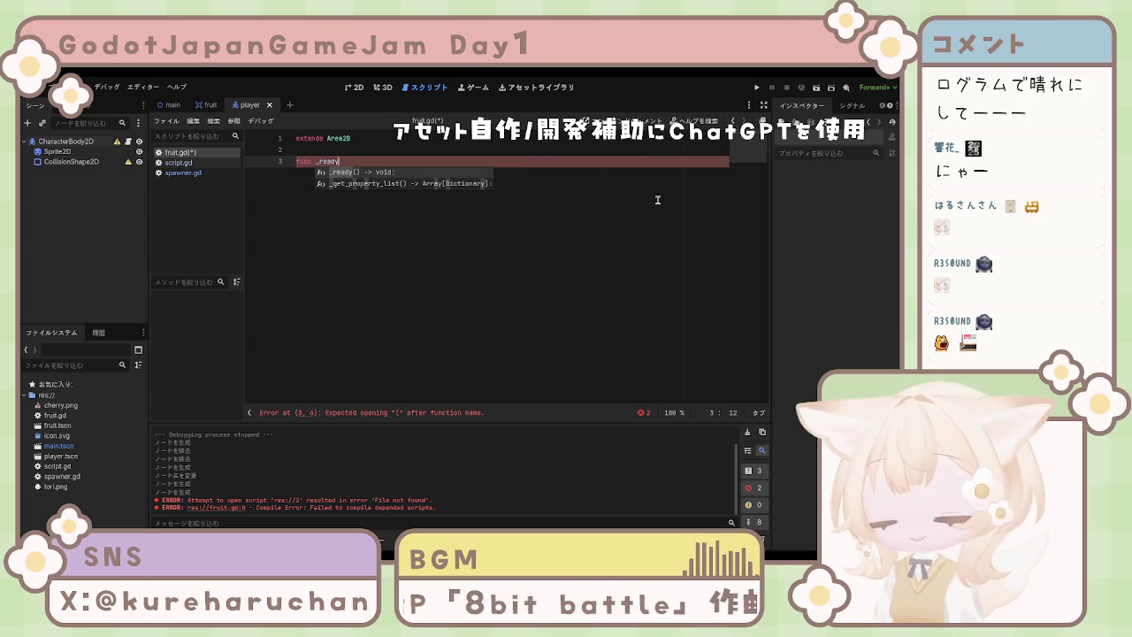
{"action": "type", "text": "()"}
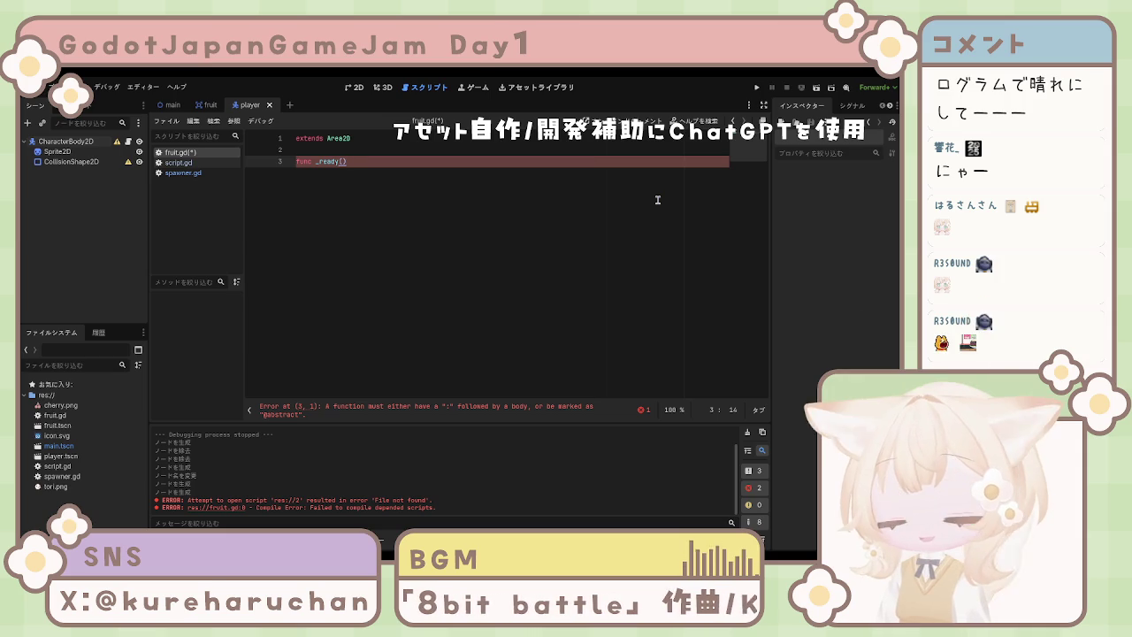
{"action": "type", "text": ":"}
{"action": "key", "text": "Return"}
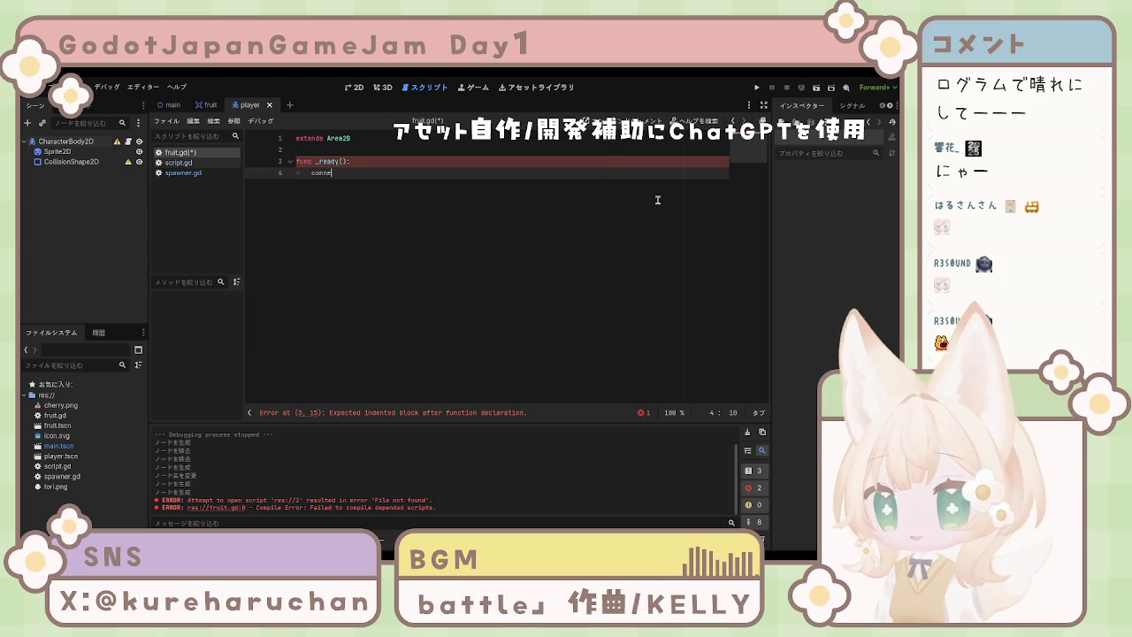
{"action": "type", "text": "ct"}
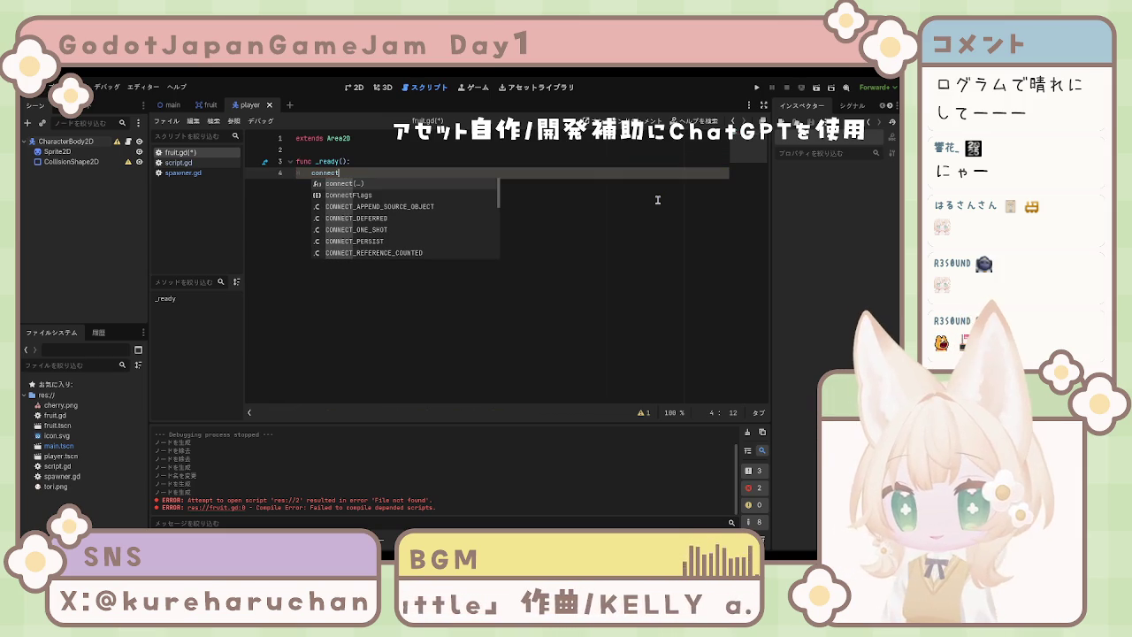
{"action": "key", "text": "Return"}
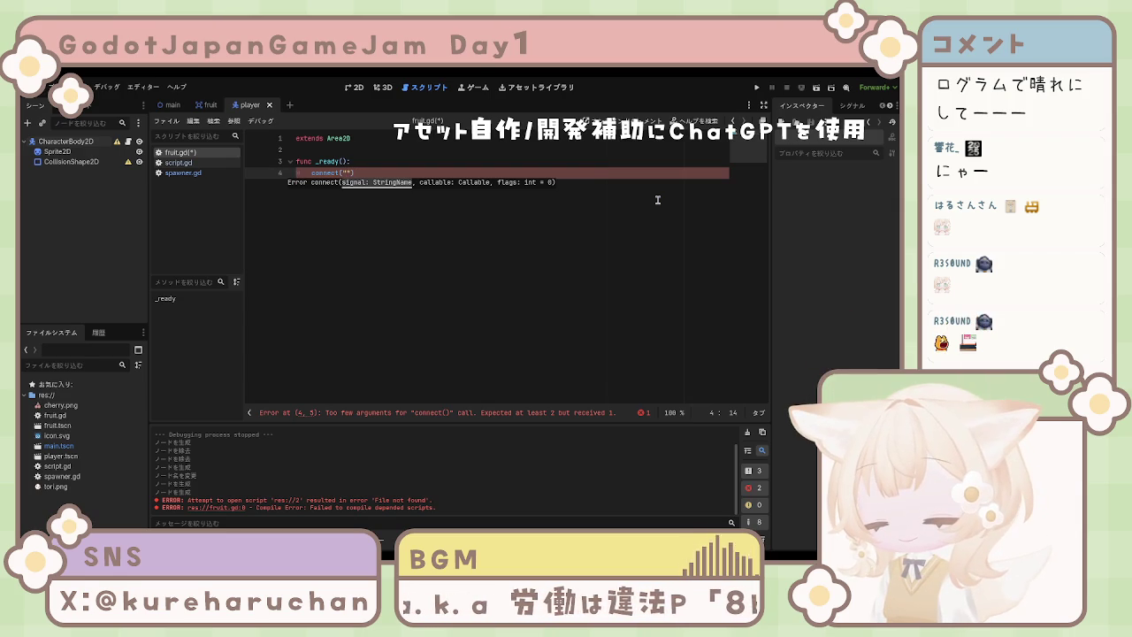
{"action": "key", "text": "BackSpace"}
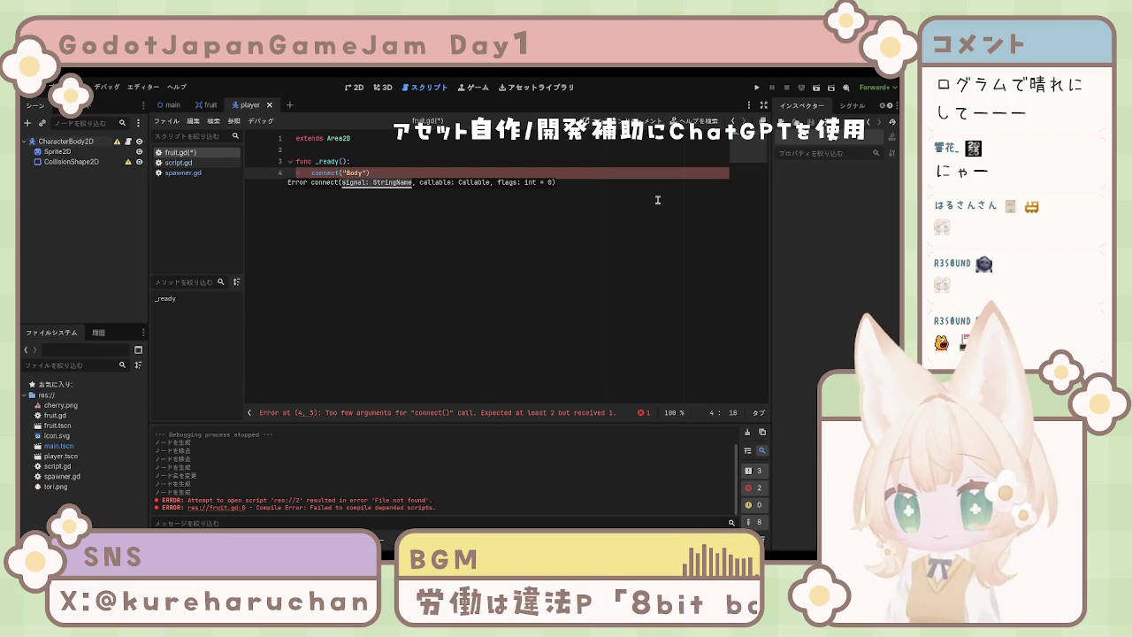
{"action": "type", "text": "en"}
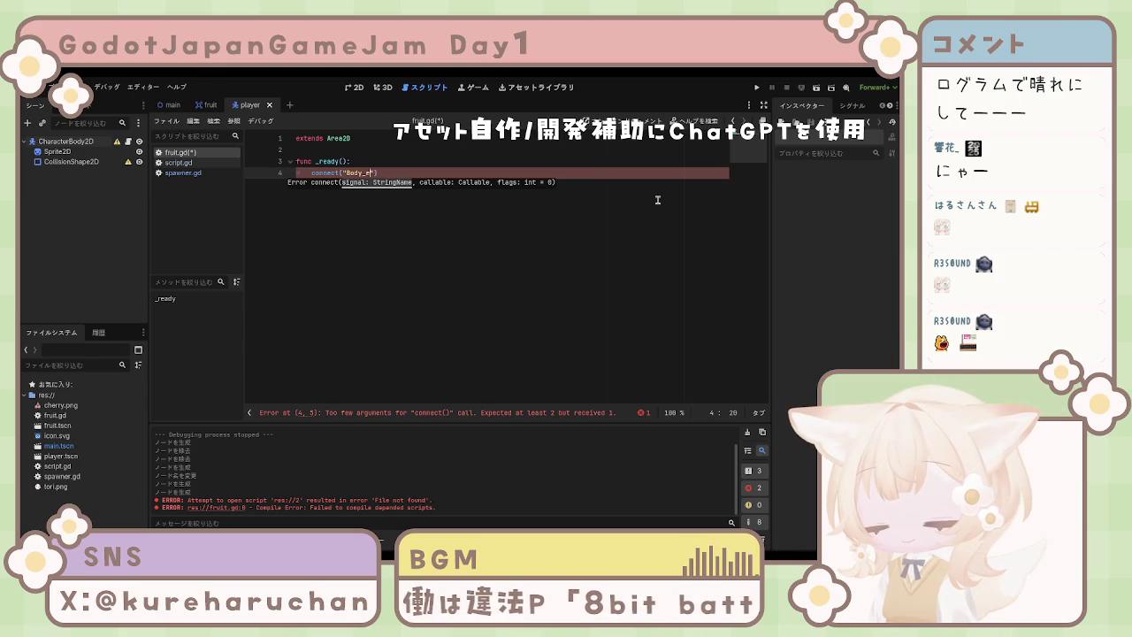
{"action": "type", "text": "trance"}
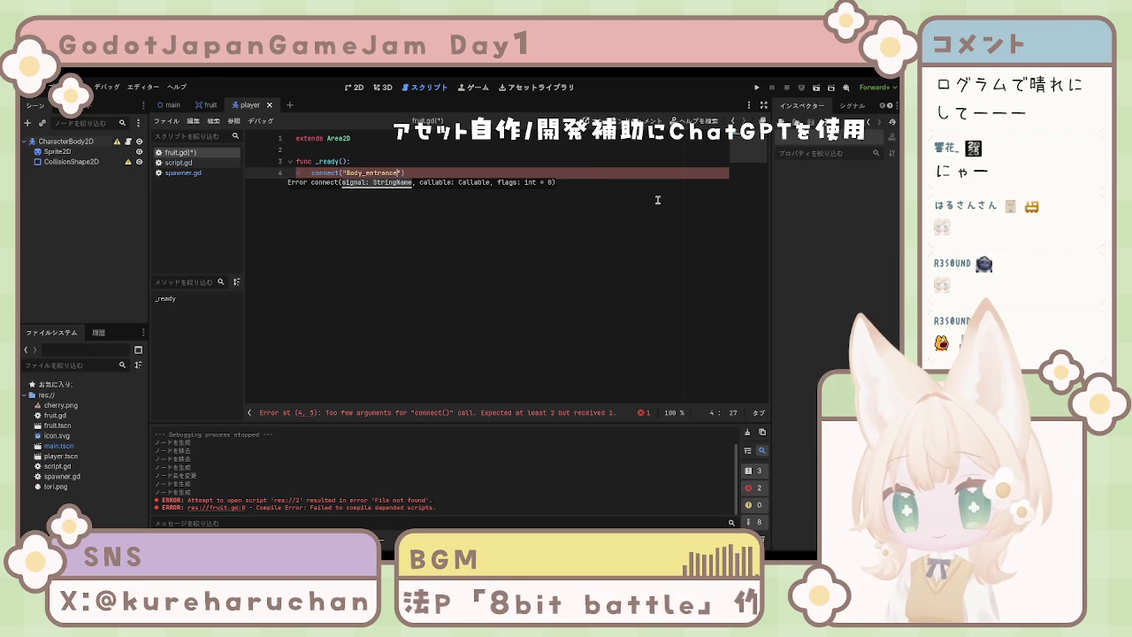
{"action": "key", "text": "BackSpace"}
{"action": "key", "text": "BackSpace"}
{"action": "key", "text": "BackSpace"}
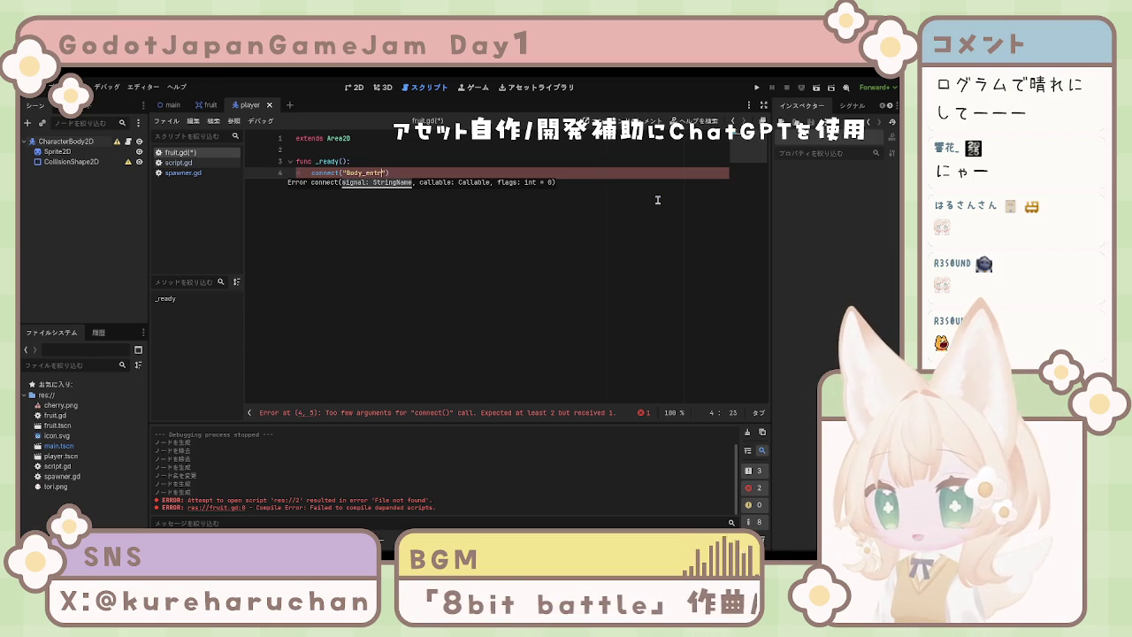
{"action": "type", "text": "ered"}
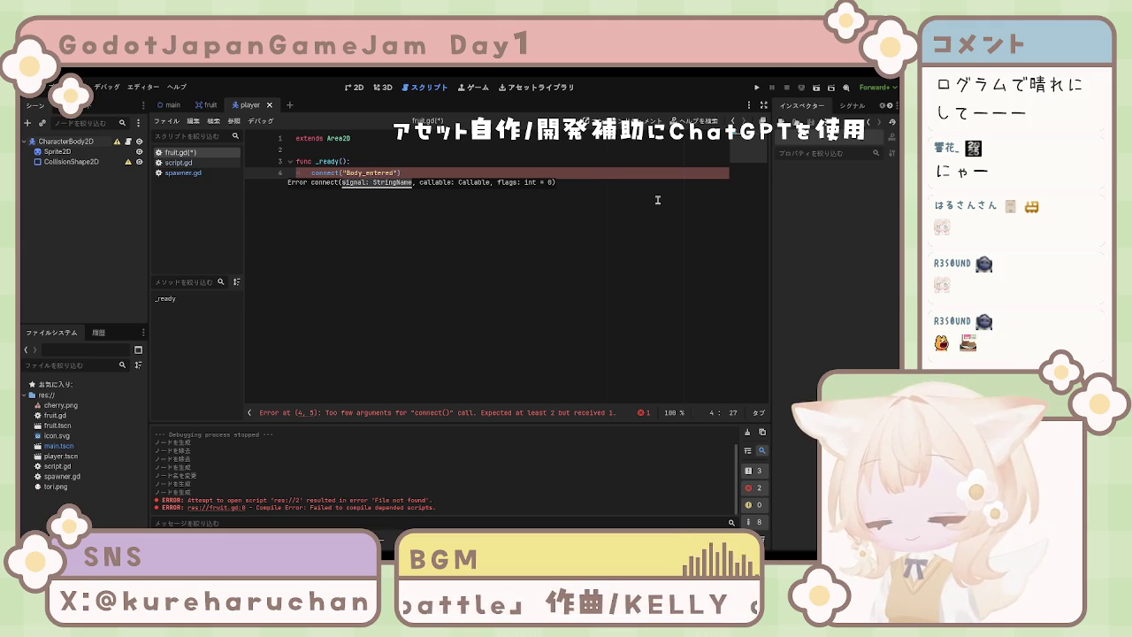
Pass Callable(self,"_on_body_entered") as the second argument of the connect call.
{"action": "type", "text": ","}
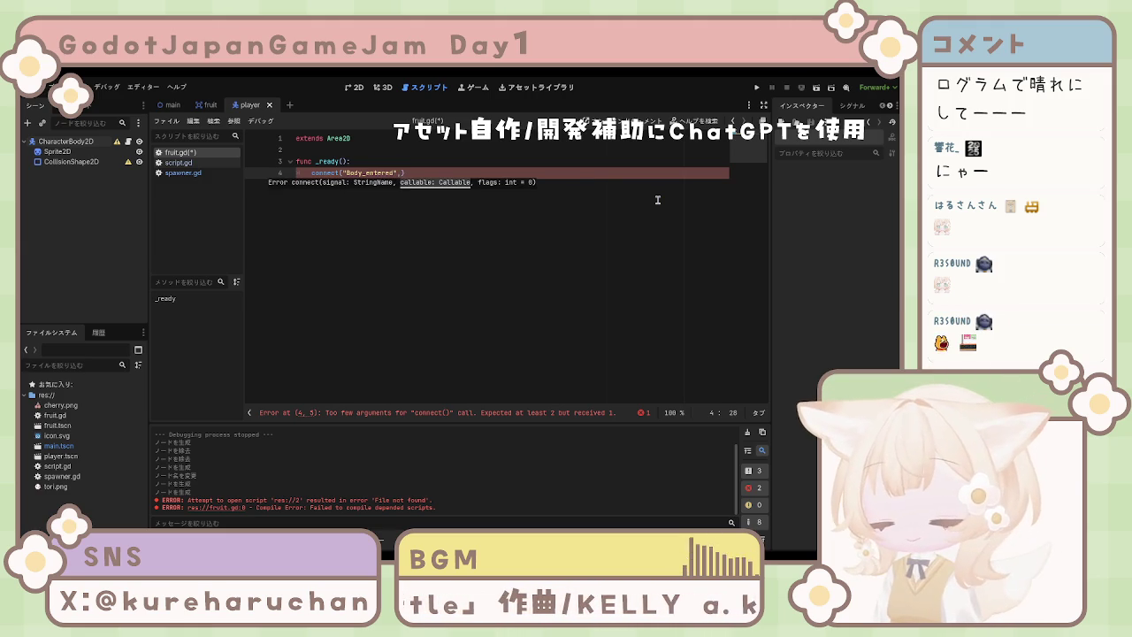
{"action": "type", "text": "Calla"}
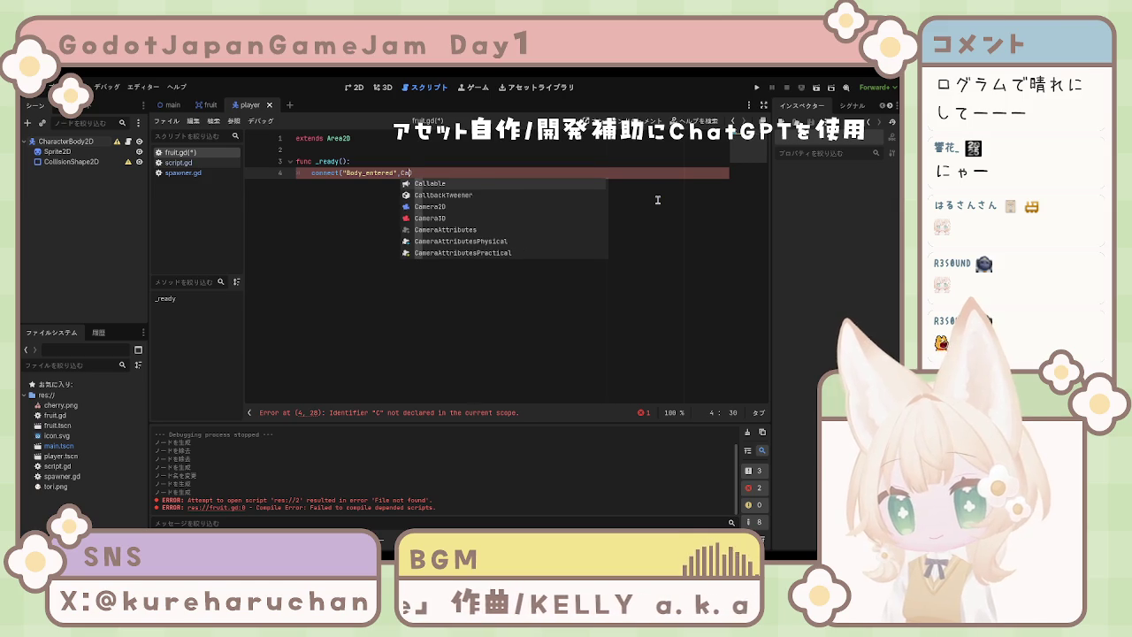
{"action": "type", "text": "ble("}
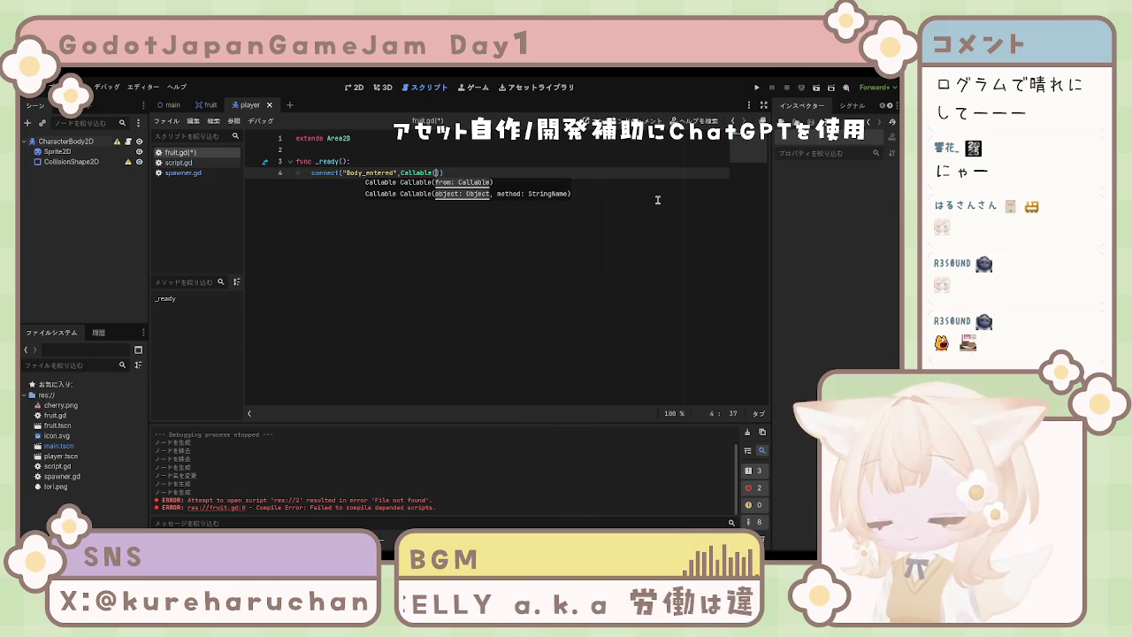
{"action": "type", "text": "elf"}
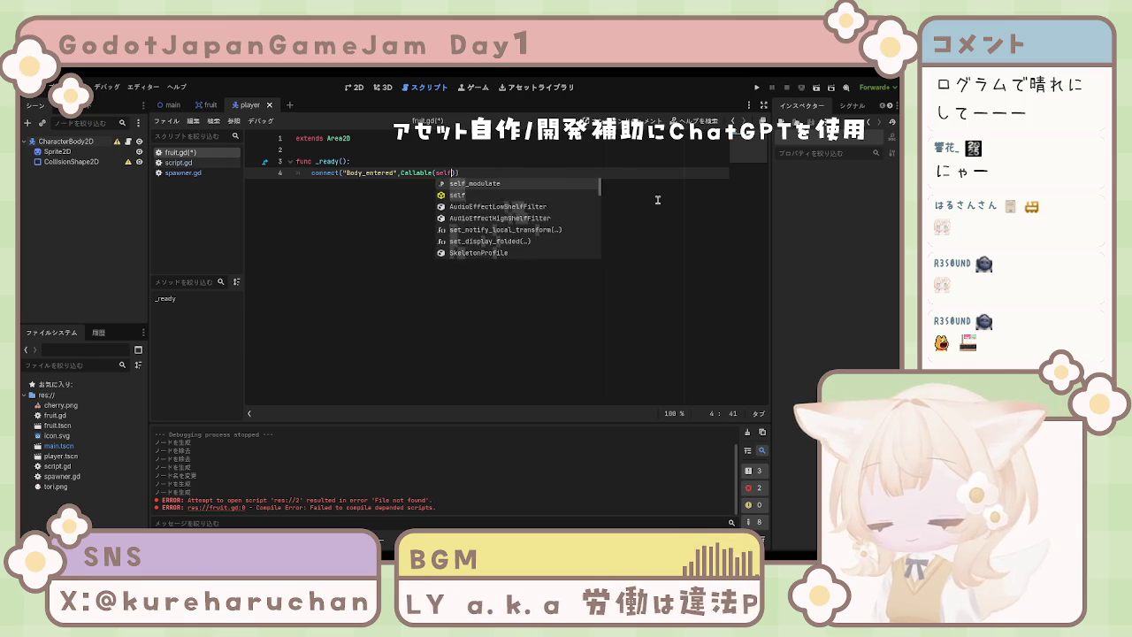
{"action": "type", "text": ", "}
{"action": "type", "text": "on_"}
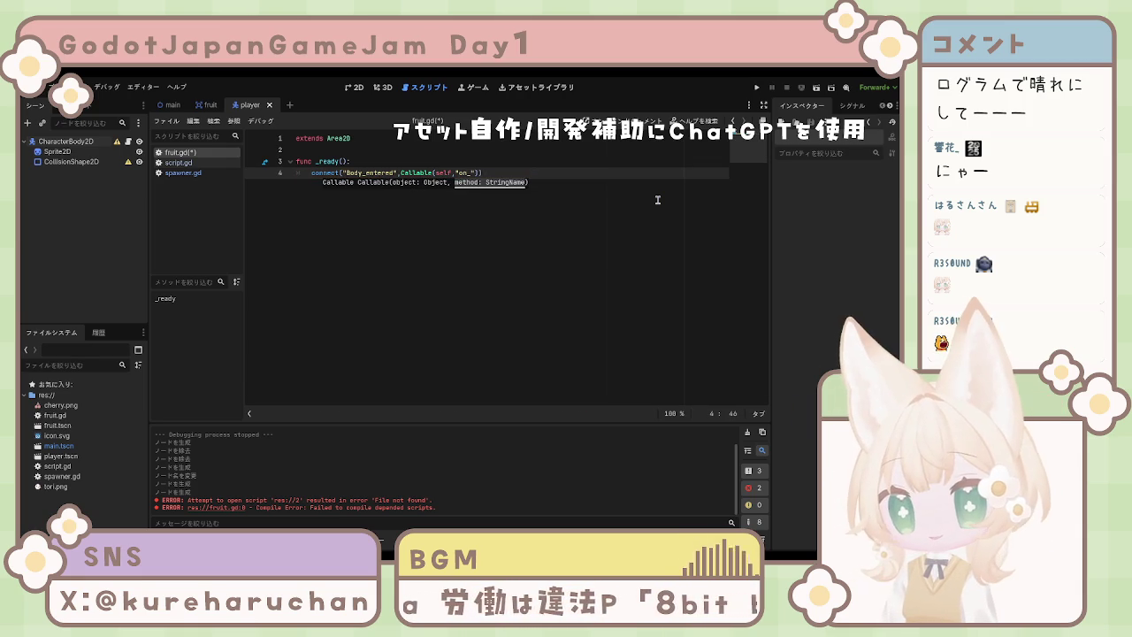
{"action": "key", "text": "BackSpace"}
{"action": "key", "text": "BackSpace"}
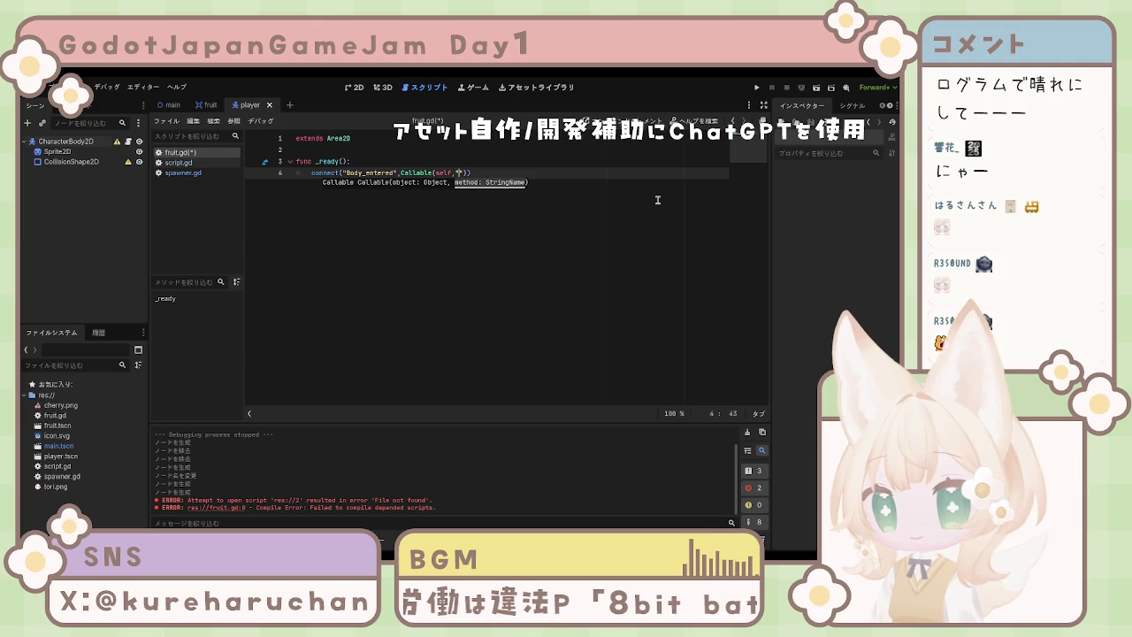
{"action": "type", "text": "_on_"}
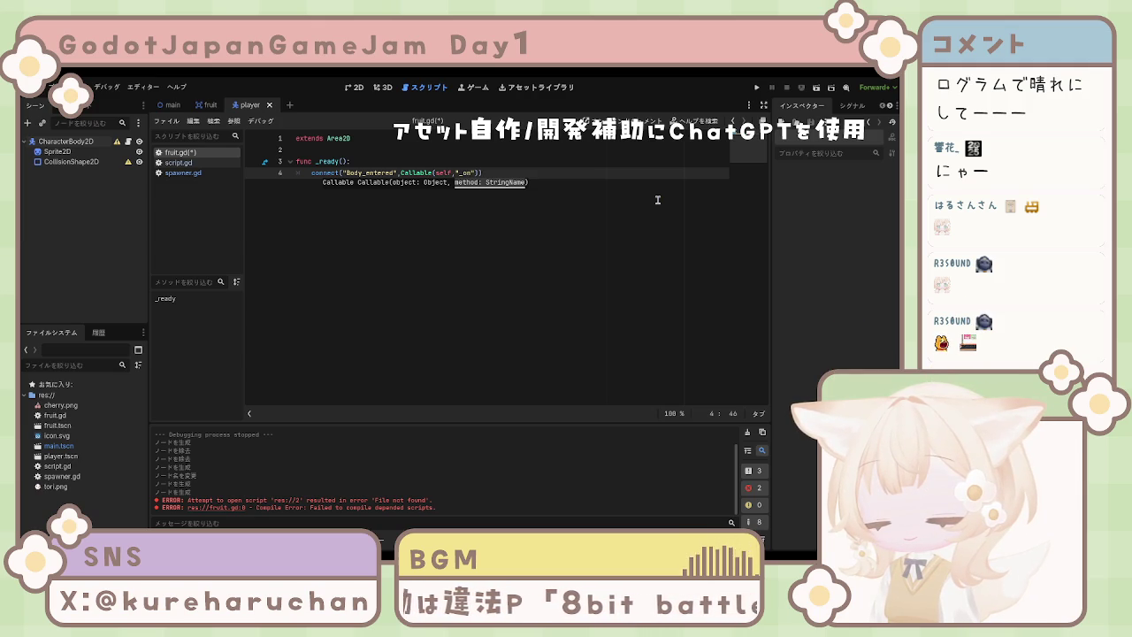
{"action": "type", "text": "body"}
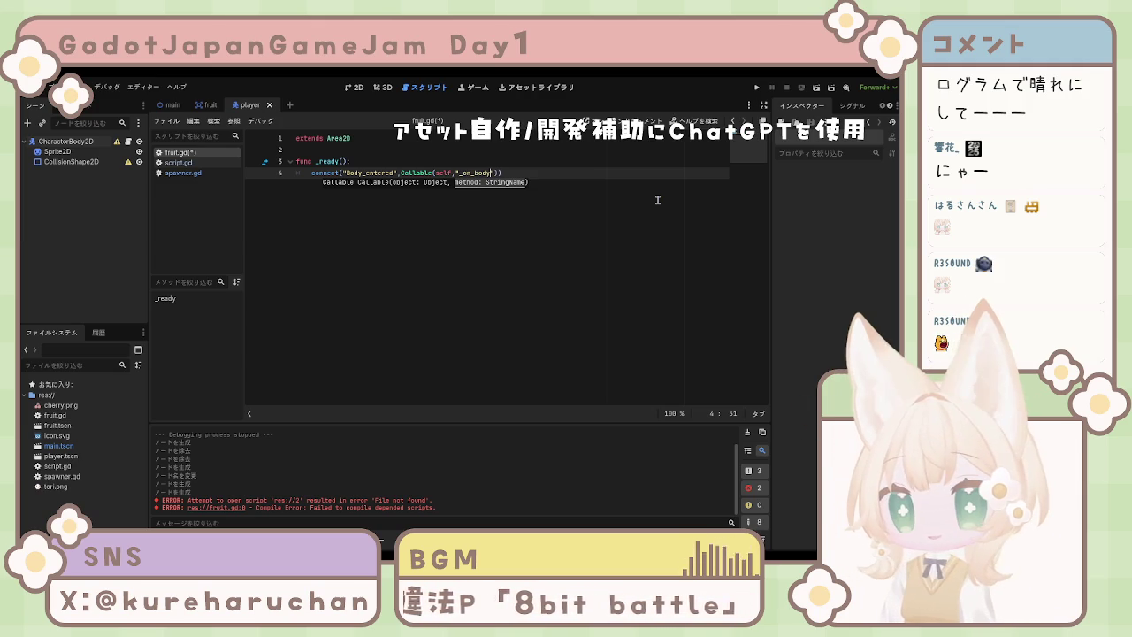
{"action": "type", "text": "_entere"}
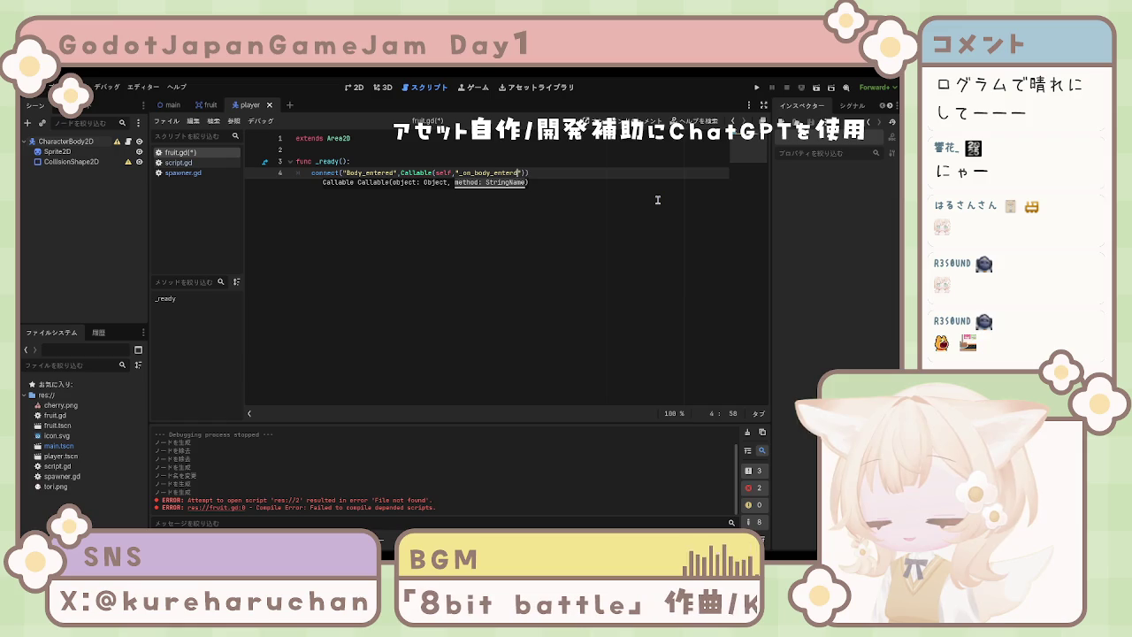
{"action": "type", "text": "d"}
{"action": "key", "text": "BackSpace"}
{"action": "type", "text": "ed"}
Save fruit.gd and add blank lines below the connect line.
{"action": "key", "text": "ctrl+s"}
{"action": "key", "text": "Right"}
{"action": "key", "text": "Right"}
{"action": "key", "text": "Right"}
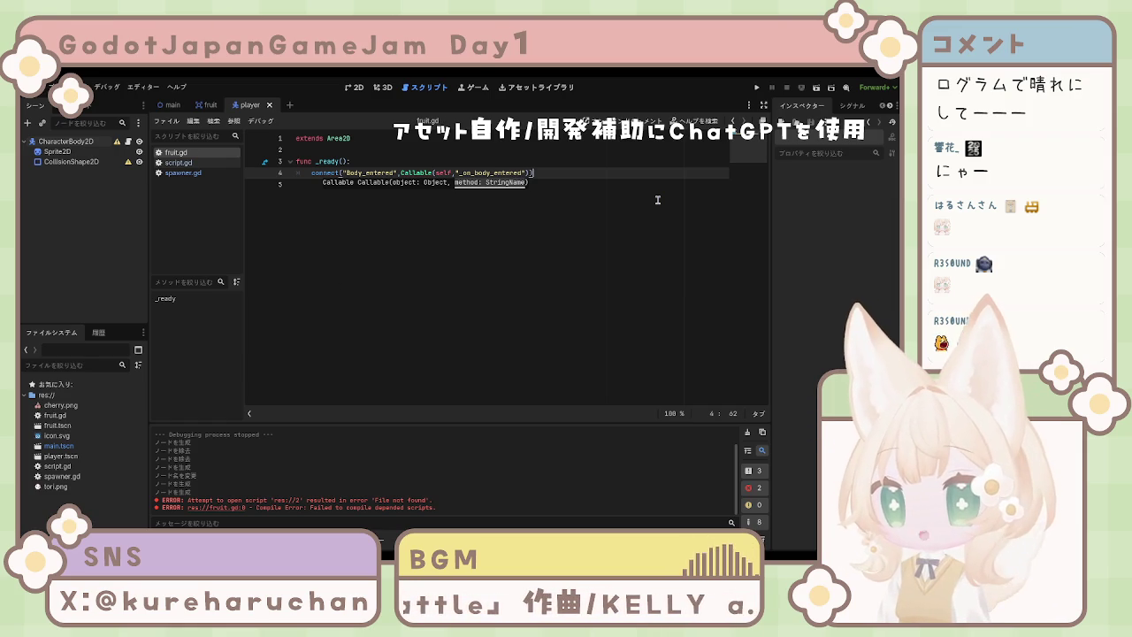
{"action": "key", "text": "Return"}
{"action": "key", "text": "Return"}
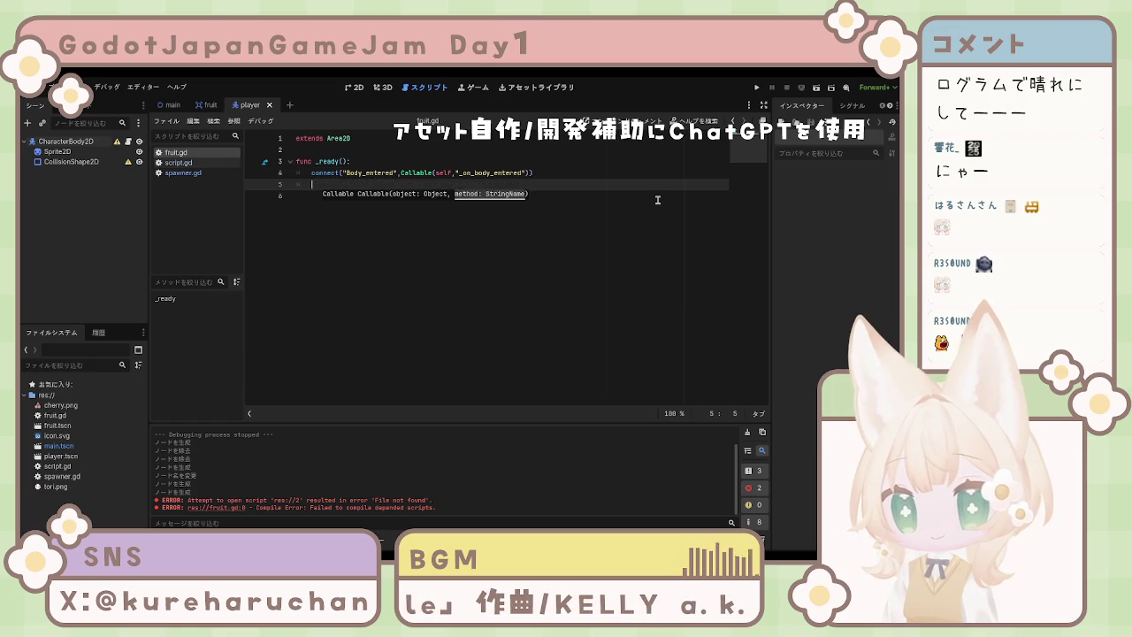
Declare top-level func _on_body_entered(body): and begin an if body.is_in condition inside it.
{"action": "key", "text": "BackSpace"}
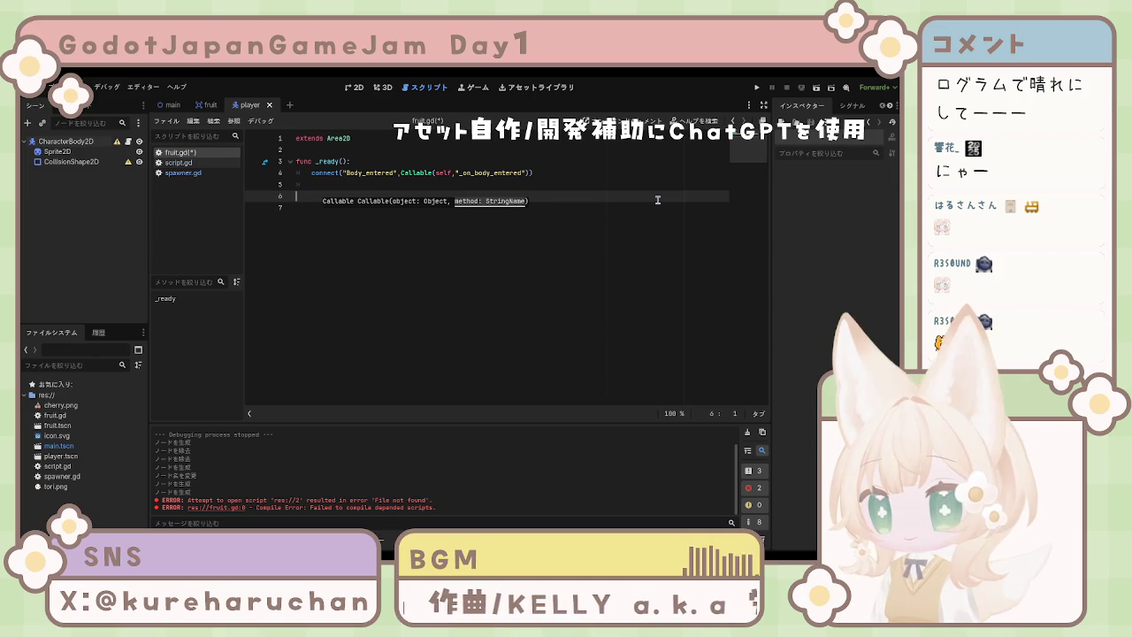
{"action": "type", "text": "func "}
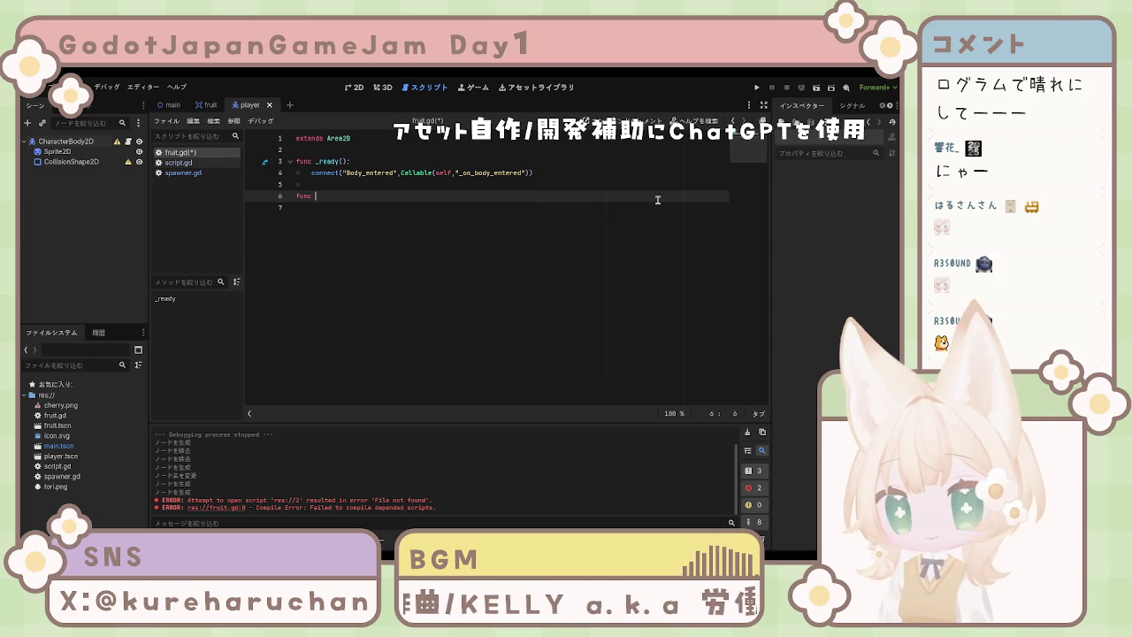
{"action": "type", "text": "_on"}
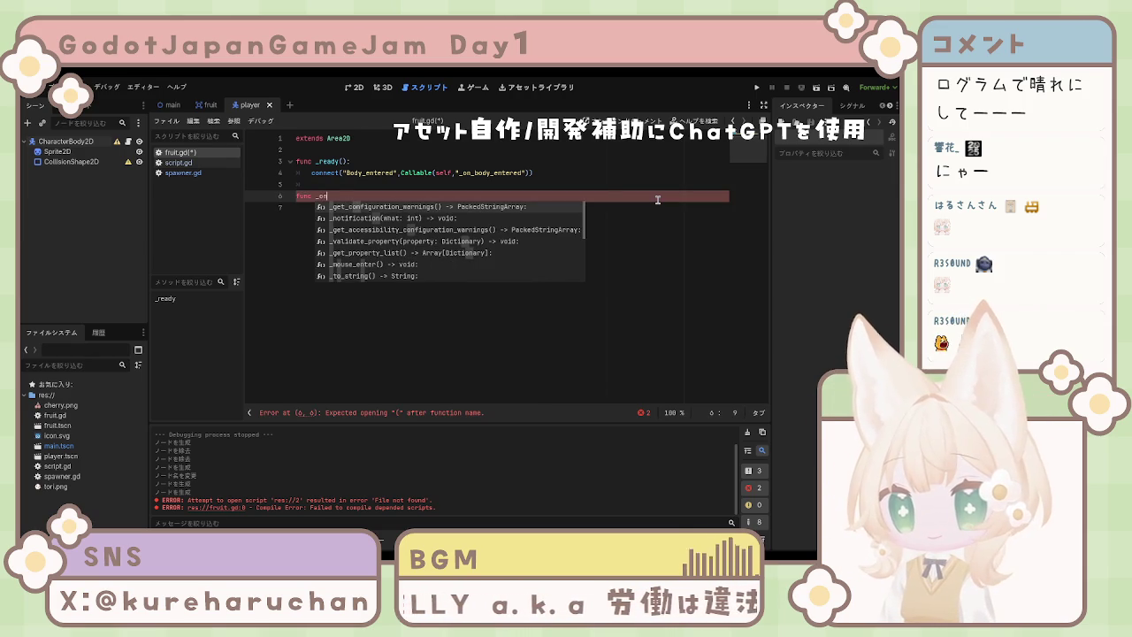
{"action": "type", "text": "_bo"}
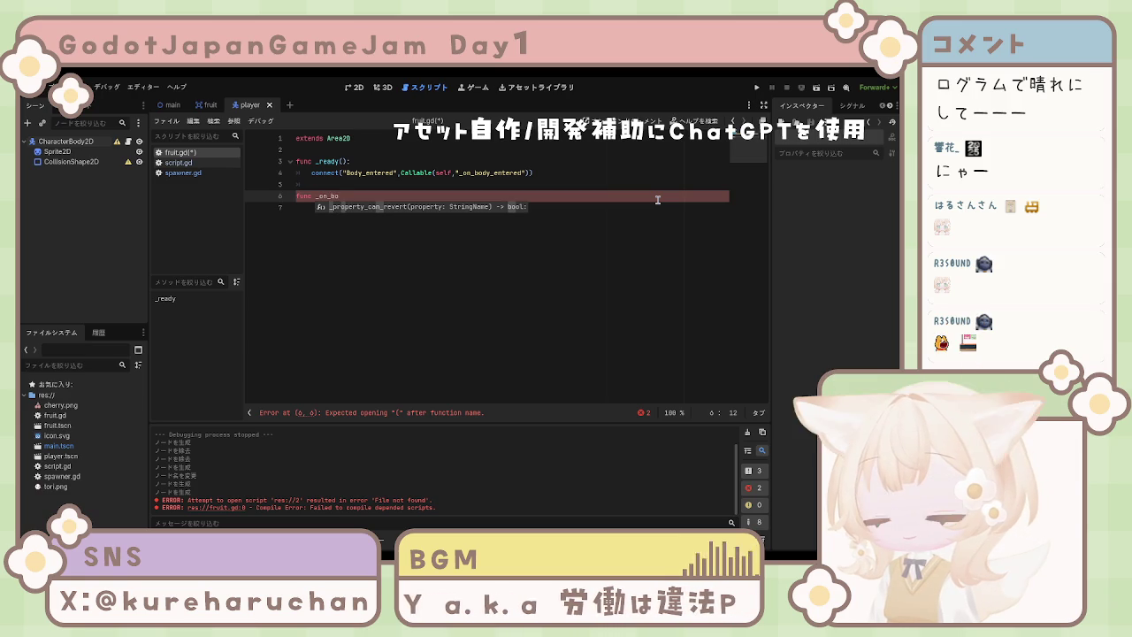
{"action": "type", "text": "dy"}
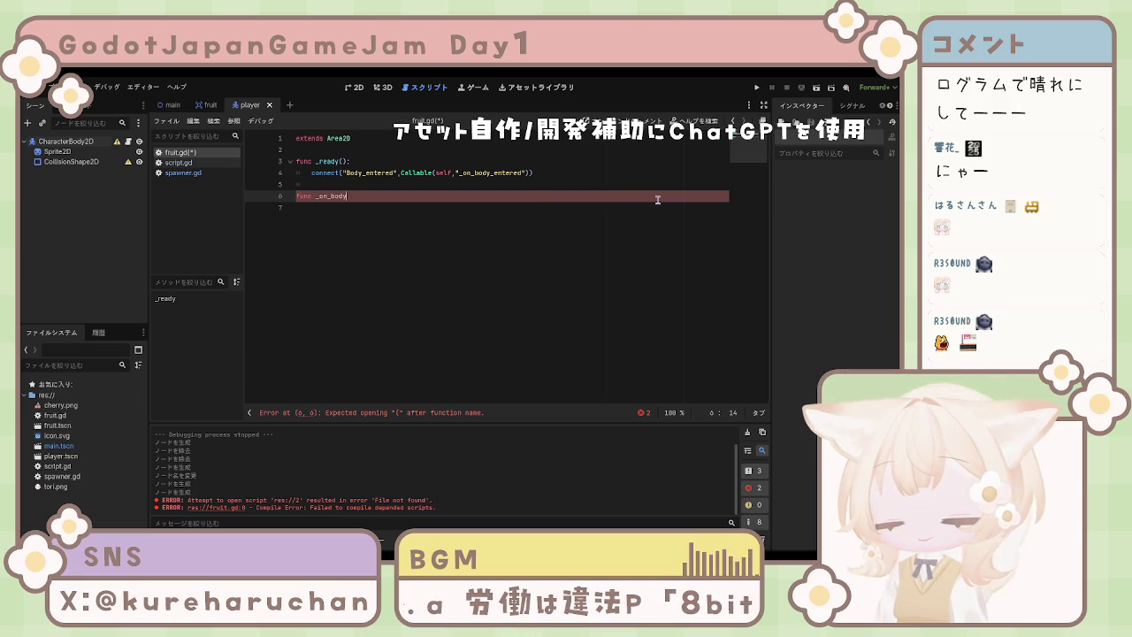
{"action": "type", "text": "_entere"}
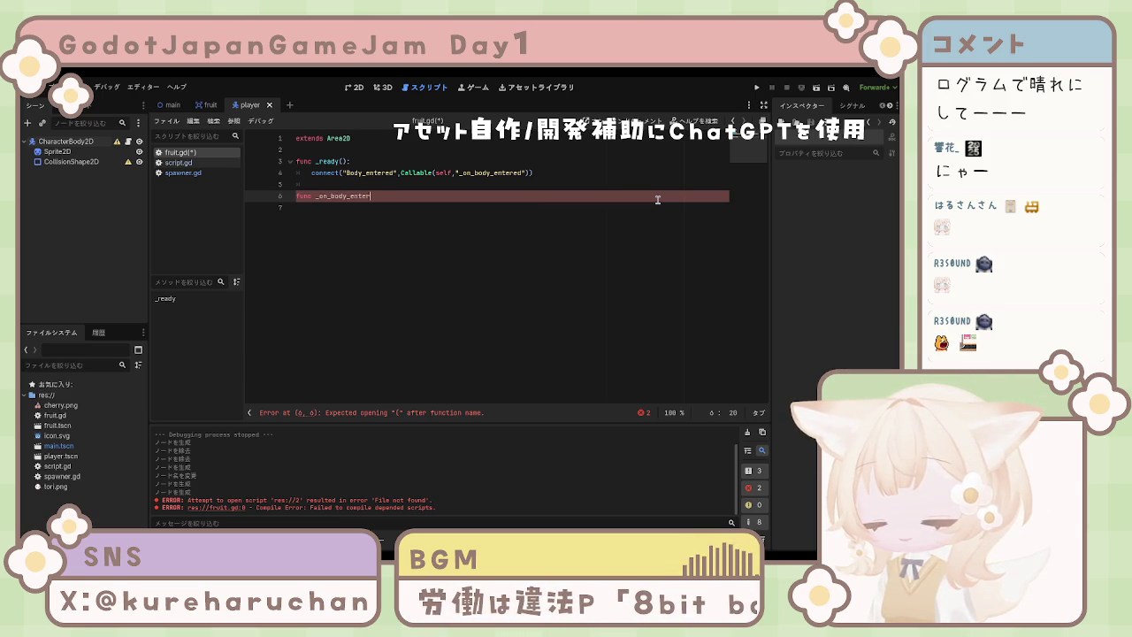
{"action": "type", "text": "d"}
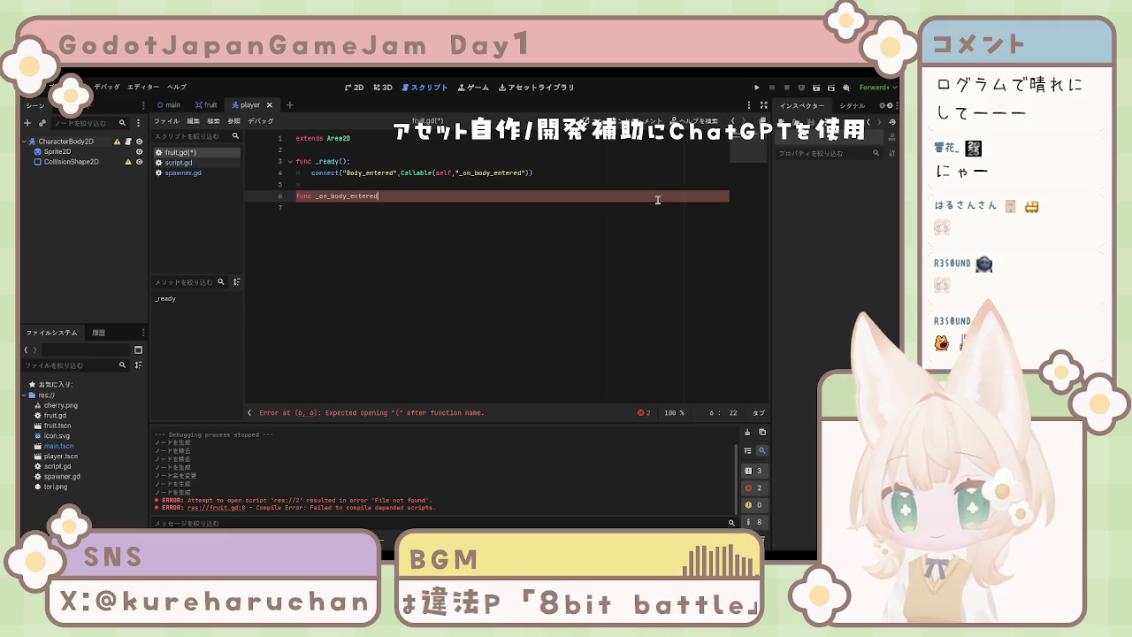
{"action": "type", "text": "()"}
{"action": "type", "text": "body"}
{"action": "key", "text": "BackSpace"}
{"action": "key", "text": "BackSpace"}
{"action": "key", "text": "BackSpace"}
{"action": "type", "text": "body)"}
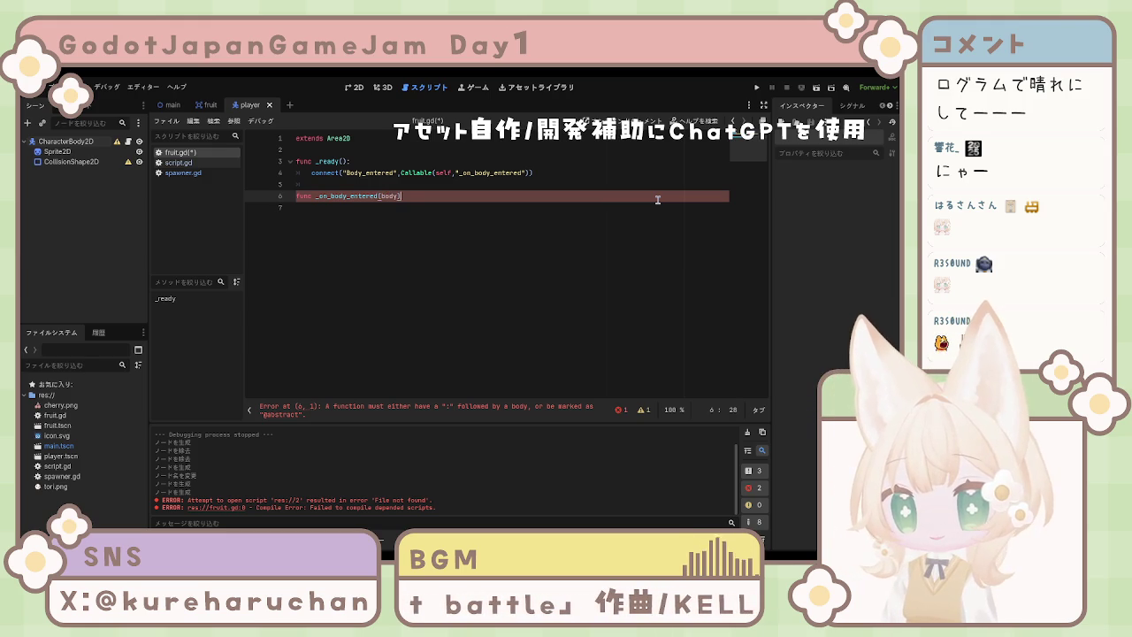
{"action": "type", "text": ":"}
{"action": "key", "text": "Return"}
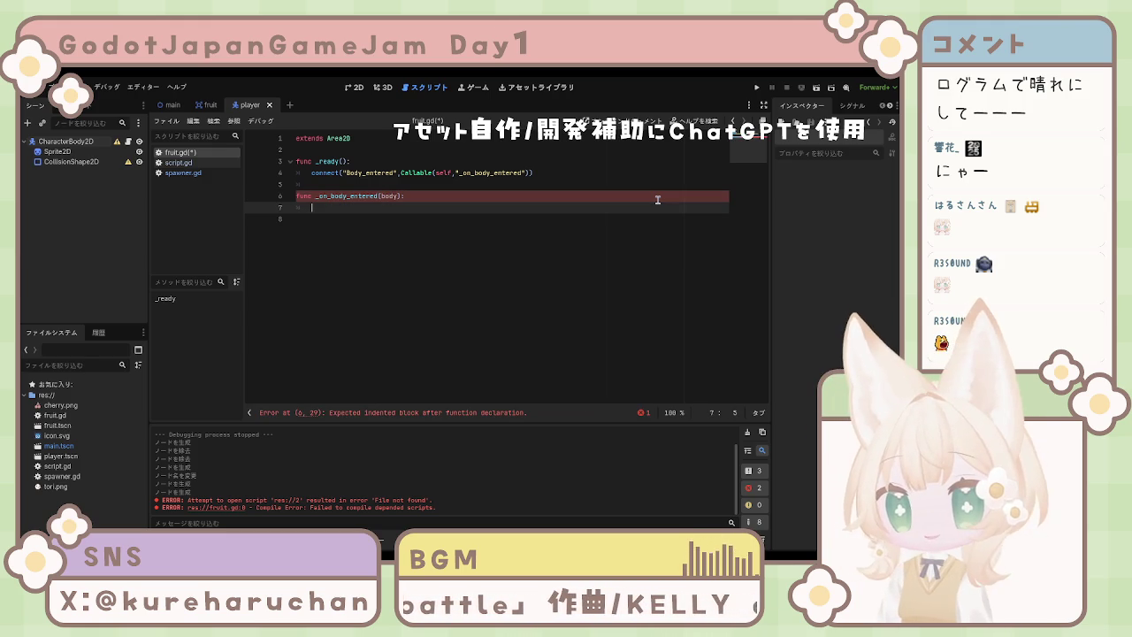
{"action": "type", "text": "if "}
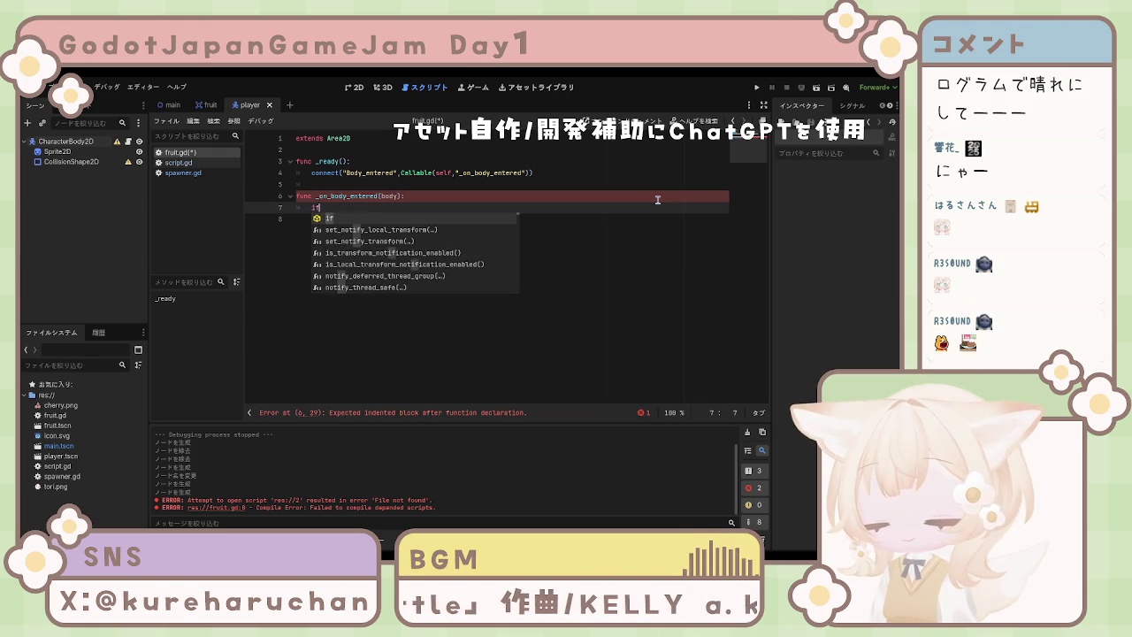
{"action": "type", "text": "body"}
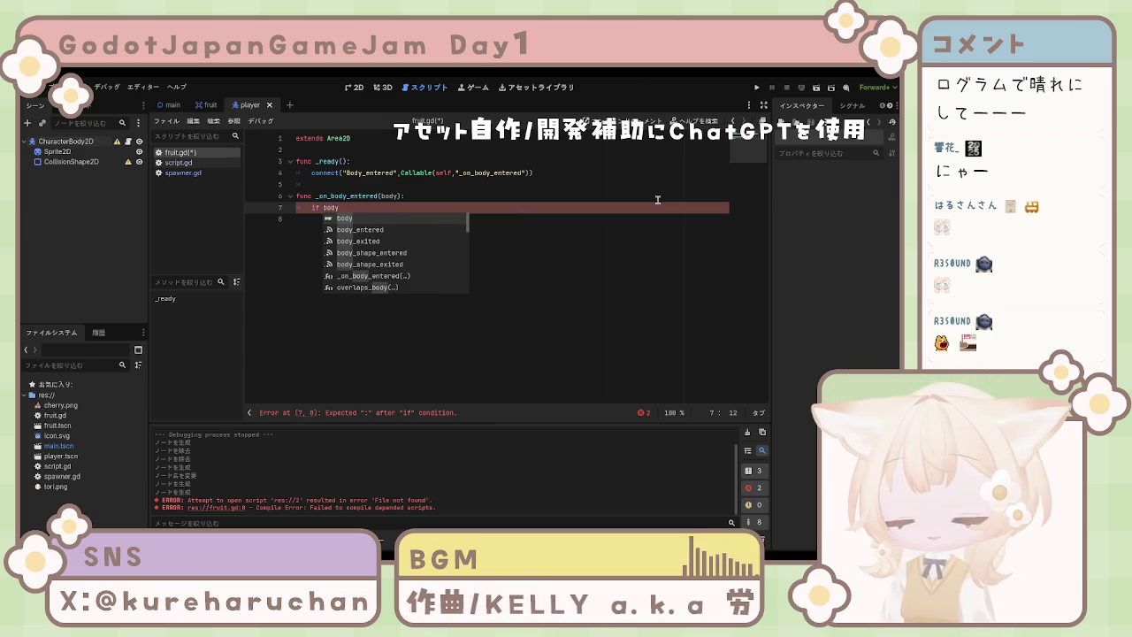
{"action": "type", "text": ".is"}
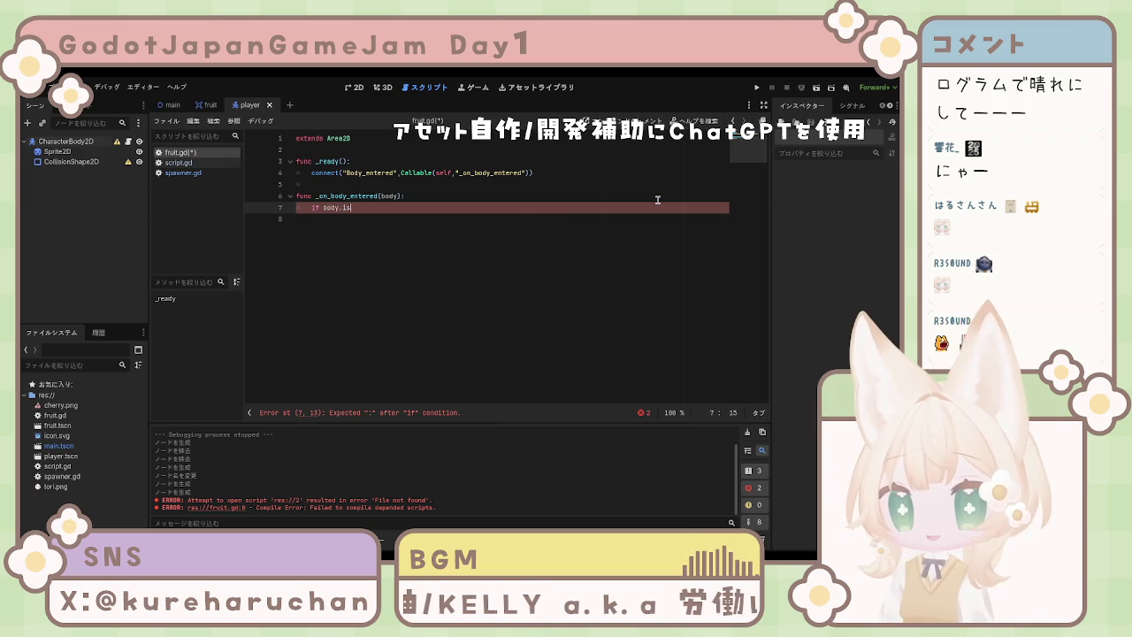
{"action": "type", "text": "_in"}
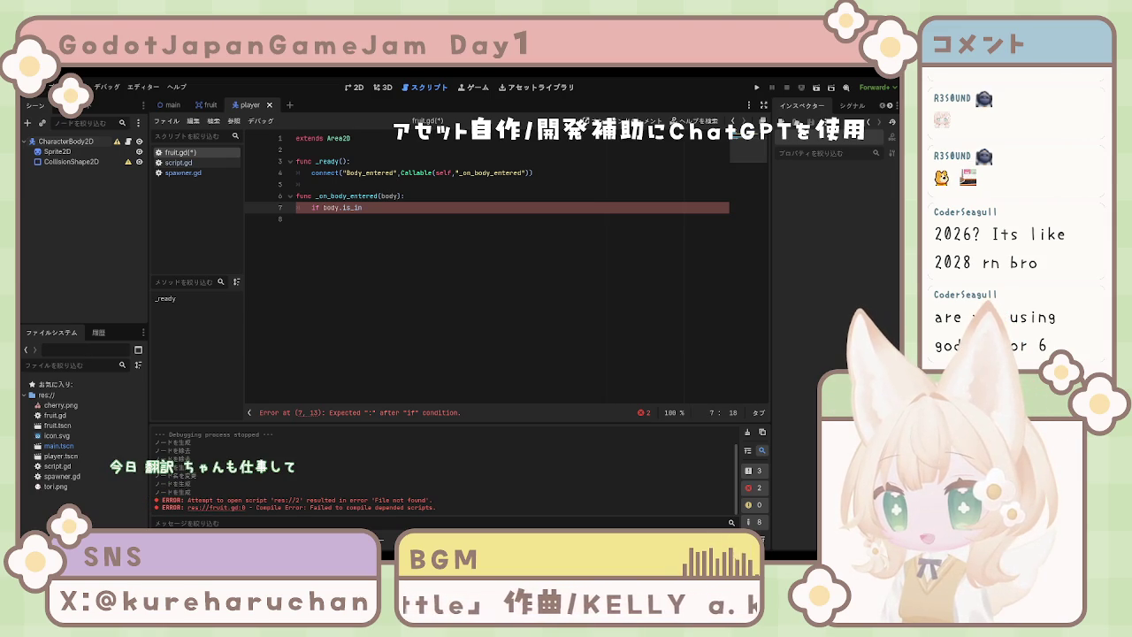
Extend the line 7 condition toward body.is_in_group("player").
{"action": "left_click", "coordinate": [566, 251]}
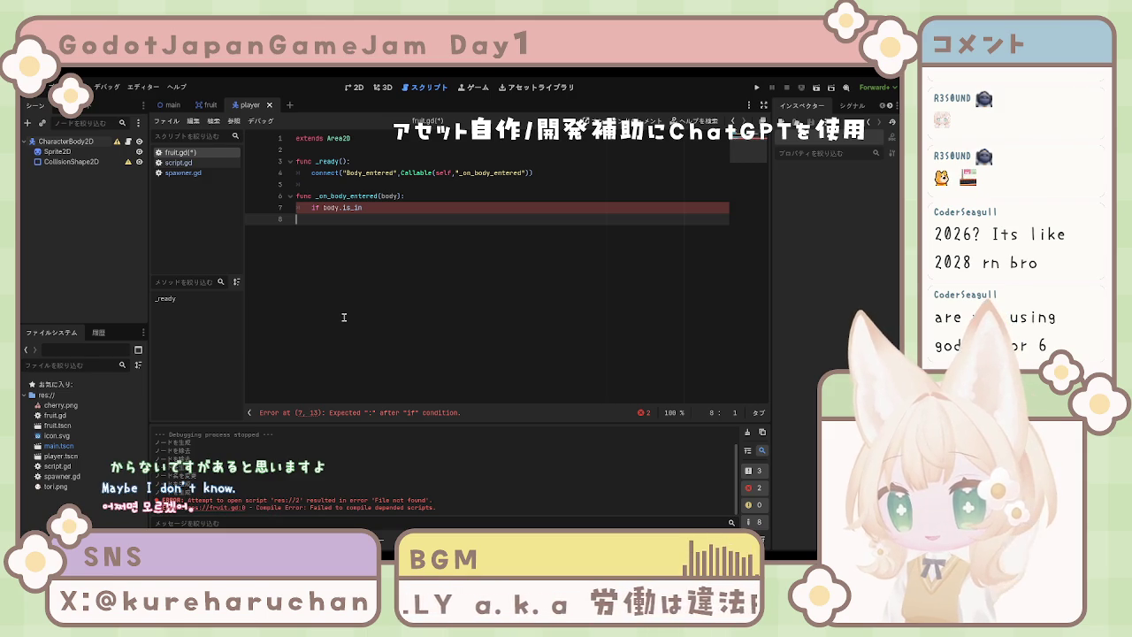
{"action": "left_click", "coordinate": [381, 212]}
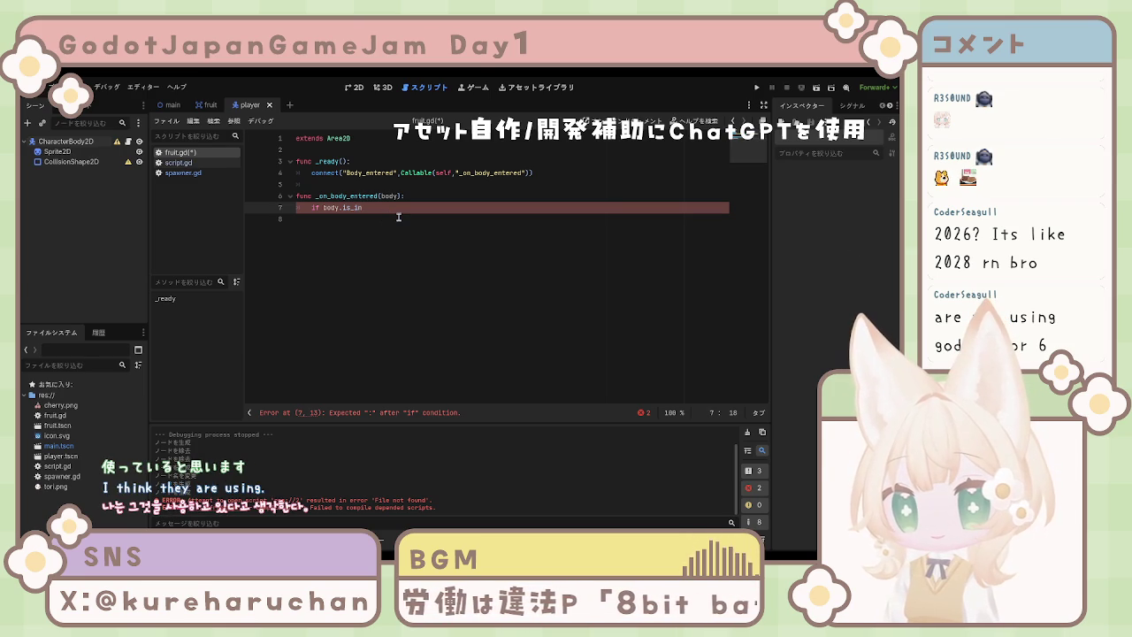
{"action": "type", "text": "_g"}
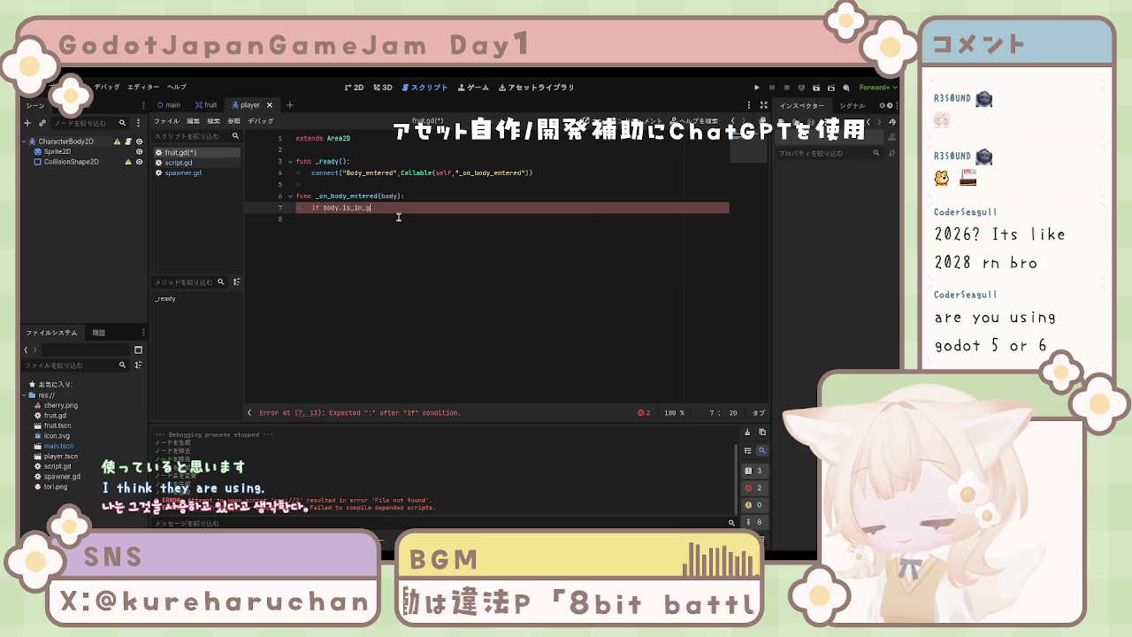
{"action": "type", "text": "roup"}
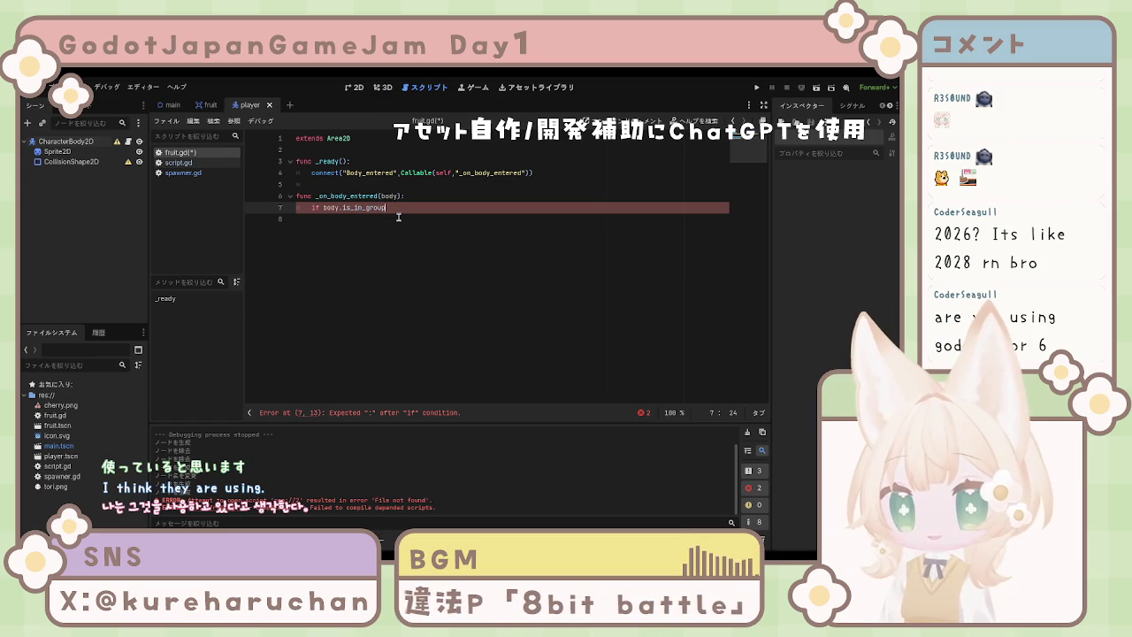
{"action": "type", "text": "()"}
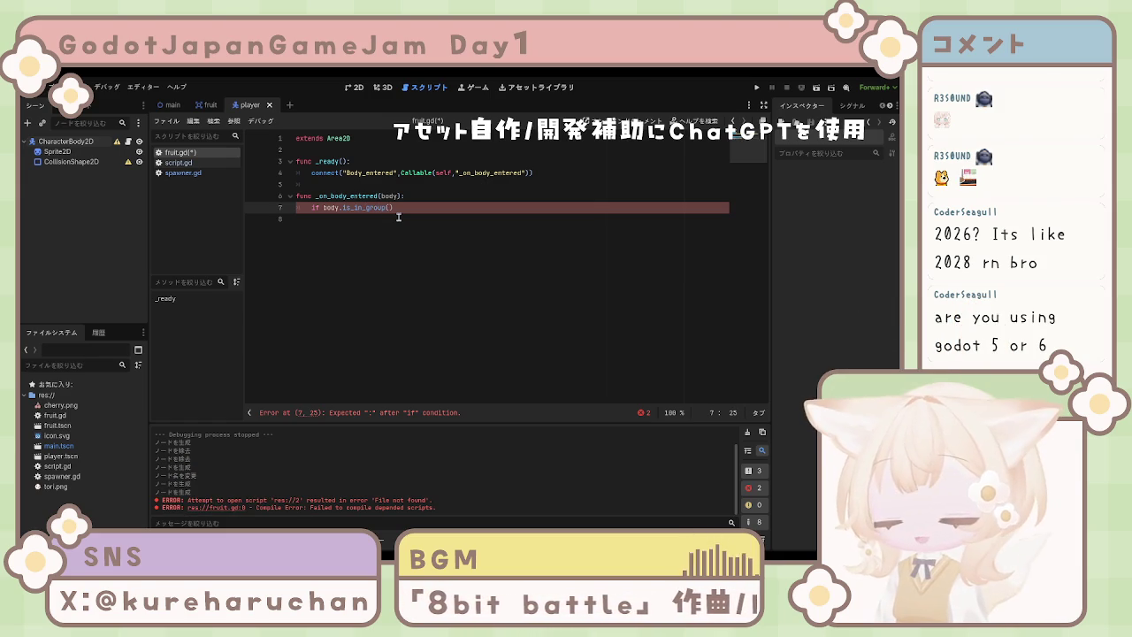
{"action": "type", "text": "\"player"}
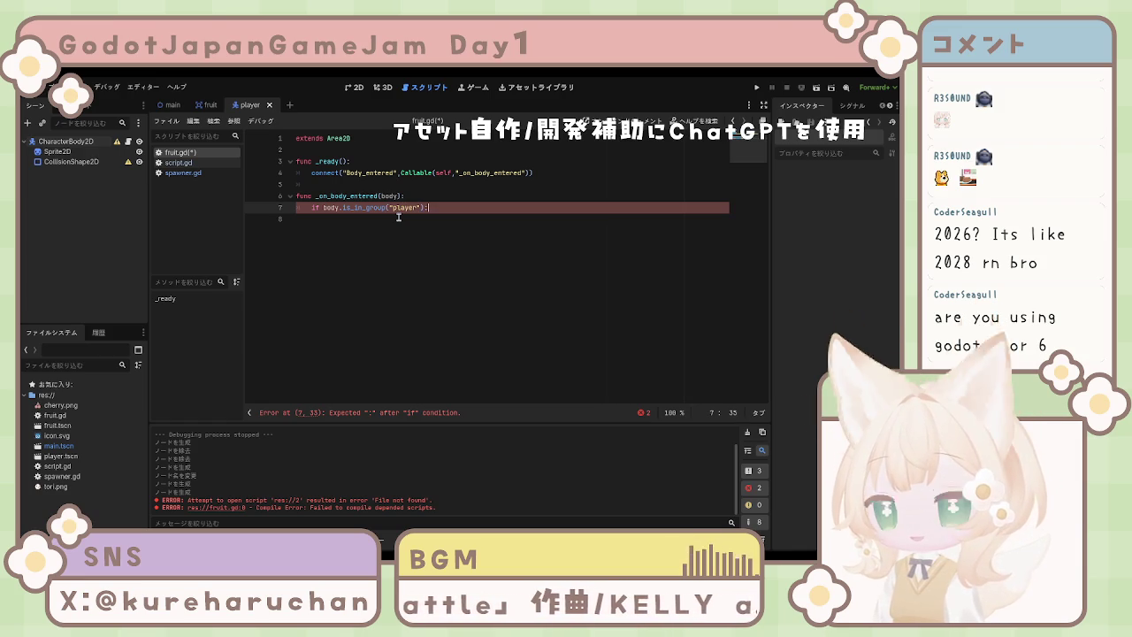
Call queue_free() inside the player-group check and save fruit.gd.
{"action": "key", "text": "Return"}
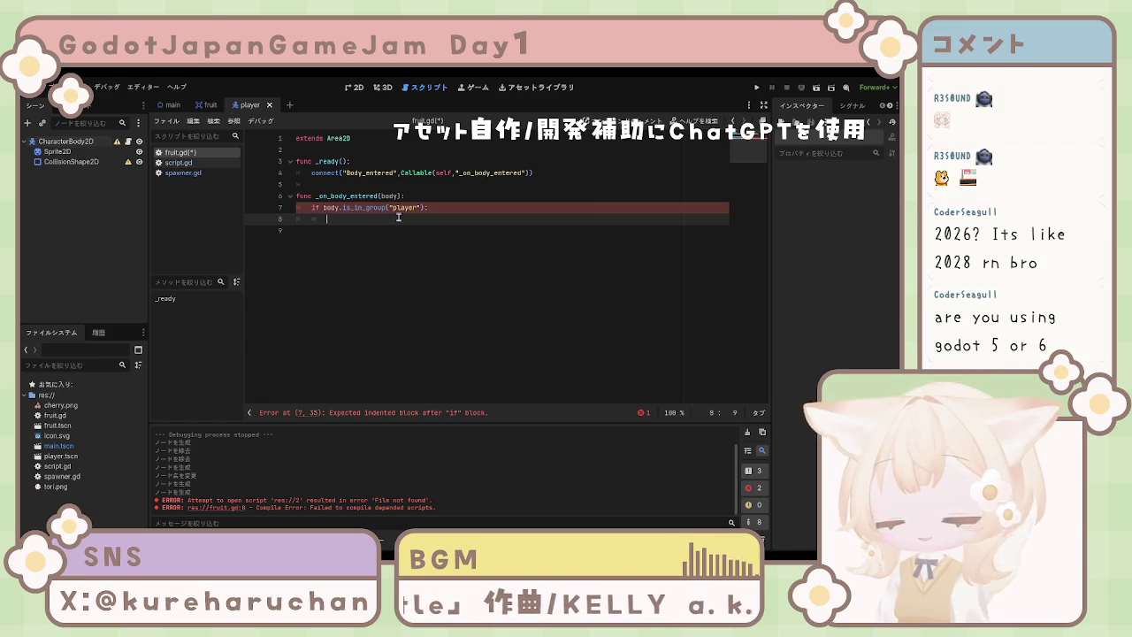
{"action": "type", "text": "qu"}
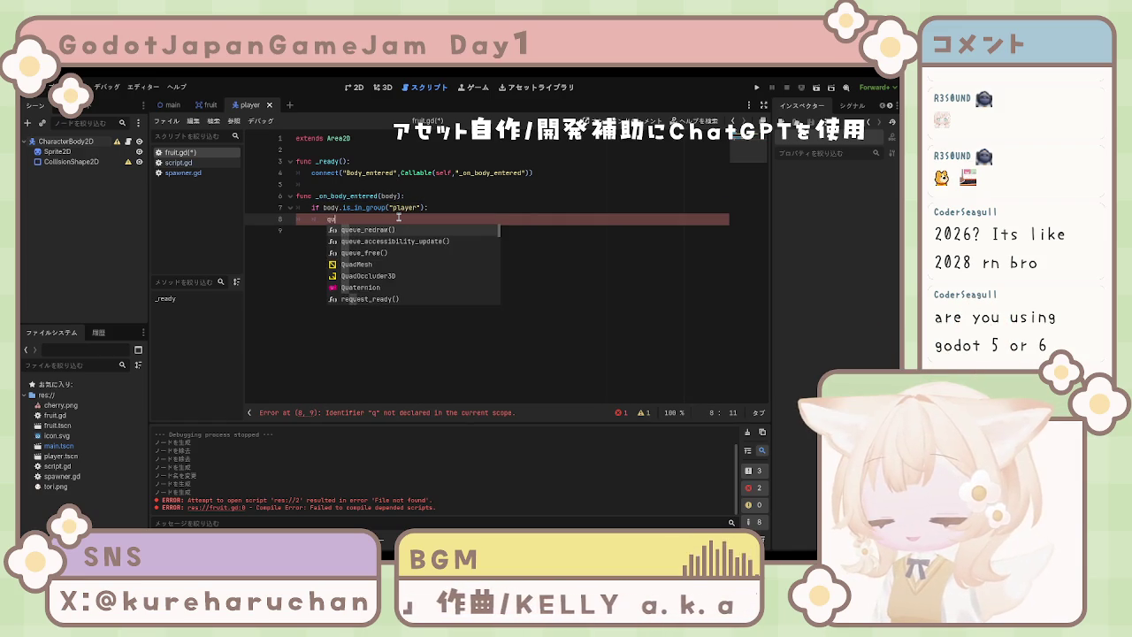
{"action": "type", "text": "eue"}
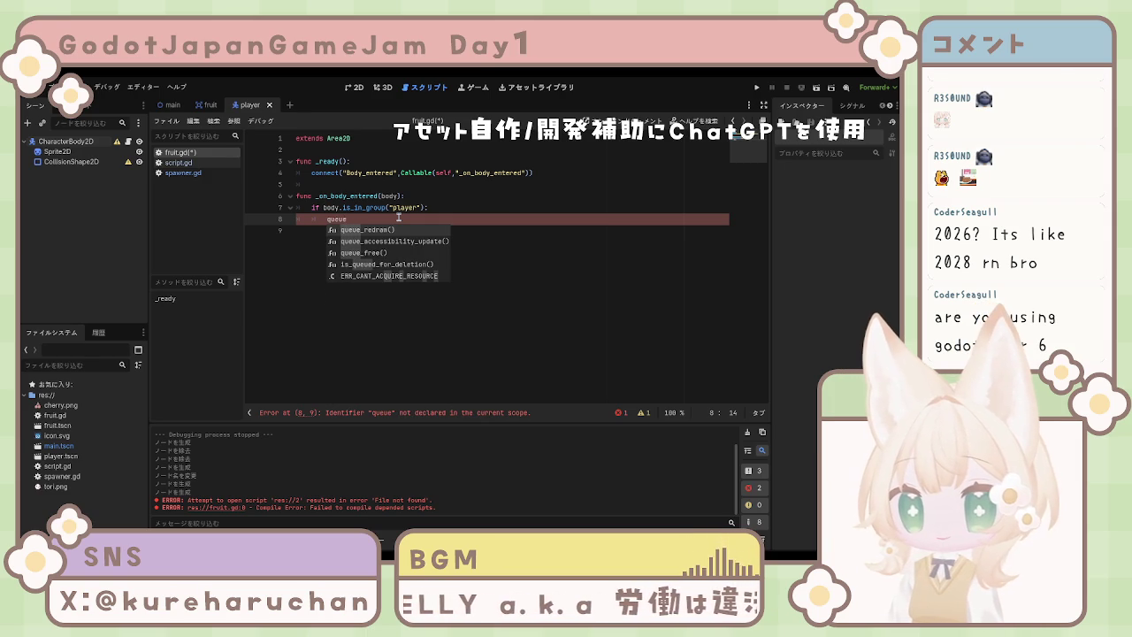
{"action": "type", "text": "_"}
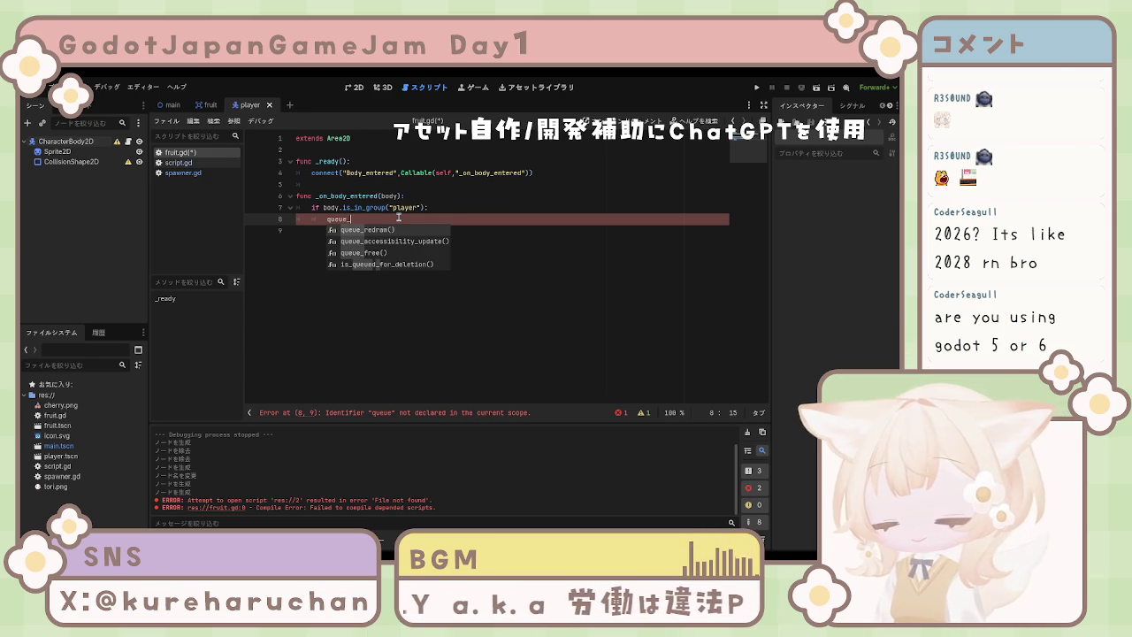
{"action": "type", "text": "free"}
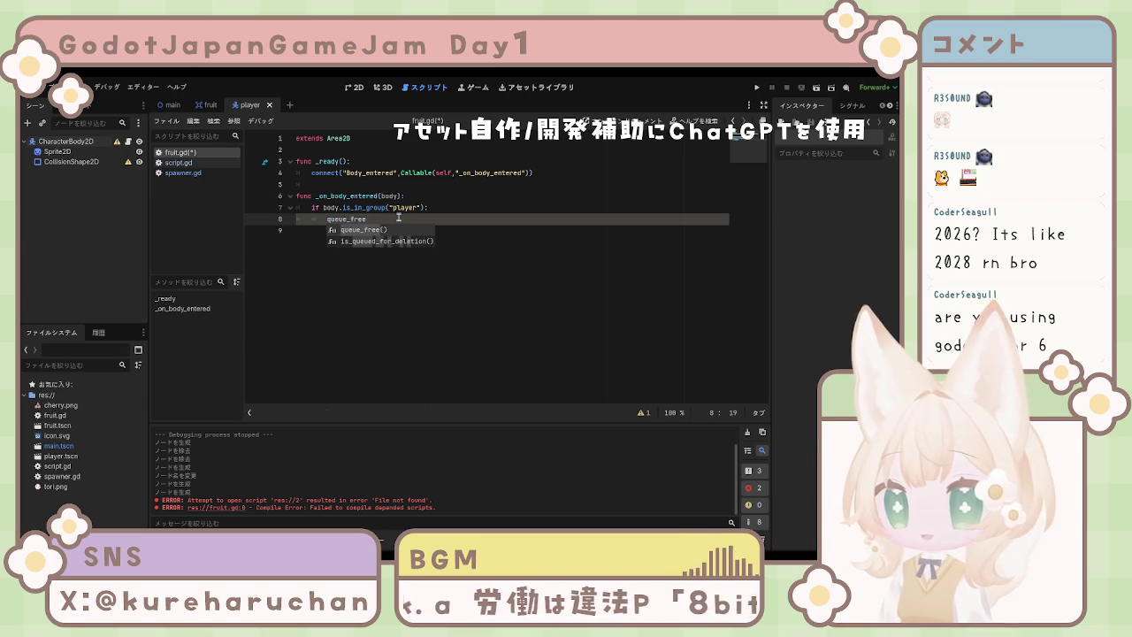
{"action": "key", "text": "Return"}
{"action": "key", "text": "ctrl+s"}
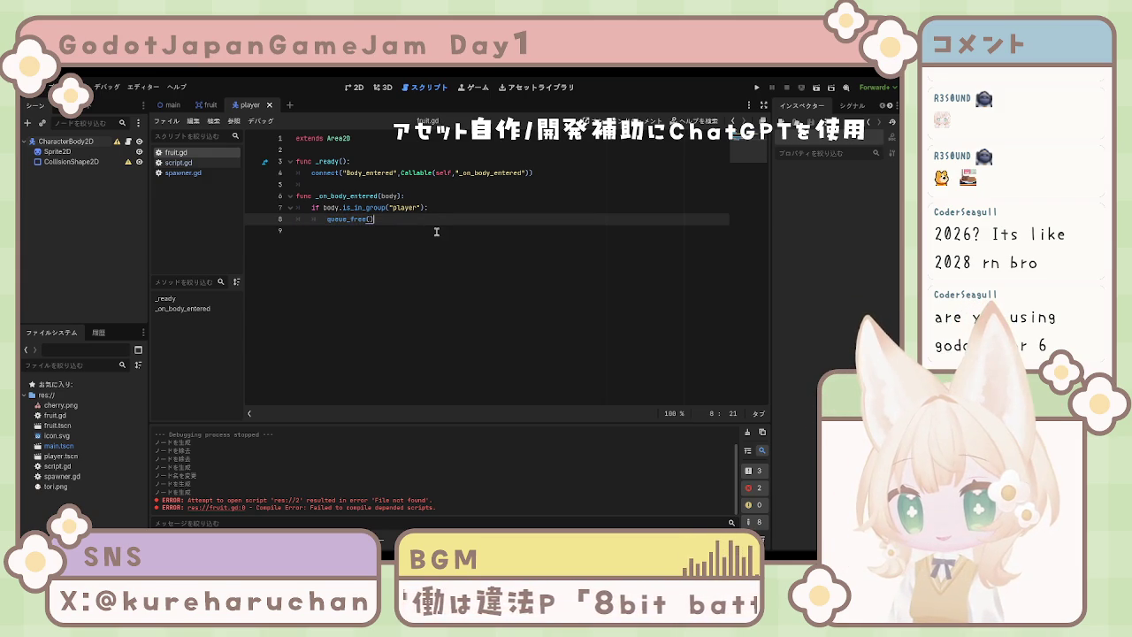
Select the player's CharacterBody2D node to show its properties, and switch to the 2D view.
{"action": "left_click", "coordinate": [436, 230]}
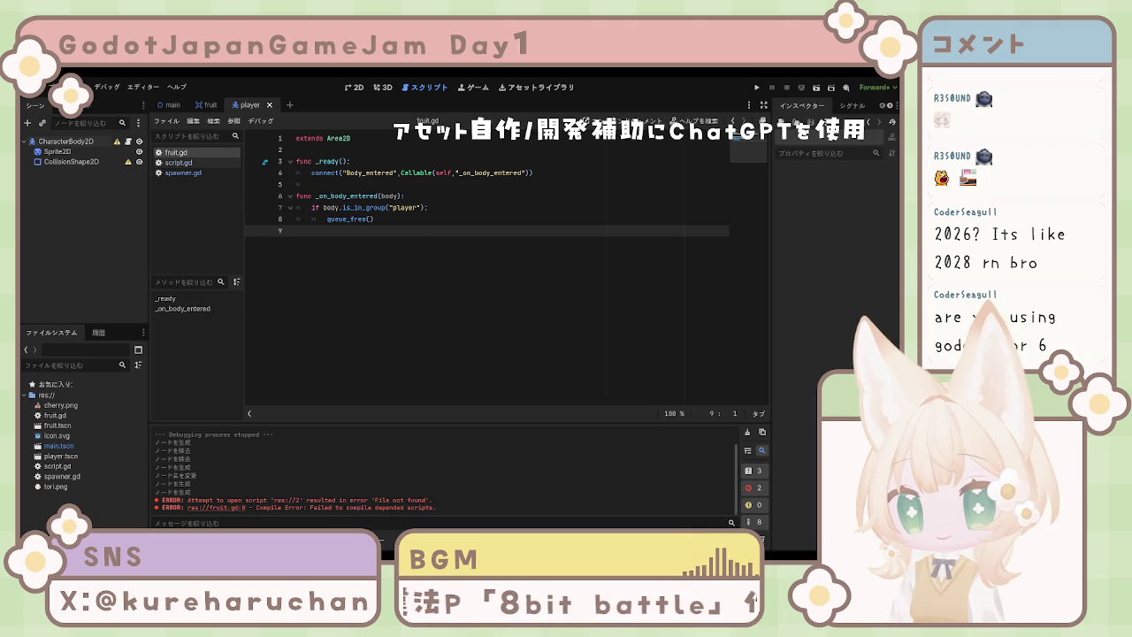
{"action": "left_click", "coordinate": [65, 141]}
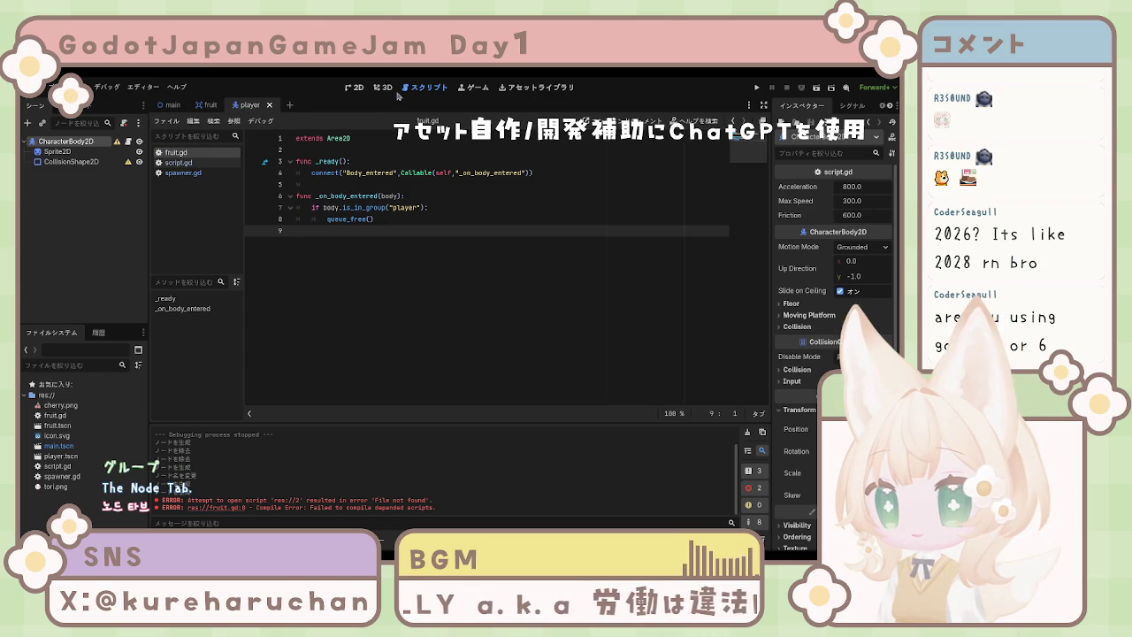
{"action": "left_click", "coordinate": [357, 91]}
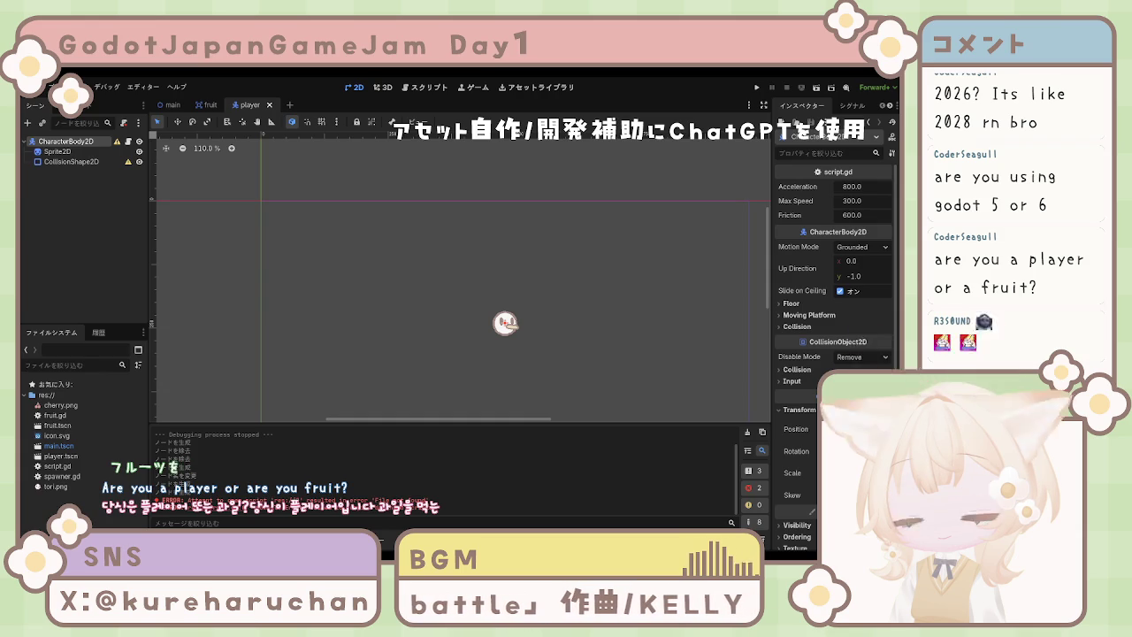
Zoom and pan to frame the whole player scene, then switch to the main scene.
{"action": "scroll", "coordinate": [522, 331], "scroll_direction": "up", "scroll_amount": 2}
{"action": "scroll", "coordinate": [511, 328], "scroll_direction": "up", "scroll_amount": 13}
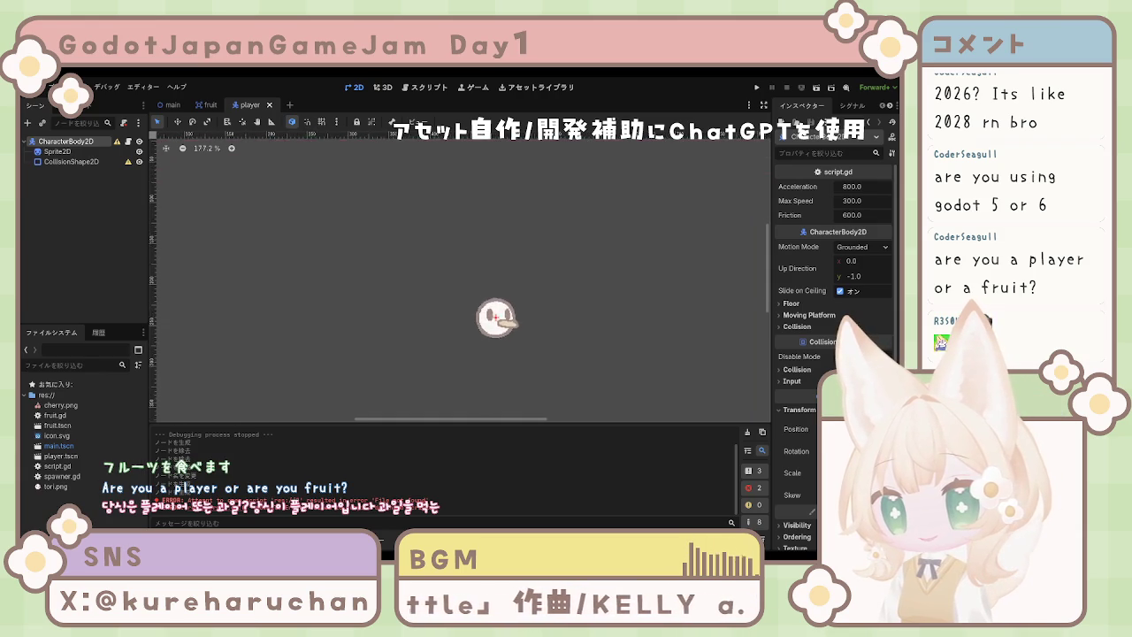
{"action": "scroll", "coordinate": [507, 333], "scroll_direction": "up", "scroll_amount": 2}
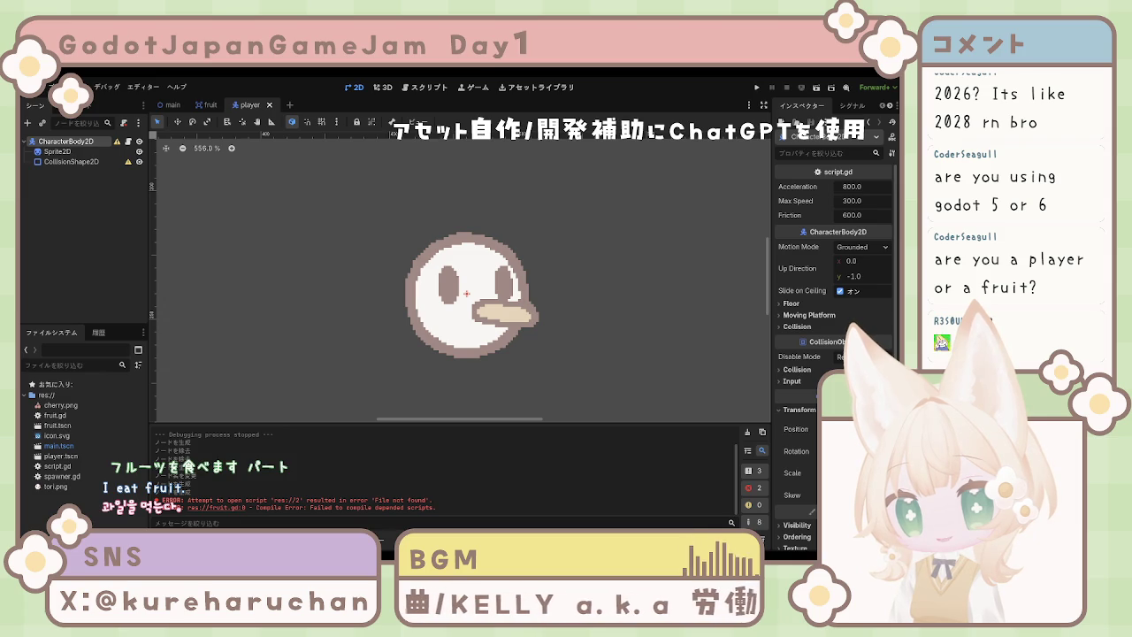
{"action": "scroll", "coordinate": [476, 293], "scroll_direction": "down", "scroll_amount": 2}
{"action": "scroll", "coordinate": [509, 301], "scroll_direction": "down", "scroll_amount": 4}
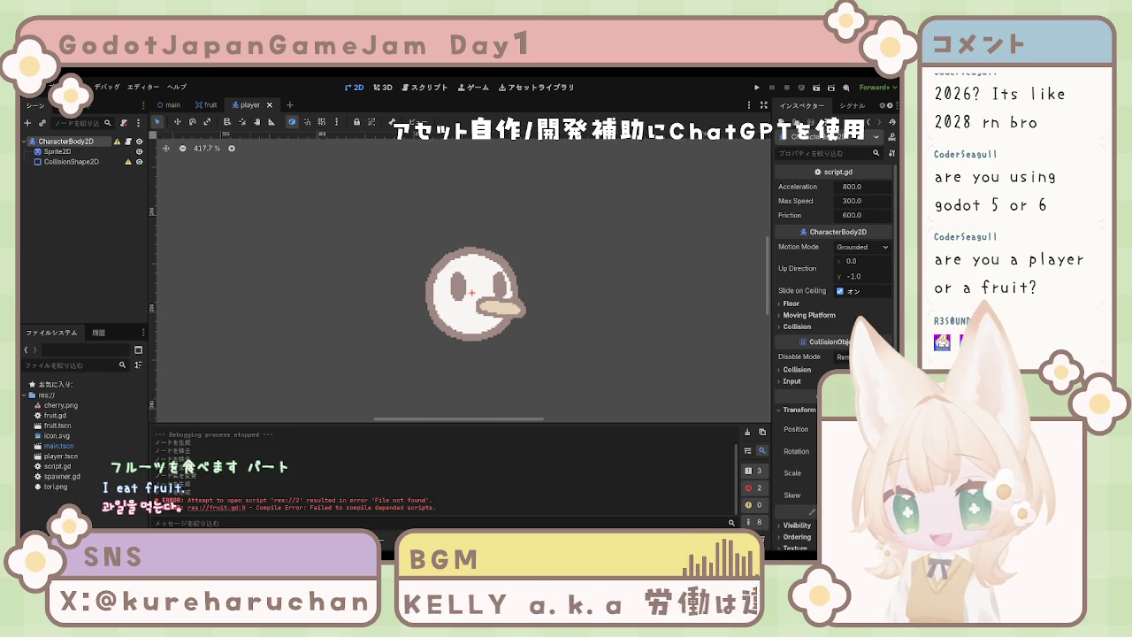
{"action": "scroll", "coordinate": [513, 303], "scroll_direction": "down", "scroll_amount": 4}
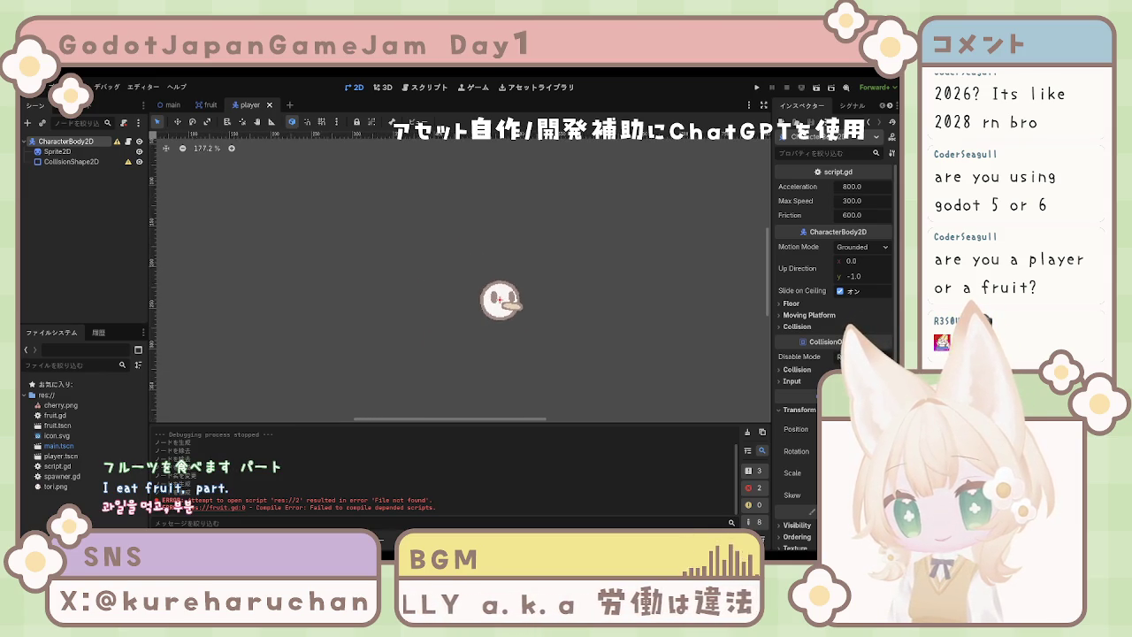
{"action": "scroll", "coordinate": [513, 304], "scroll_direction": "down", "scroll_amount": 2}
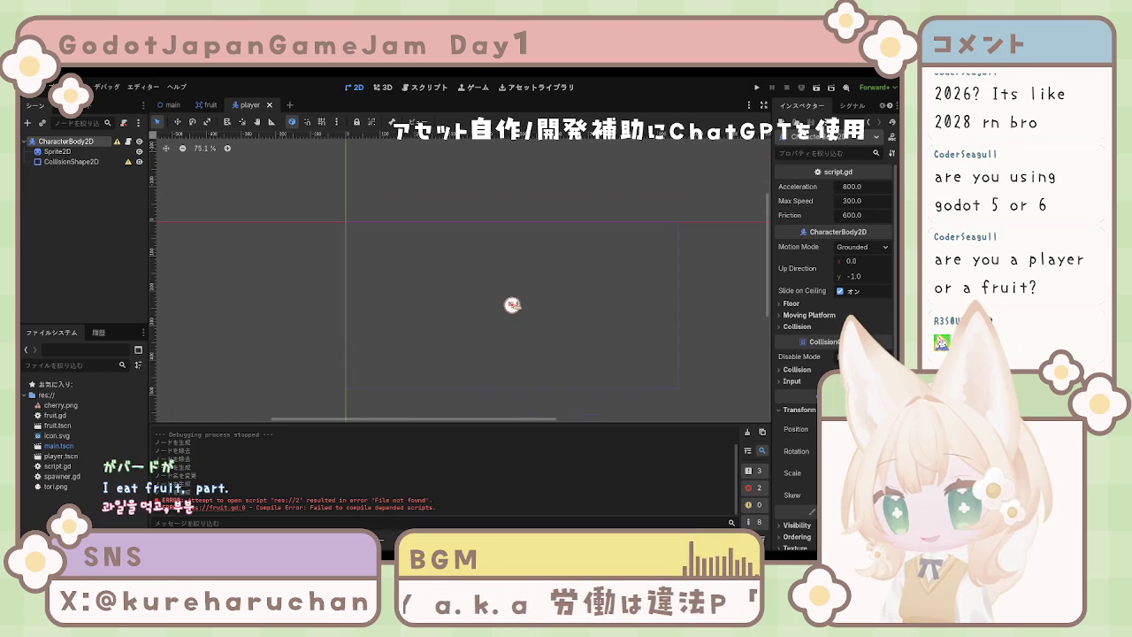
{"action": "left_click_drag", "start_coordinate": [513, 304], "coordinate": [455, 296]}
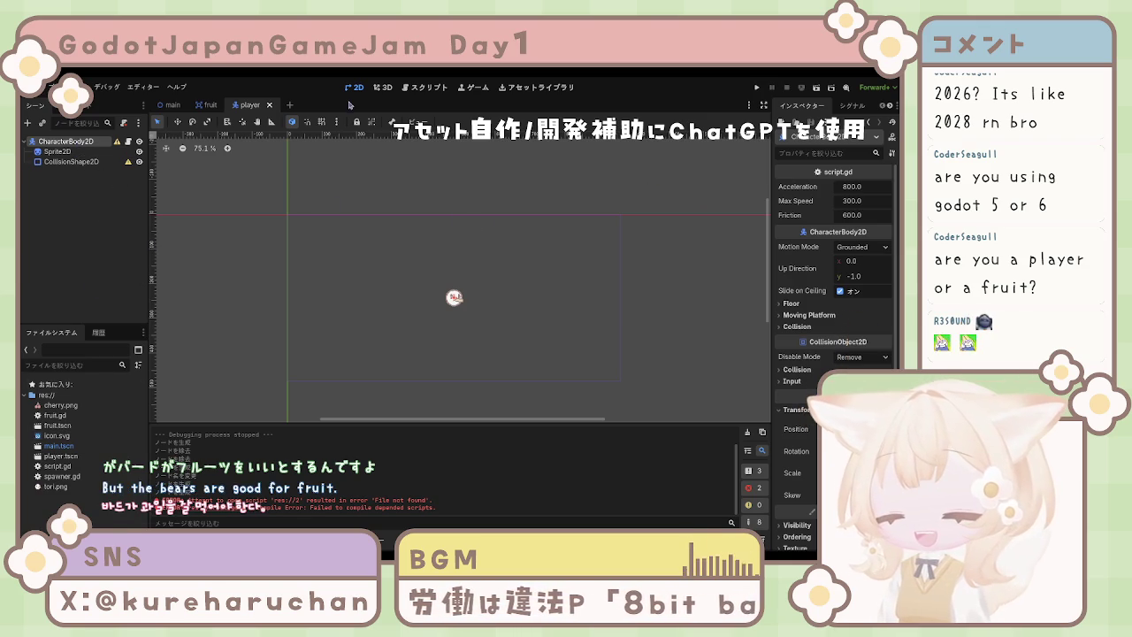
{"action": "left_click", "coordinate": [173, 106]}
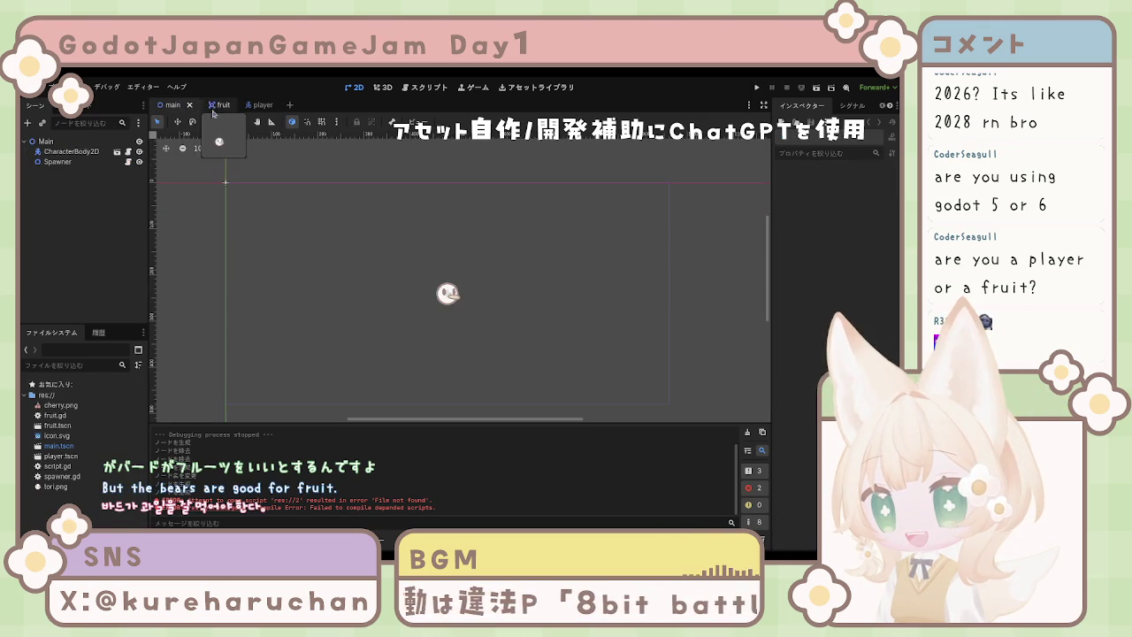
Test-run the game from the main scene, stop it with F8, and open the fruit scene.
{"action": "left_click", "coordinate": [258, 107]}
{"action": "scroll", "coordinate": [371, 274], "scroll_direction": "up", "scroll_amount": 2}
{"action": "left_click", "coordinate": [171, 105]}
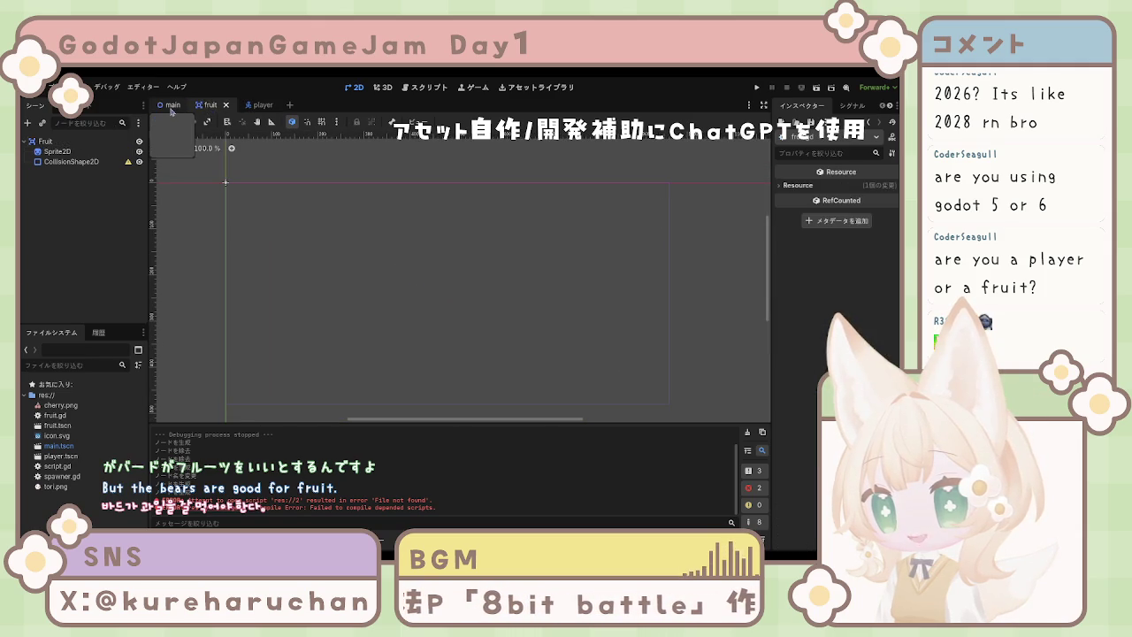
{"action": "left_click", "coordinate": [758, 89]}
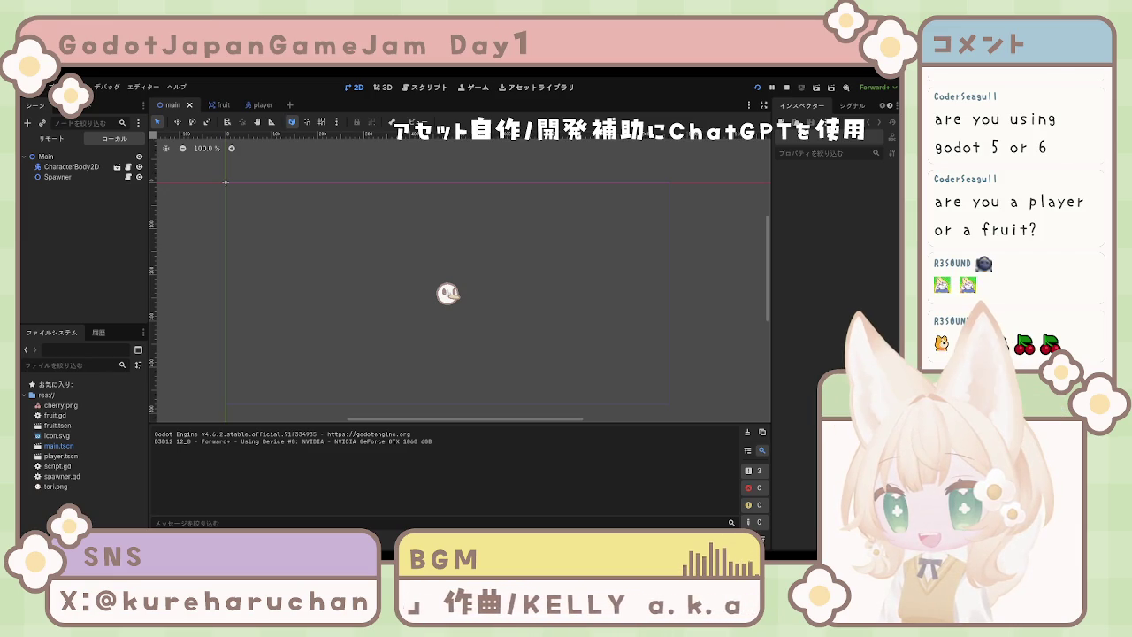
{"action": "key", "text": "F8"}
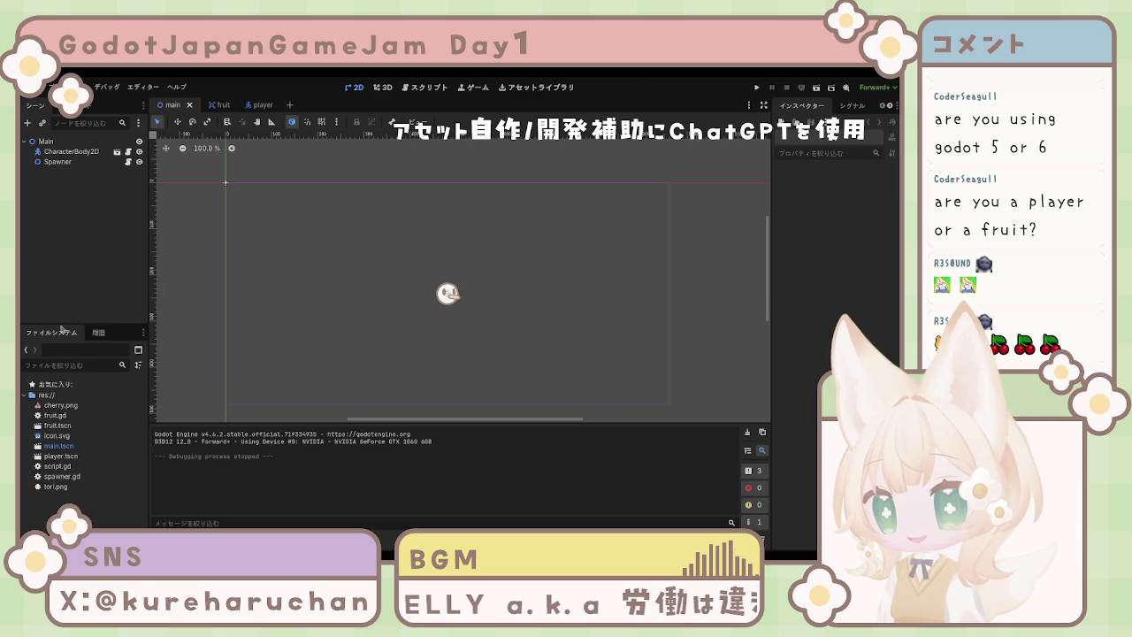
{"action": "left_click", "coordinate": [218, 107]}
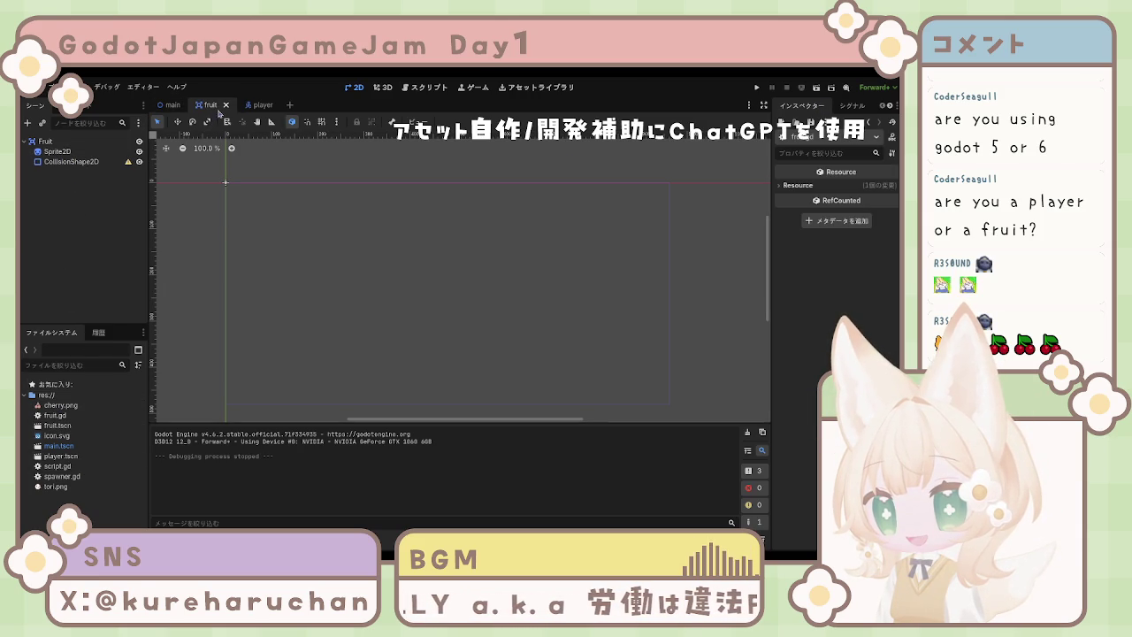
Assign cherry.png as the fruit Sprite2D texture, then run the game from the main scene.
{"action": "left_click", "coordinate": [128, 152]}
{"action": "left_click_drag", "start_coordinate": [879, 189], "coordinate": [879, 190]}
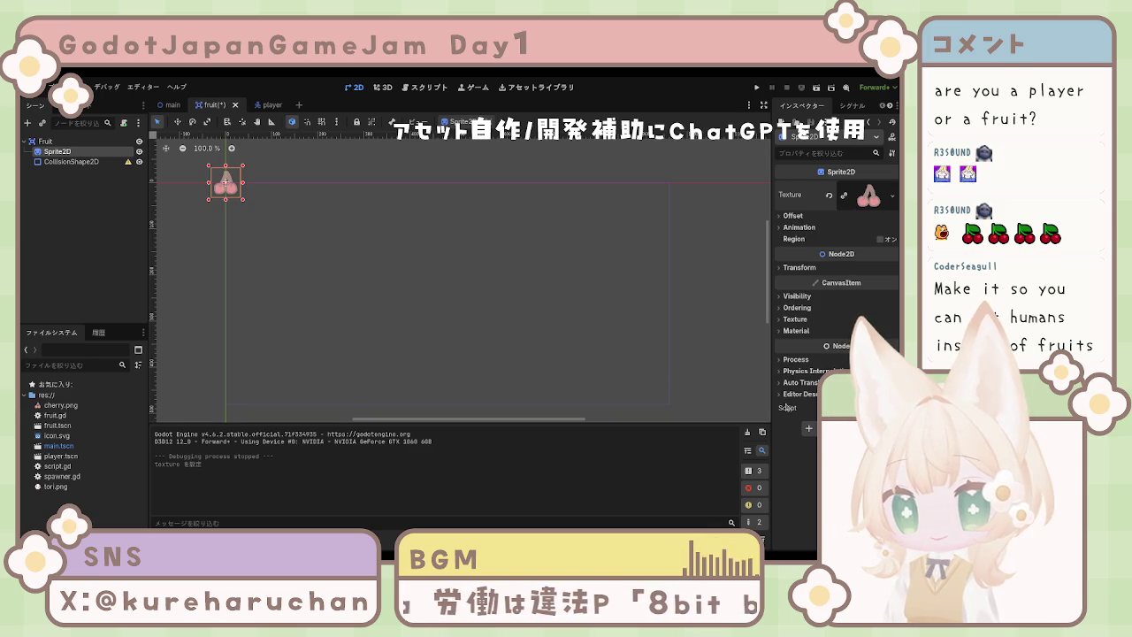
{"action": "key", "text": "Down"}
{"action": "key", "text": "Up"}
{"action": "key", "text": "Up"}
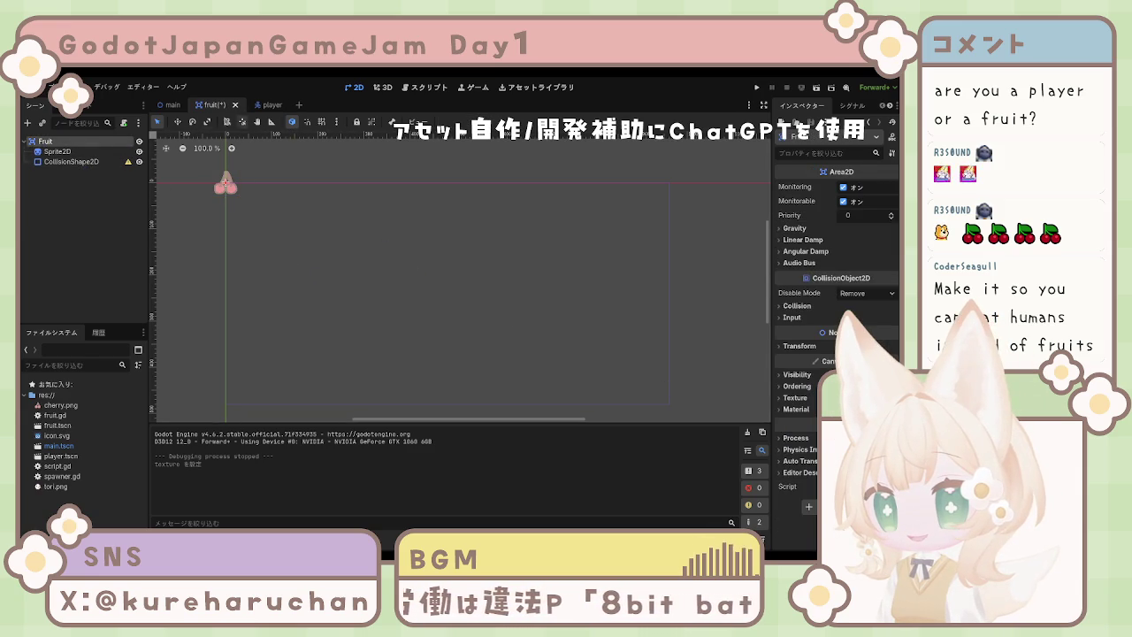
{"action": "left_click", "coordinate": [173, 105]}
{"action": "left_click", "coordinate": [757, 88]}
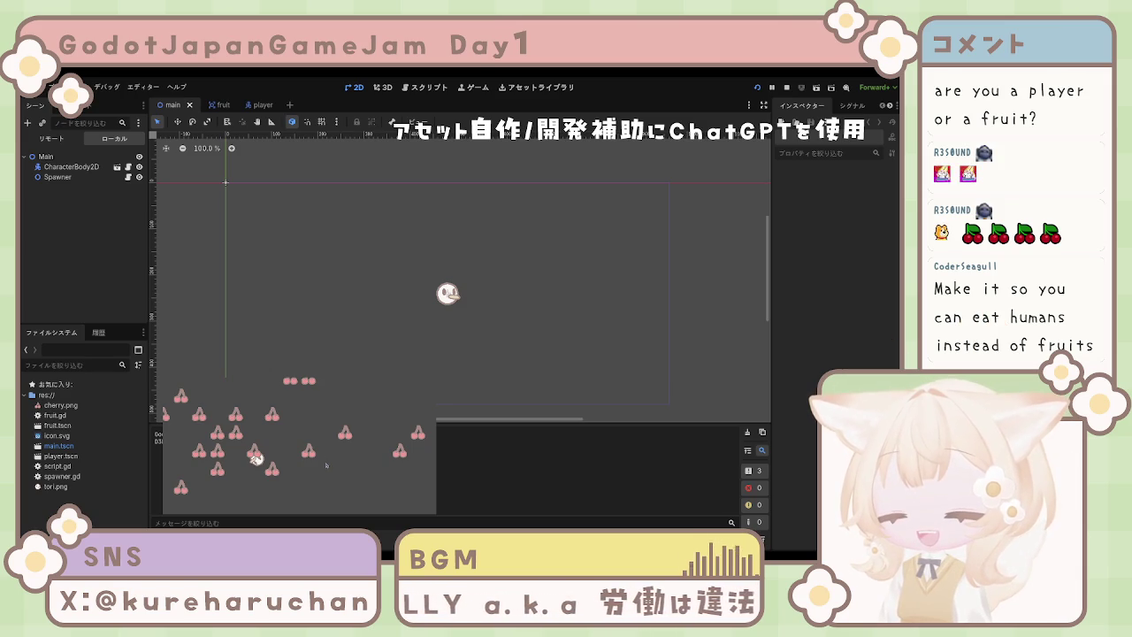
Fly the bird upward into the falling cherries with repeated clicks in the game window.
{"action": "left_click", "coordinate": [319, 467]}
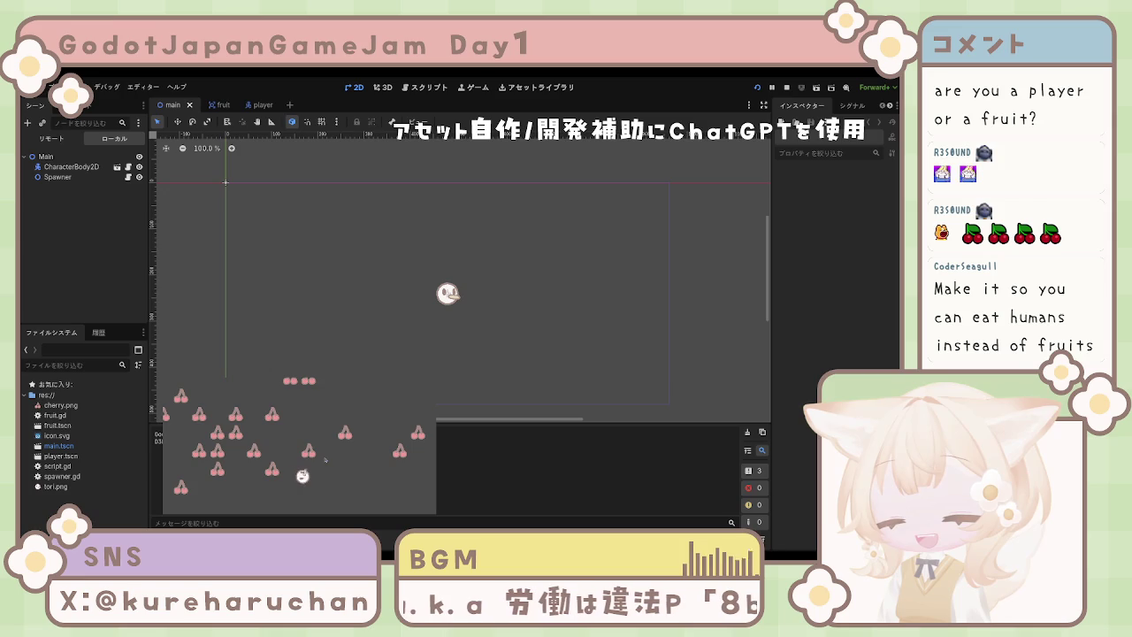
{"action": "left_click", "coordinate": [328, 455]}
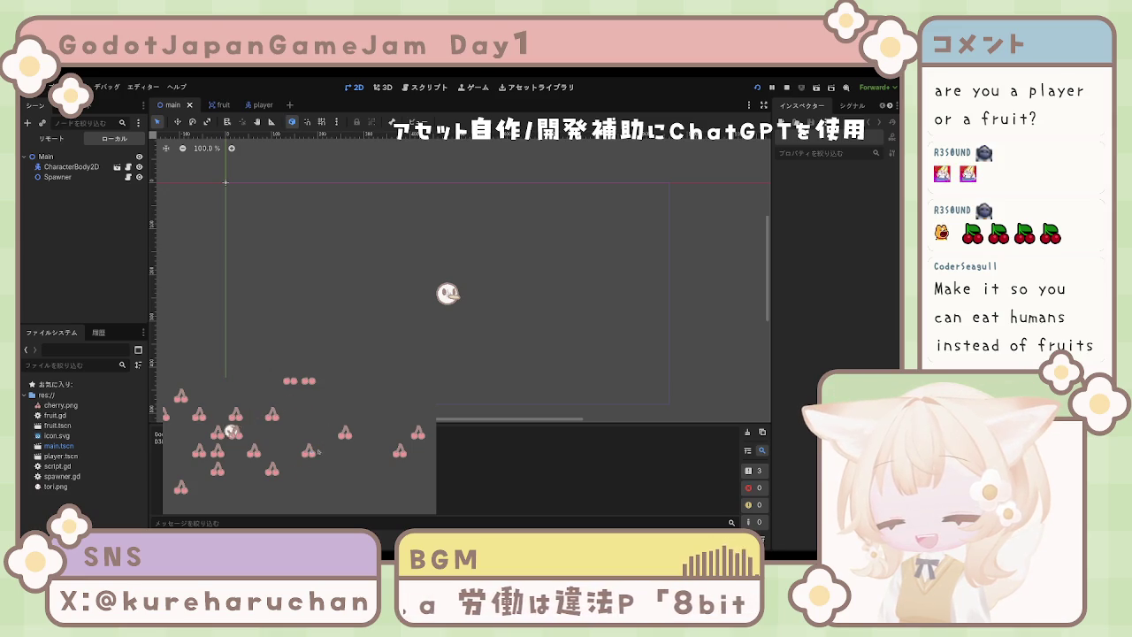
{"action": "left_click", "coordinate": [323, 450]}
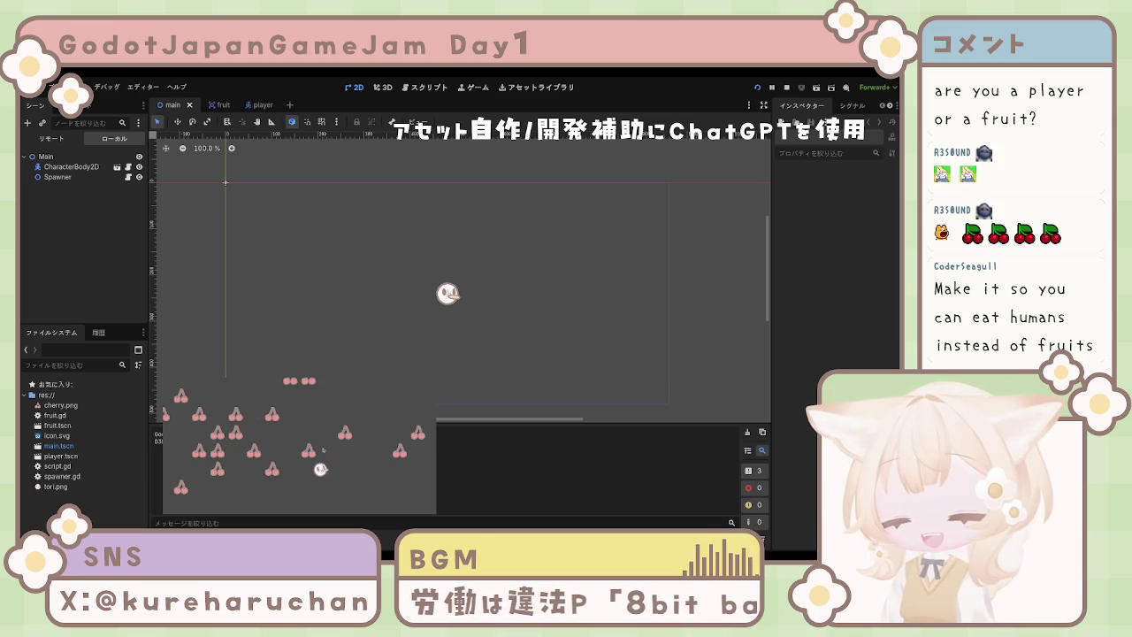
{"action": "left_click", "coordinate": [327, 444]}
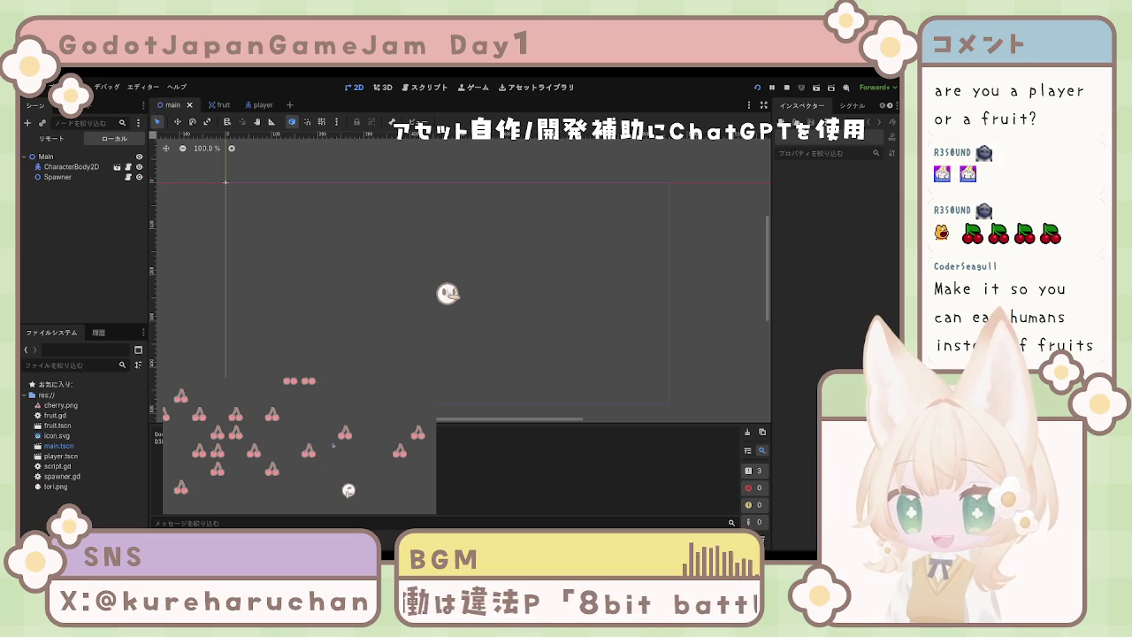
{"action": "left_click", "coordinate": [327, 439]}
{"action": "left_click", "coordinate": [327, 435]}
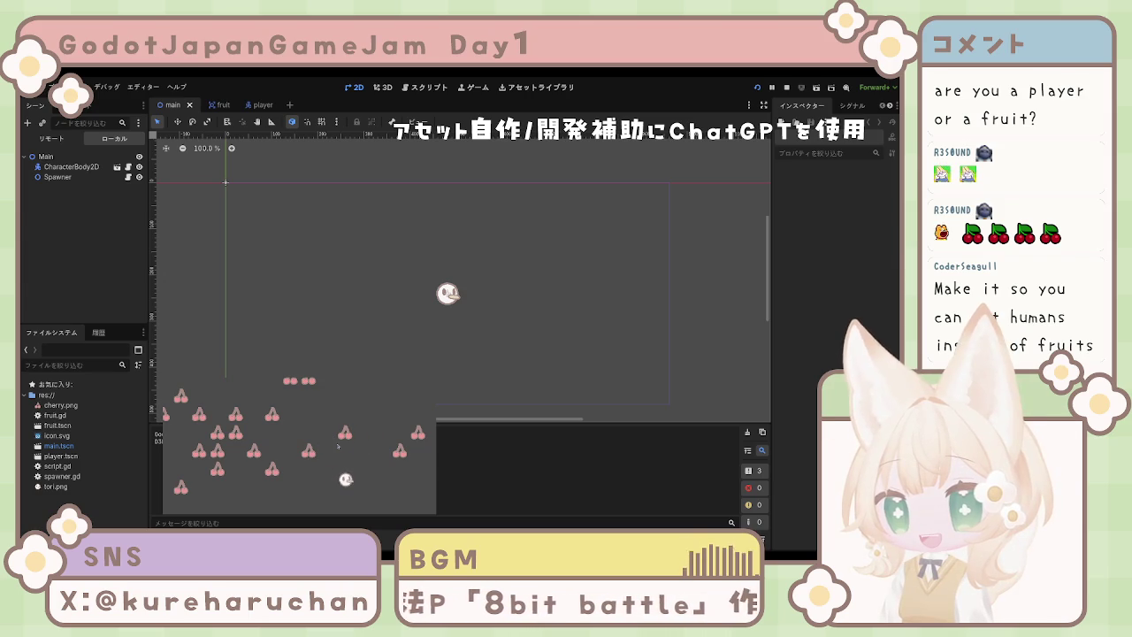
{"action": "left_click", "coordinate": [338, 446]}
{"action": "left_click", "coordinate": [346, 467]}
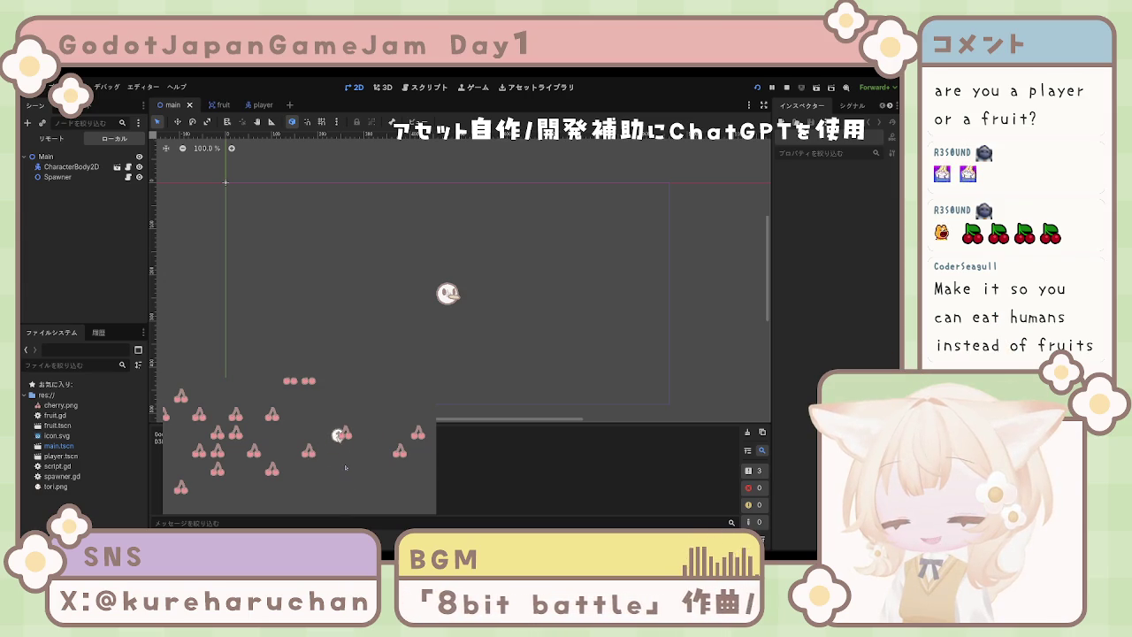
{"action": "left_click", "coordinate": [345, 467]}
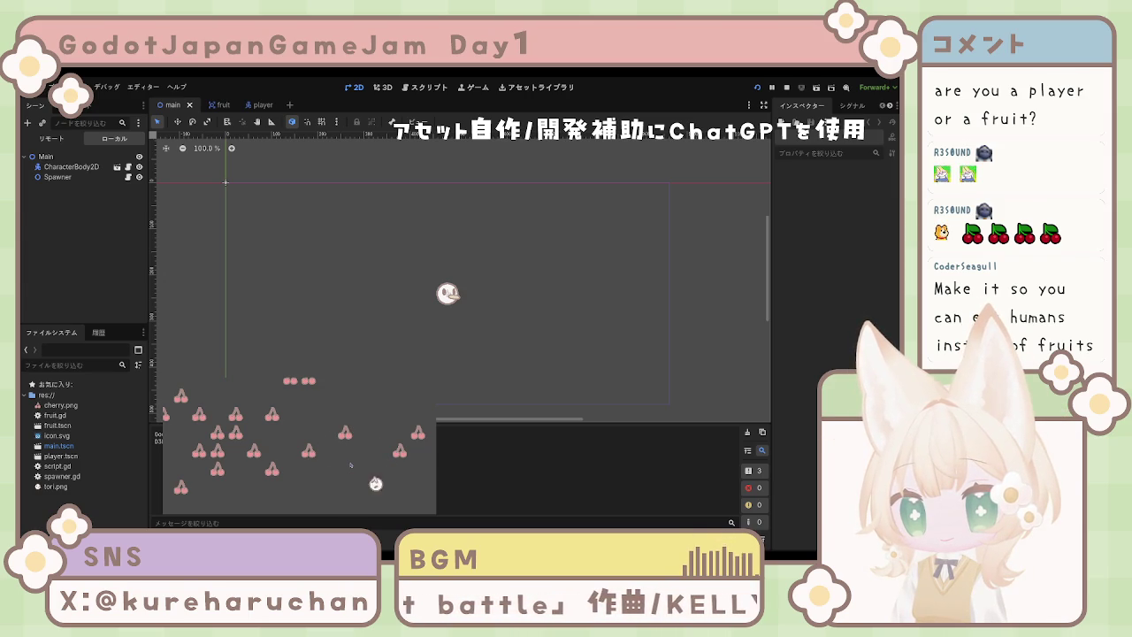
{"action": "left_click", "coordinate": [350, 464]}
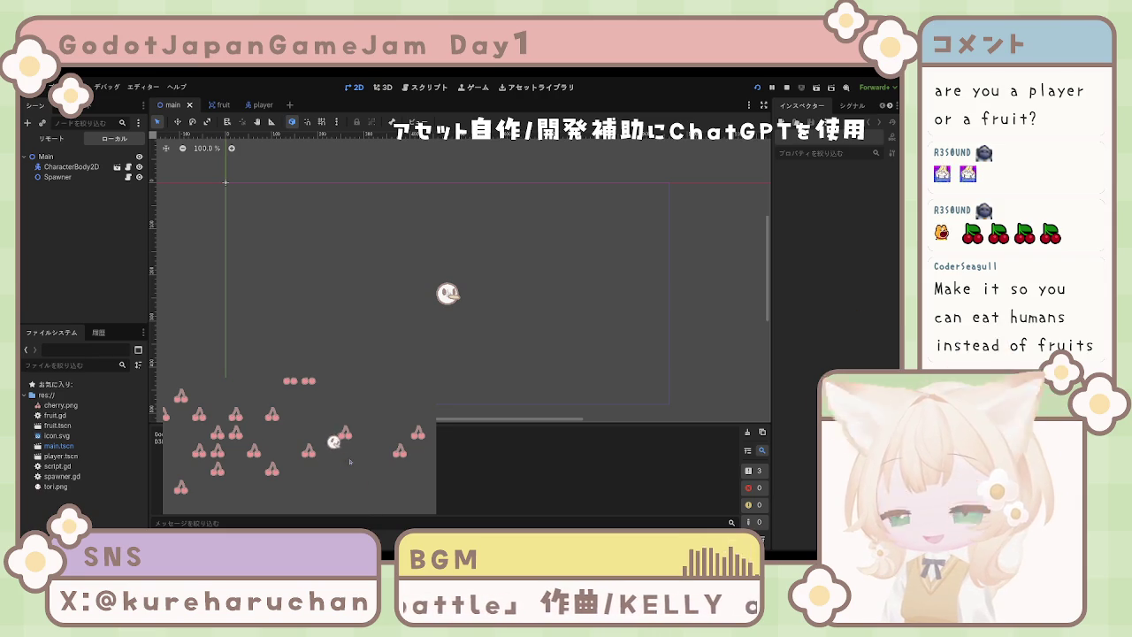
{"action": "left_click", "coordinate": [348, 460]}
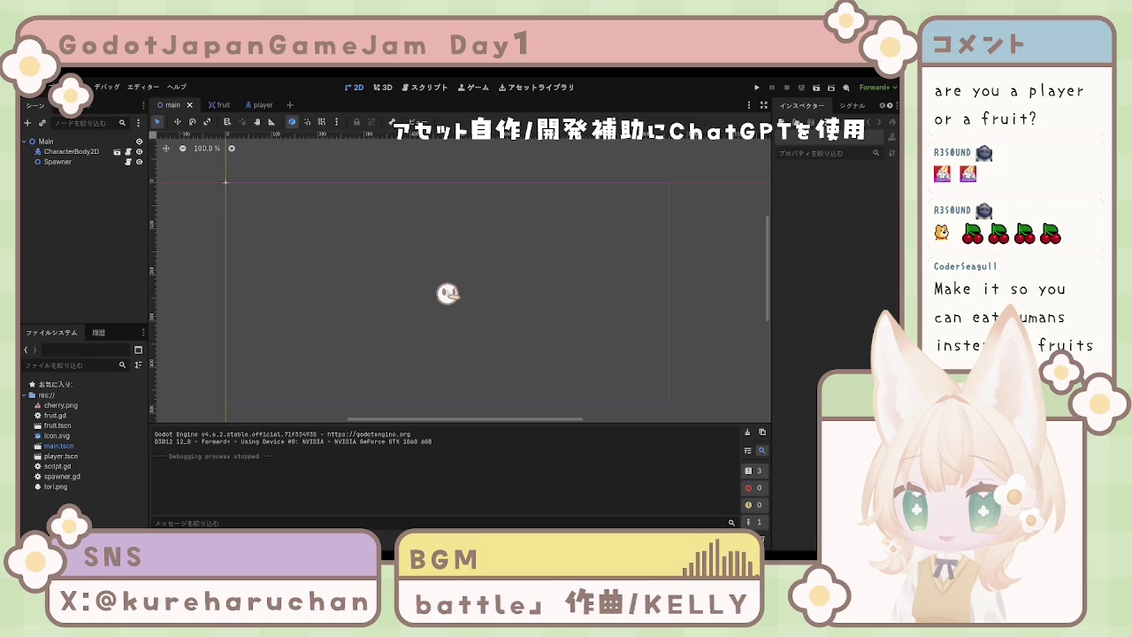
Select CharacterBody2D and group it with its children in the player scene.
{"action": "left_click", "coordinate": [70, 152]}
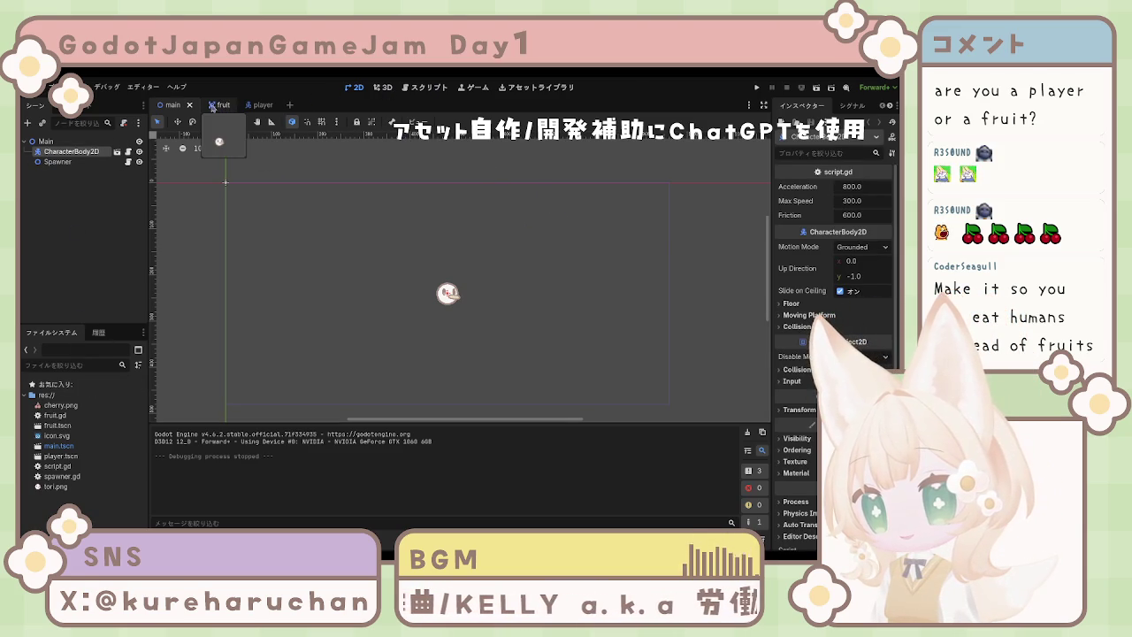
{"action": "left_click", "coordinate": [253, 107]}
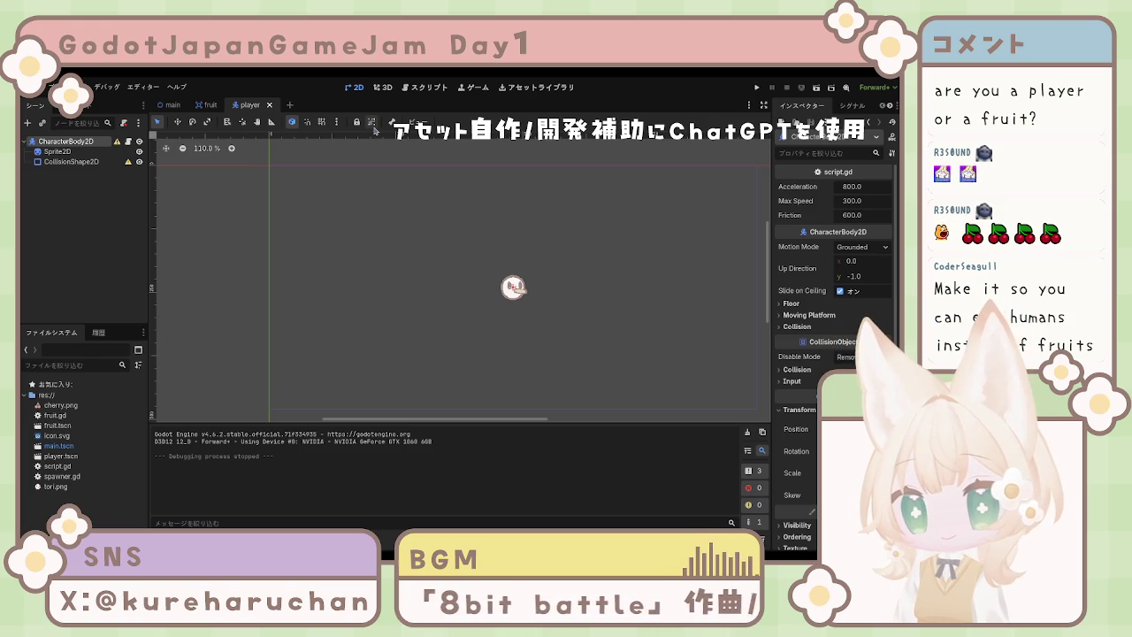
{"action": "left_click", "coordinate": [373, 123]}
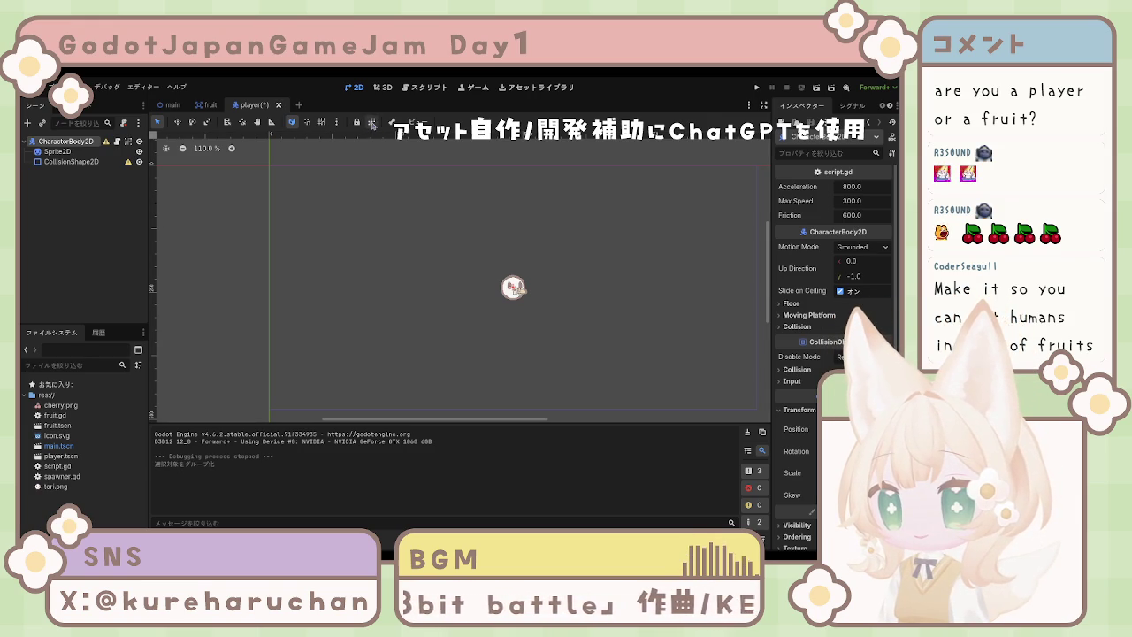
Ungroup and regroup the player's CharacterBody2D, then switch to the fruit scene.
{"action": "left_click", "coordinate": [372, 123]}
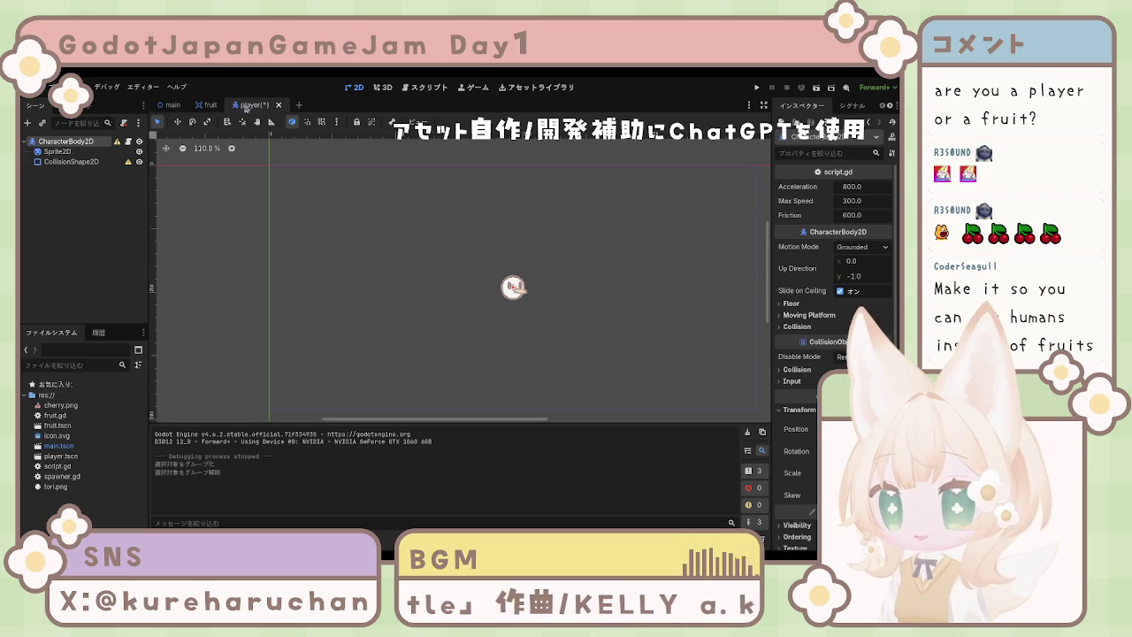
{"action": "left_click", "coordinate": [80, 185]}
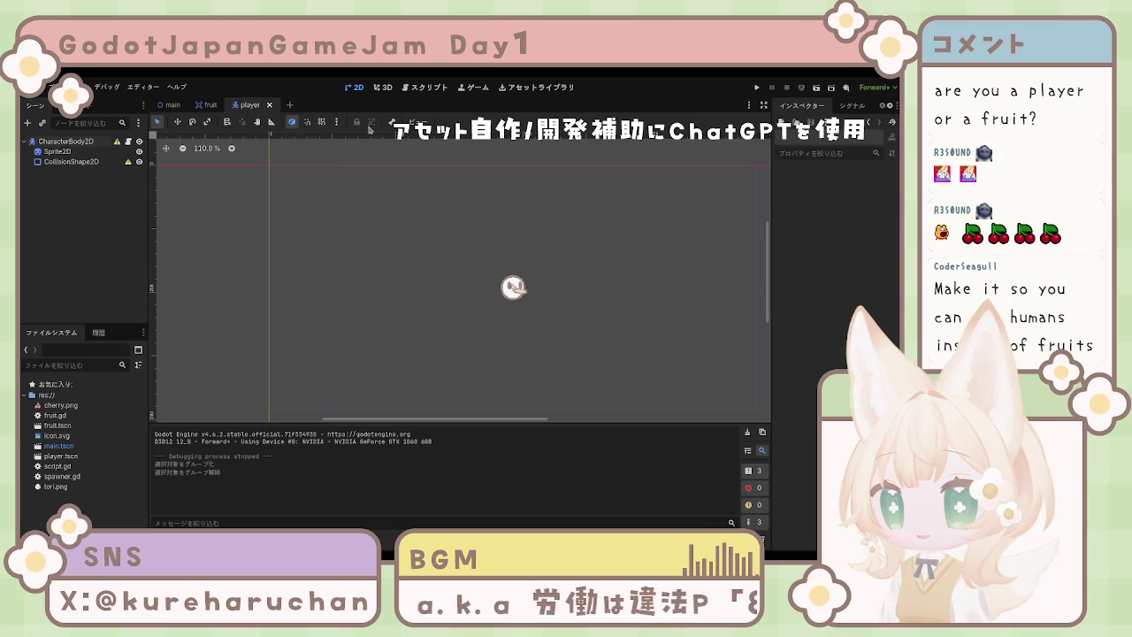
{"action": "left_click", "coordinate": [106, 141]}
{"action": "left_click", "coordinate": [372, 123]}
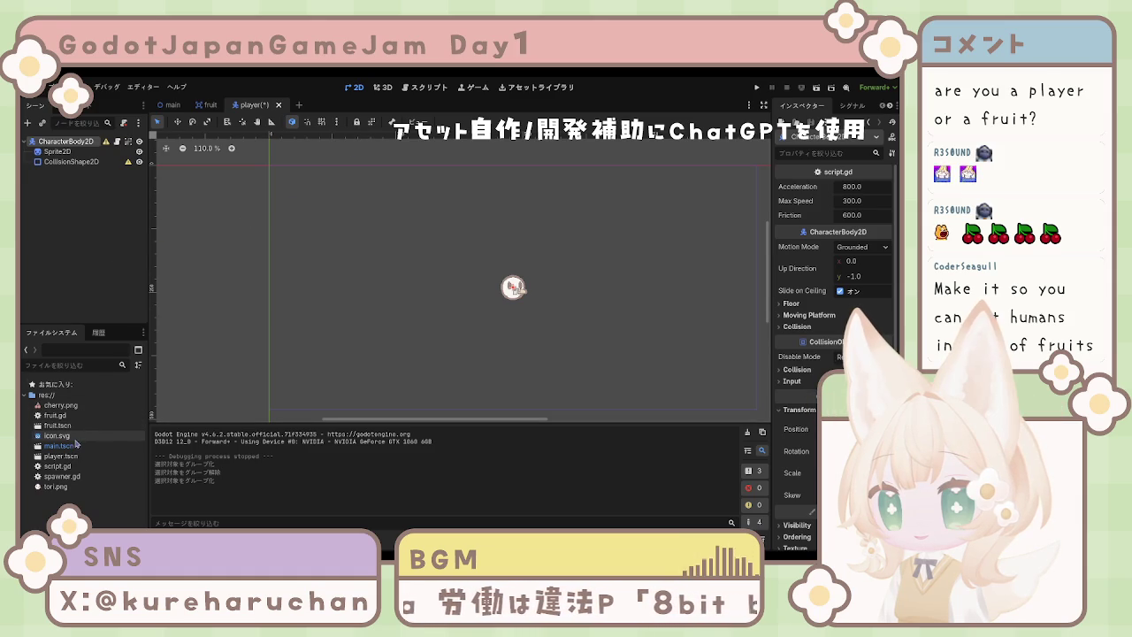
{"action": "left_click", "coordinate": [211, 107]}
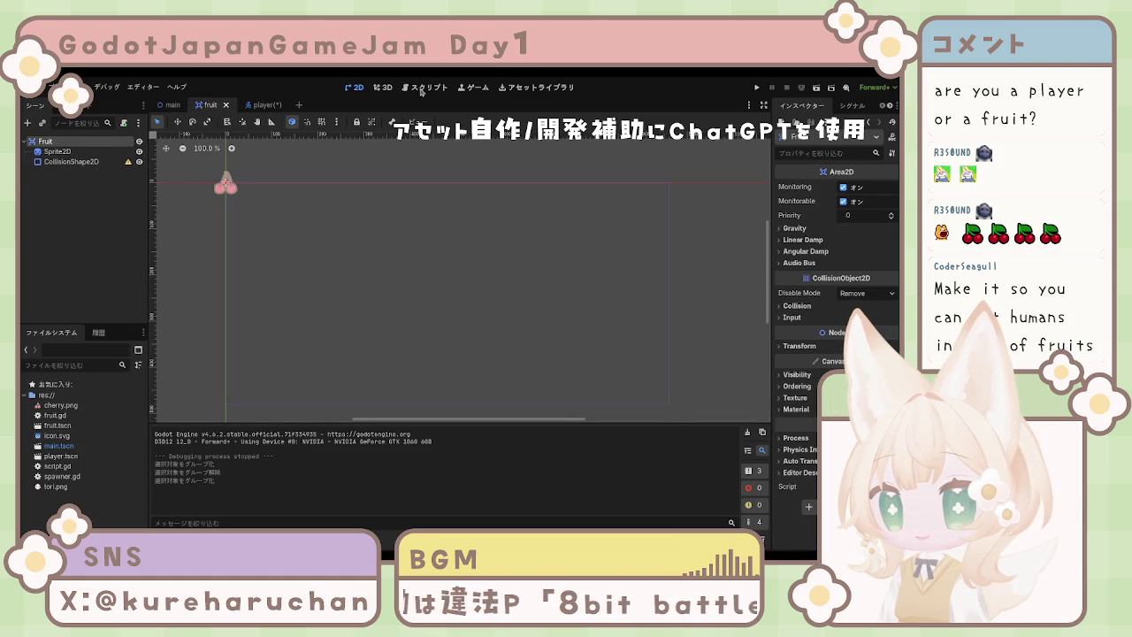
Review the 'player' group check in fruit.gd, then select the fruit's CollisionShape2D.
{"action": "left_click", "coordinate": [428, 86]}
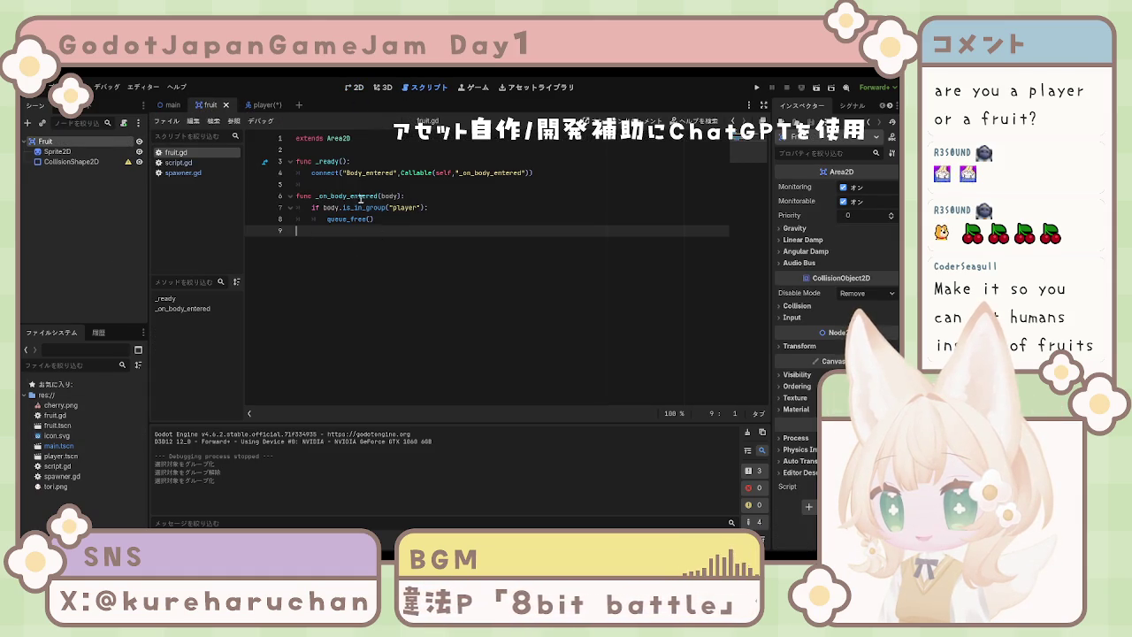
{"action": "left_click", "coordinate": [470, 207]}
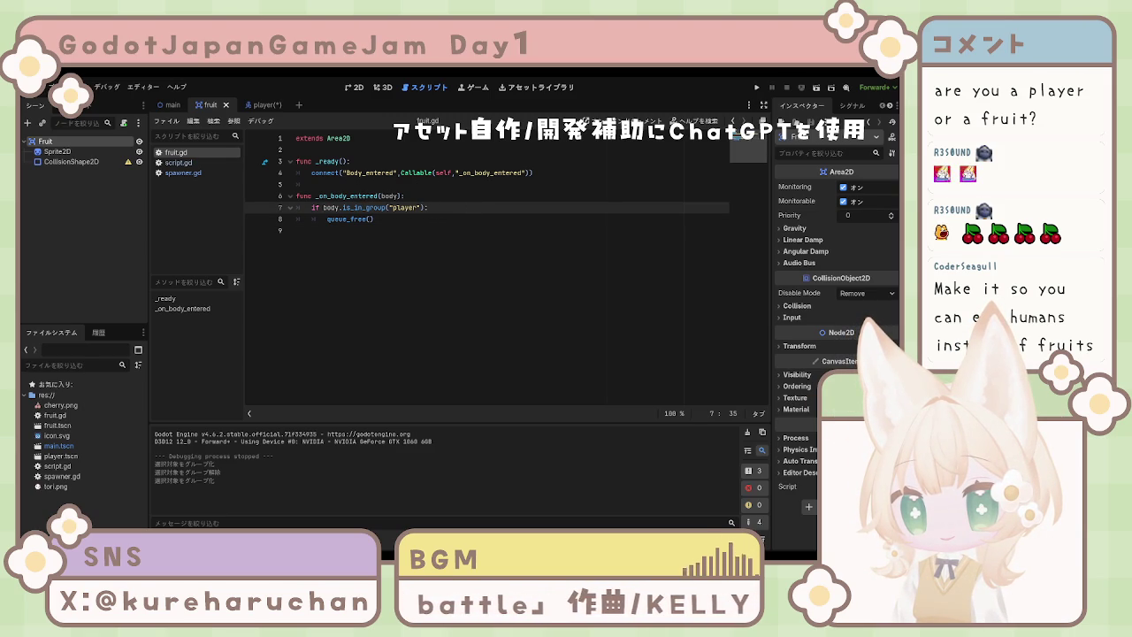
{"action": "left_click", "coordinate": [62, 162]}
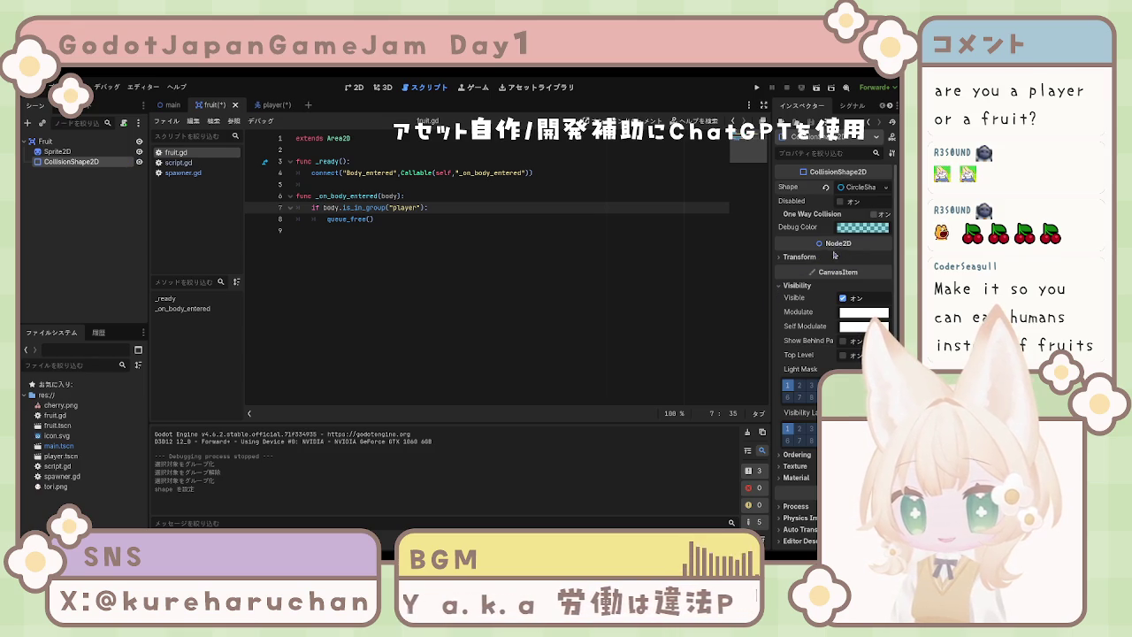
Set the cherry Sprite2D's texture Filter to Nearest in the 2D view, then reselect CollisionShape2D.
{"action": "left_click", "coordinate": [356, 87]}
{"action": "mouse_move", "coordinate": [295, 228]}
{"action": "left_mouse_down"}
{"action": "mouse_move", "coordinate": [443, 243]}
{"action": "mouse_move", "coordinate": [487, 296]}
{"action": "mouse_move", "coordinate": [467, 276]}
{"action": "mouse_move", "coordinate": [560, 276]}
{"action": "left_mouse_up"}
{"action": "scroll", "coordinate": [482, 285], "scroll_direction": "up", "scroll_amount": 5}
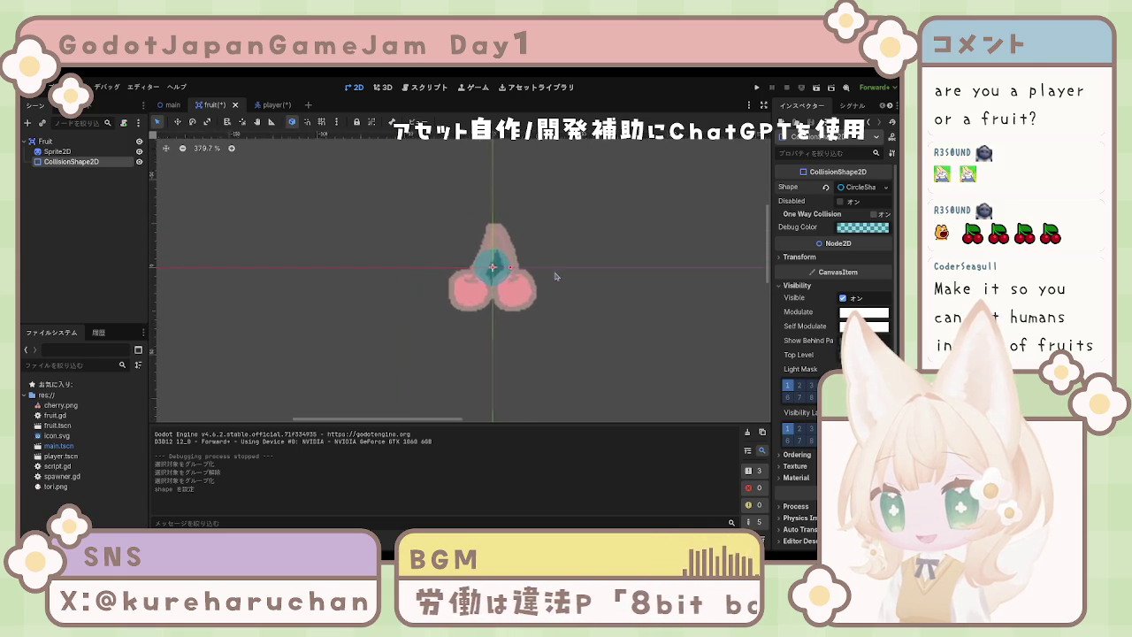
{"action": "scroll", "coordinate": [567, 278], "scroll_direction": "up", "scroll_amount": 6}
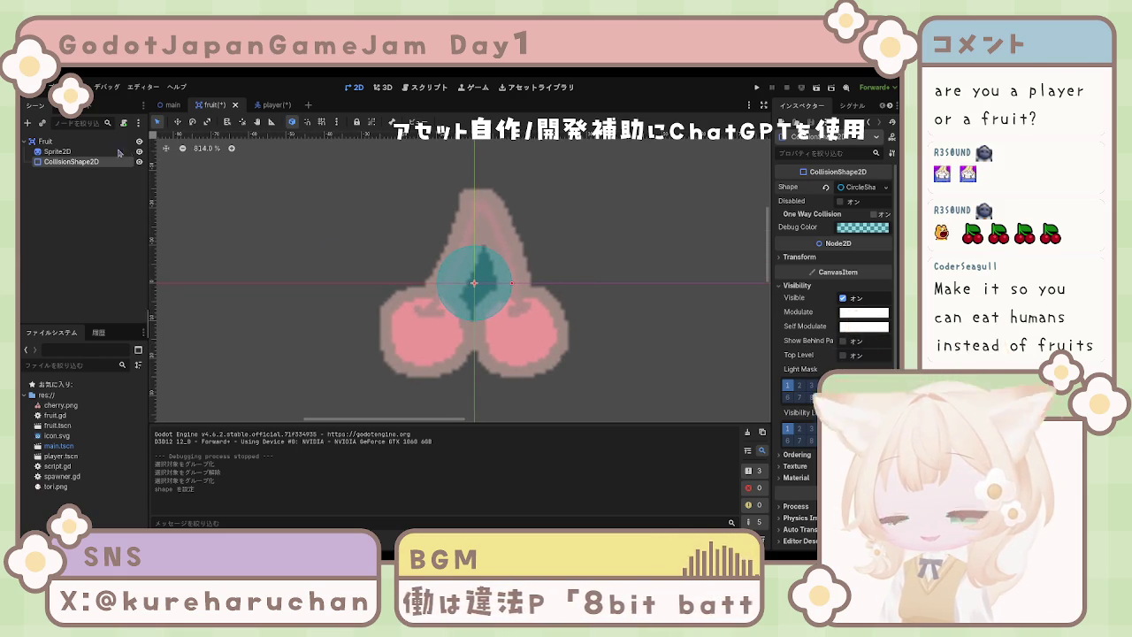
{"action": "left_click", "coordinate": [584, 280]}
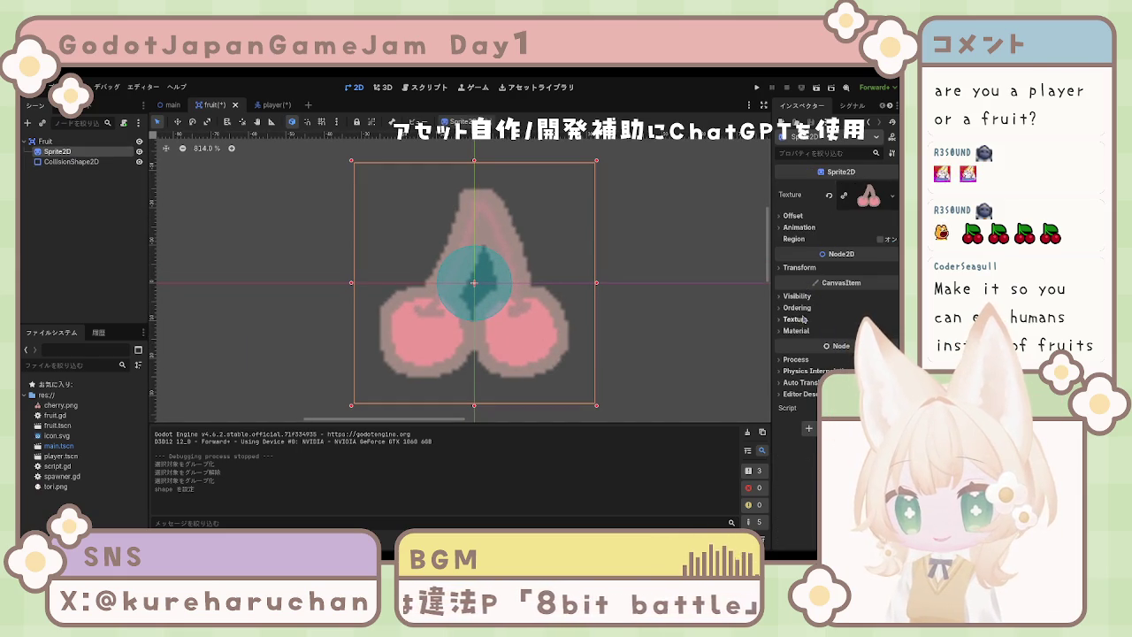
{"action": "left_click", "coordinate": [800, 297]}
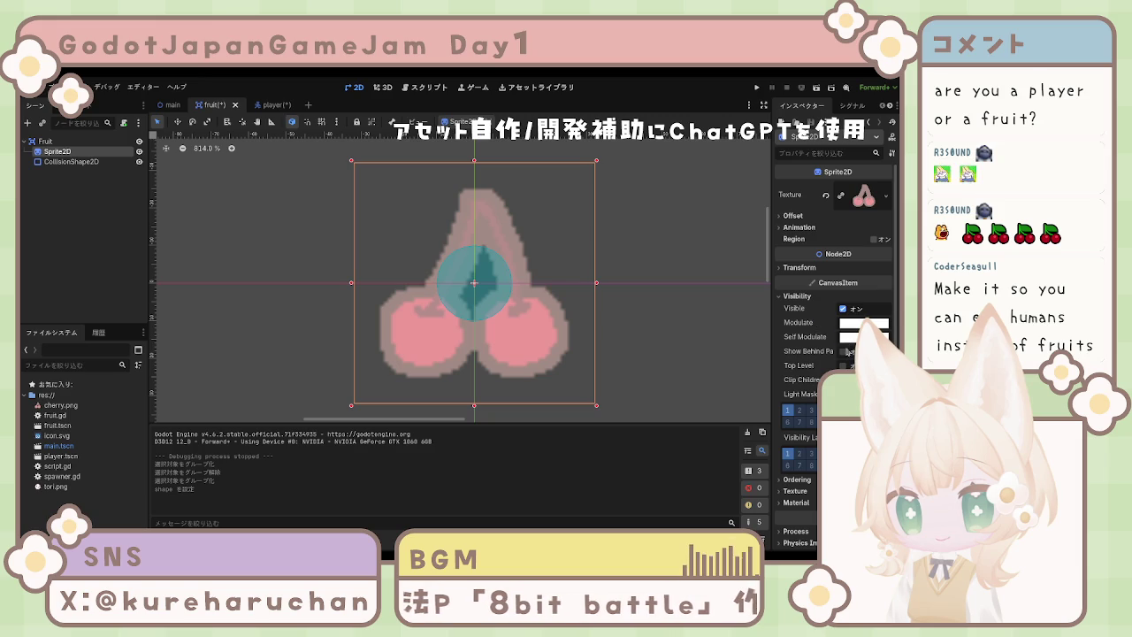
{"action": "left_click", "coordinate": [797, 297]}
{"action": "left_click", "coordinate": [801, 322]}
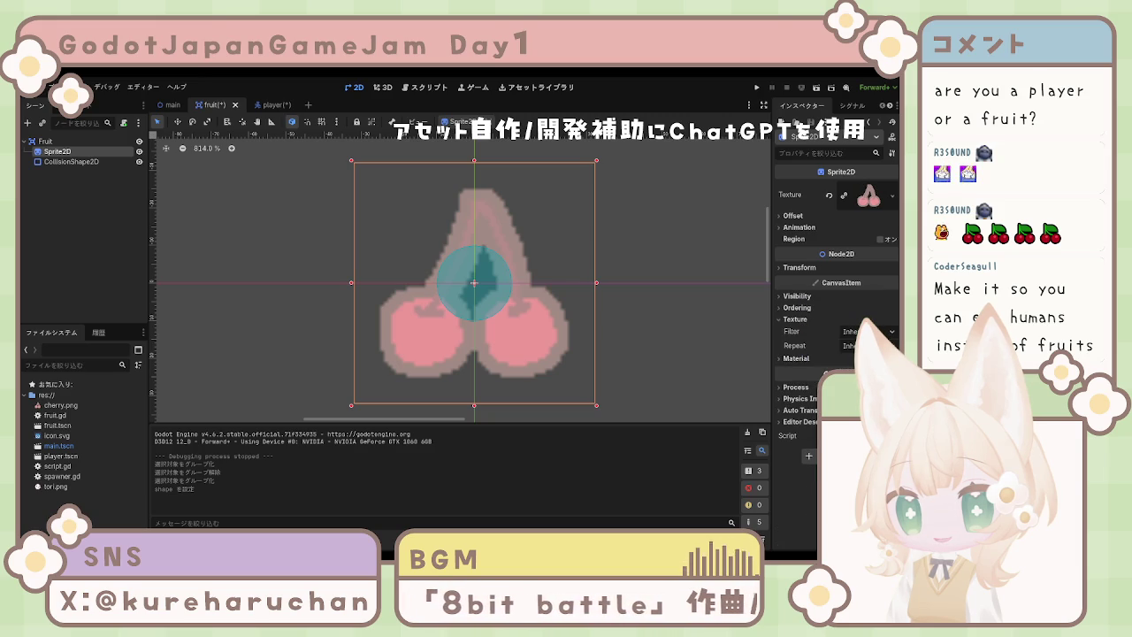
{"action": "left_click", "coordinate": [531, 310]}
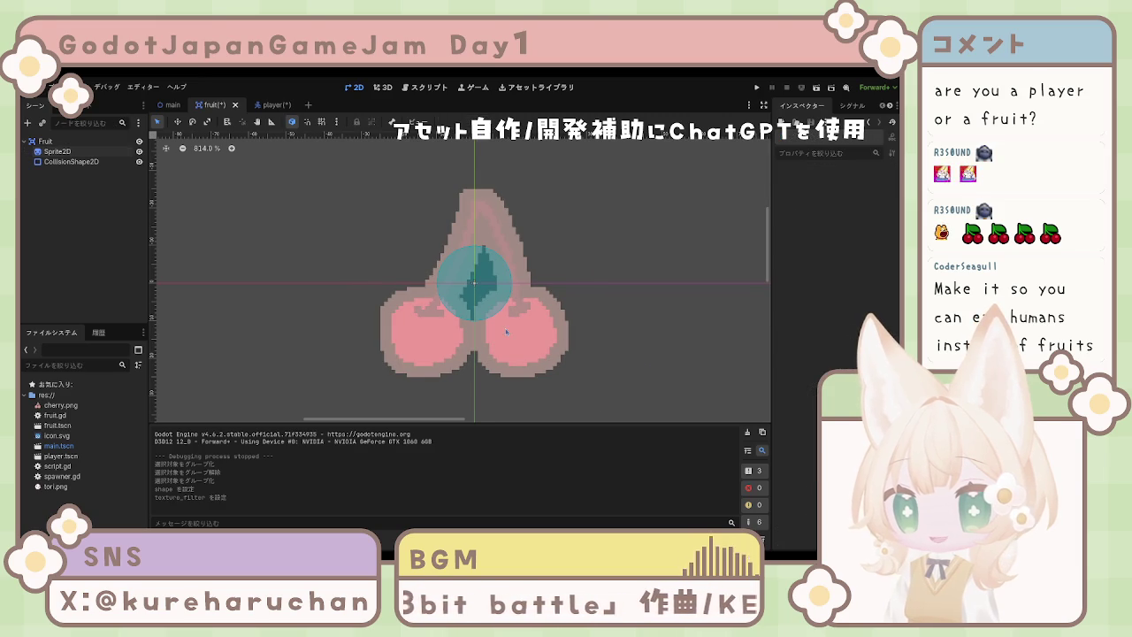
{"action": "scroll", "coordinate": [489, 305], "scroll_direction": "down", "scroll_amount": 2}
{"action": "left_click", "coordinate": [489, 306]}
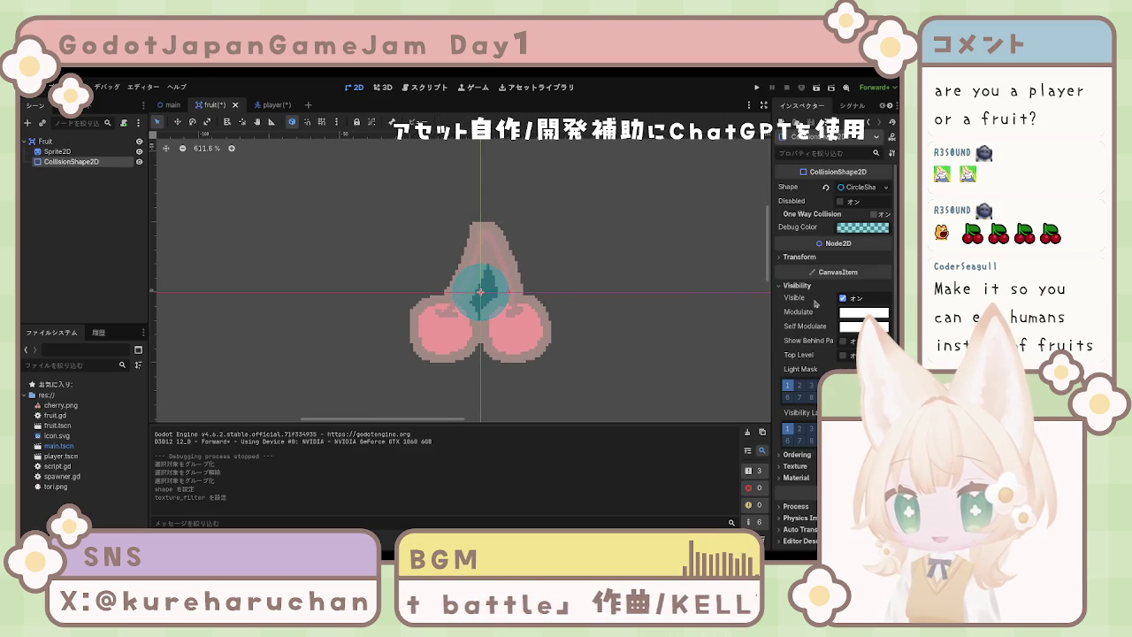
{"action": "scroll", "coordinate": [818, 340], "scroll_direction": "down", "scroll_amount": 1}
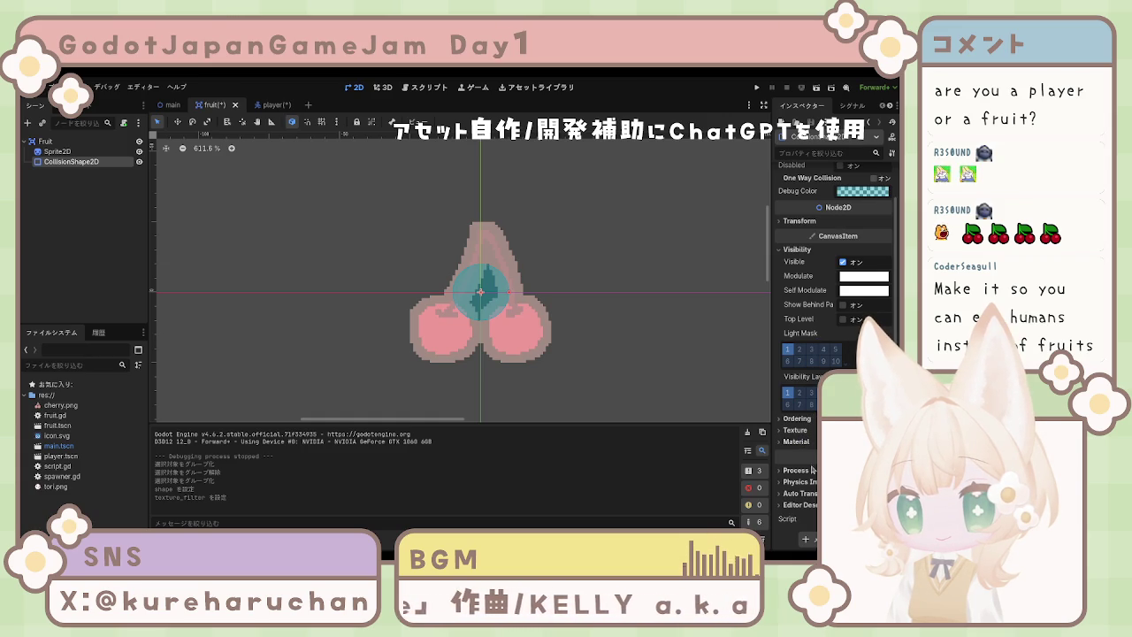
Set the fruit collision circle's Transform scale to 2.5 so it covers the cherry.
{"action": "left_click", "coordinate": [800, 221]}
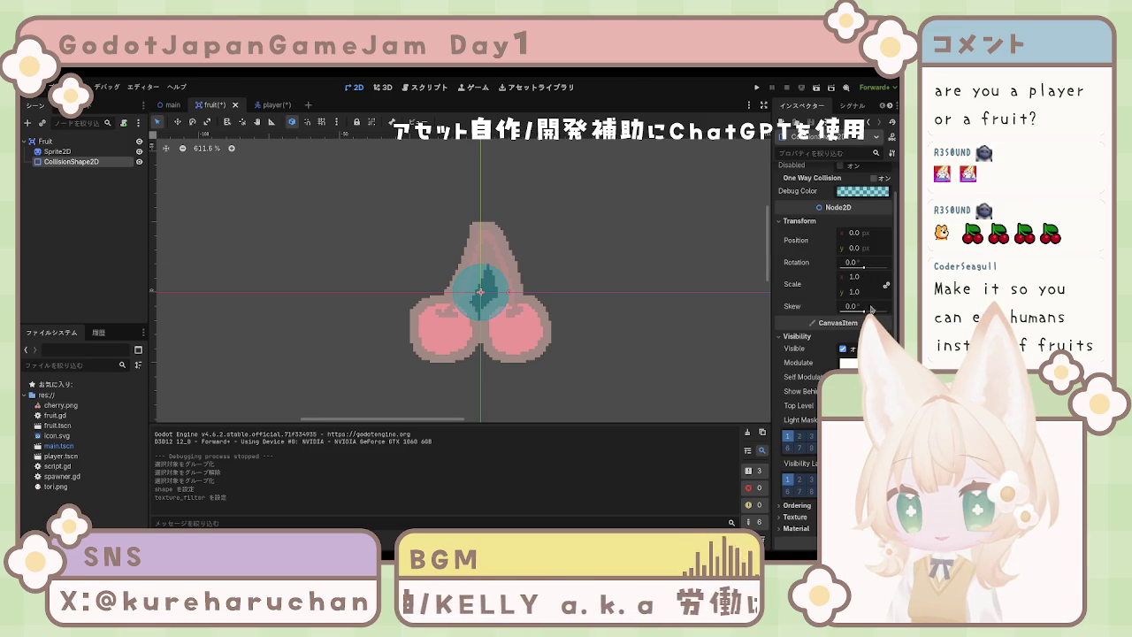
{"action": "scroll", "coordinate": [864, 295], "scroll_direction": "up", "scroll_amount": 1}
{"action": "left_click_drag", "start_coordinate": [861, 314], "coordinate": [885, 314]}
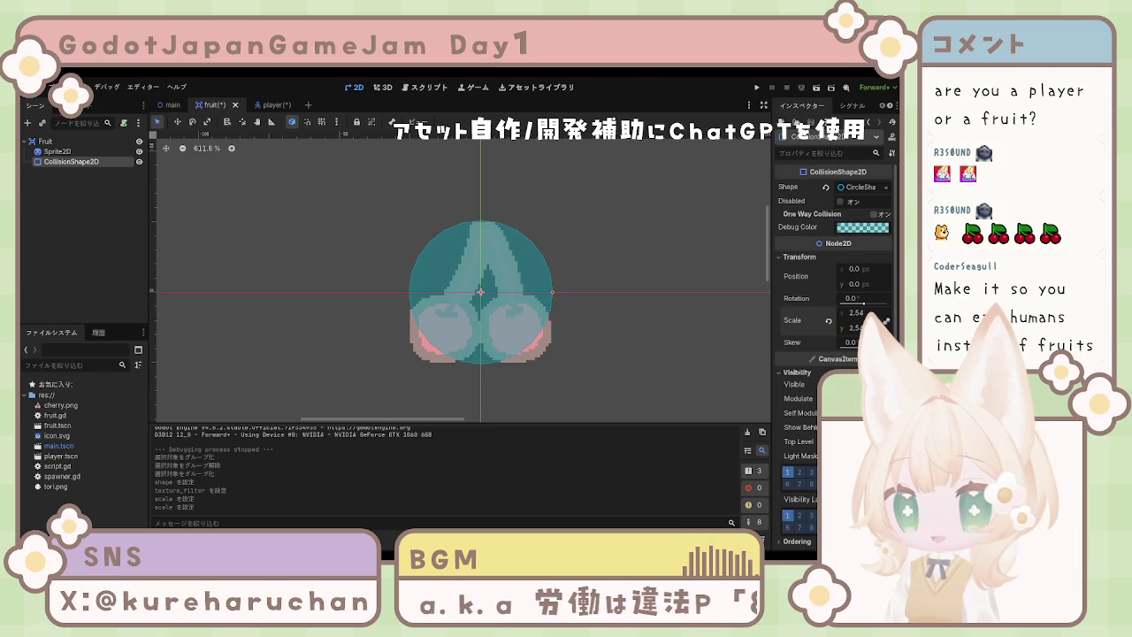
{"action": "type", "text": "2.5"}
{"action": "key", "text": "Return"}
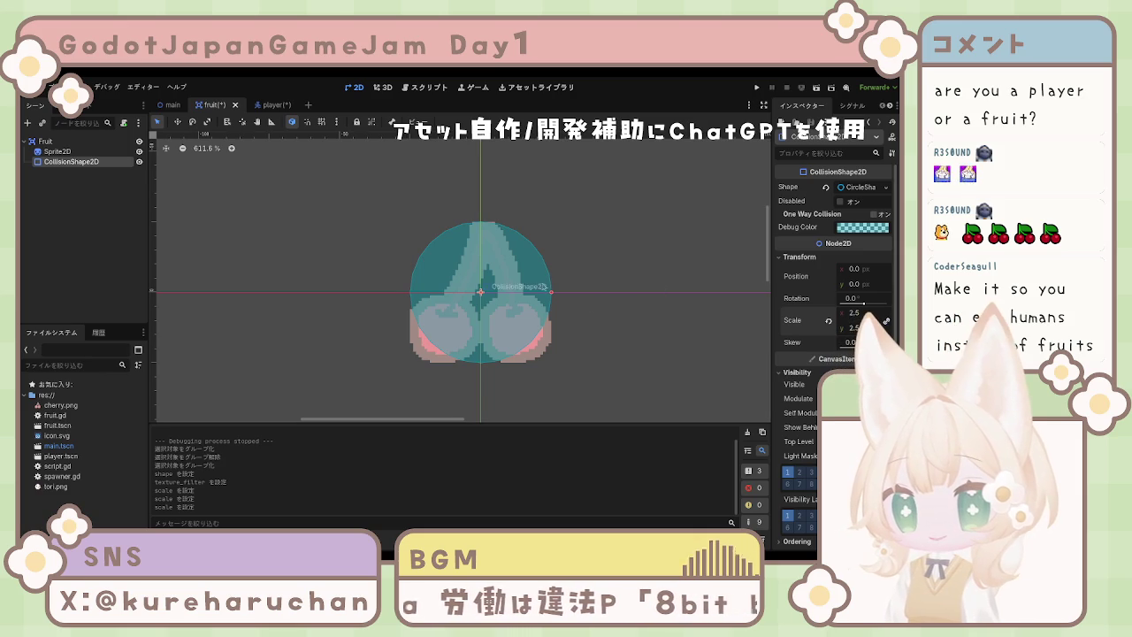
Save the fruit scene with Ctrl+S.
{"action": "left_click", "coordinate": [581, 290]}
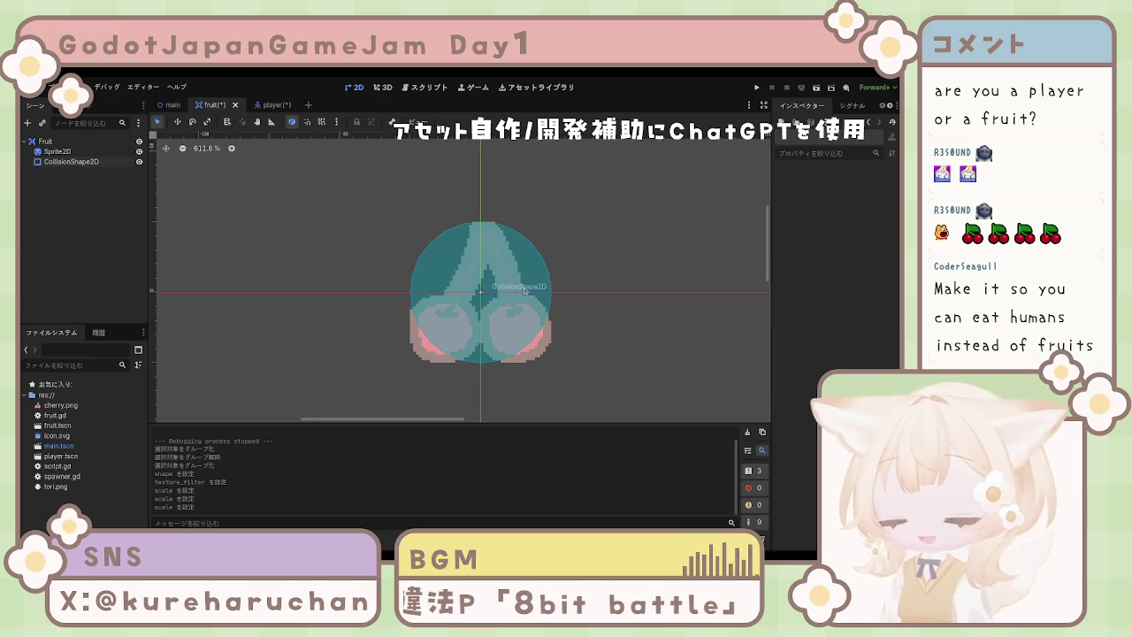
{"action": "key", "text": "ctrl+s"}
{"action": "left_click", "coordinate": [58, 152]}
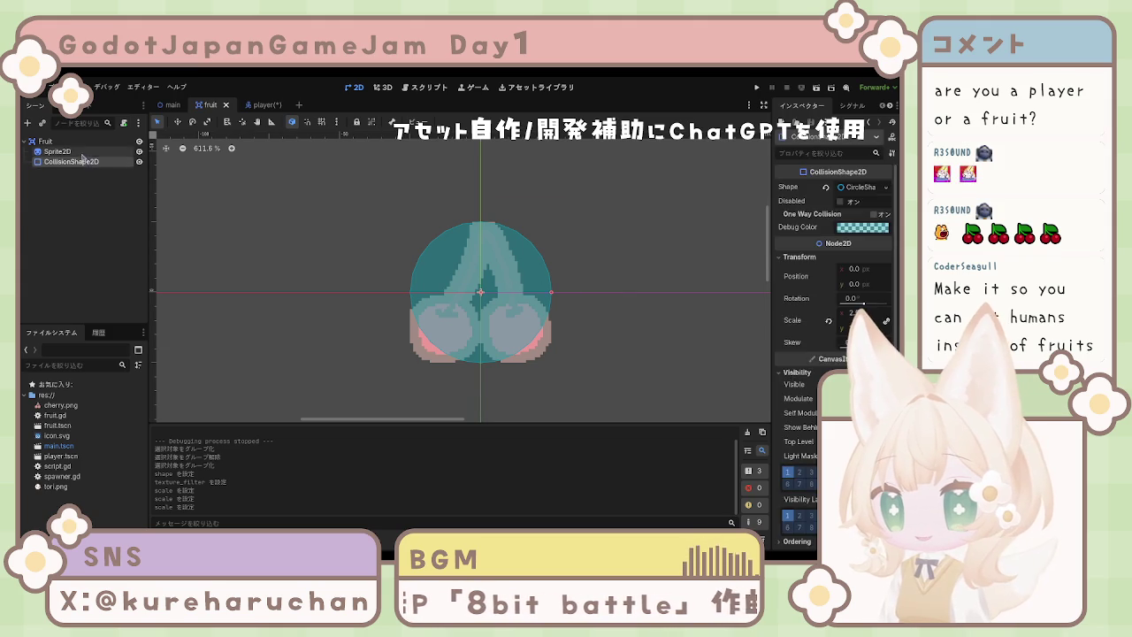
{"action": "left_click", "coordinate": [253, 229]}
{"action": "scroll", "coordinate": [334, 261], "scroll_direction": "down", "scroll_amount": 20}
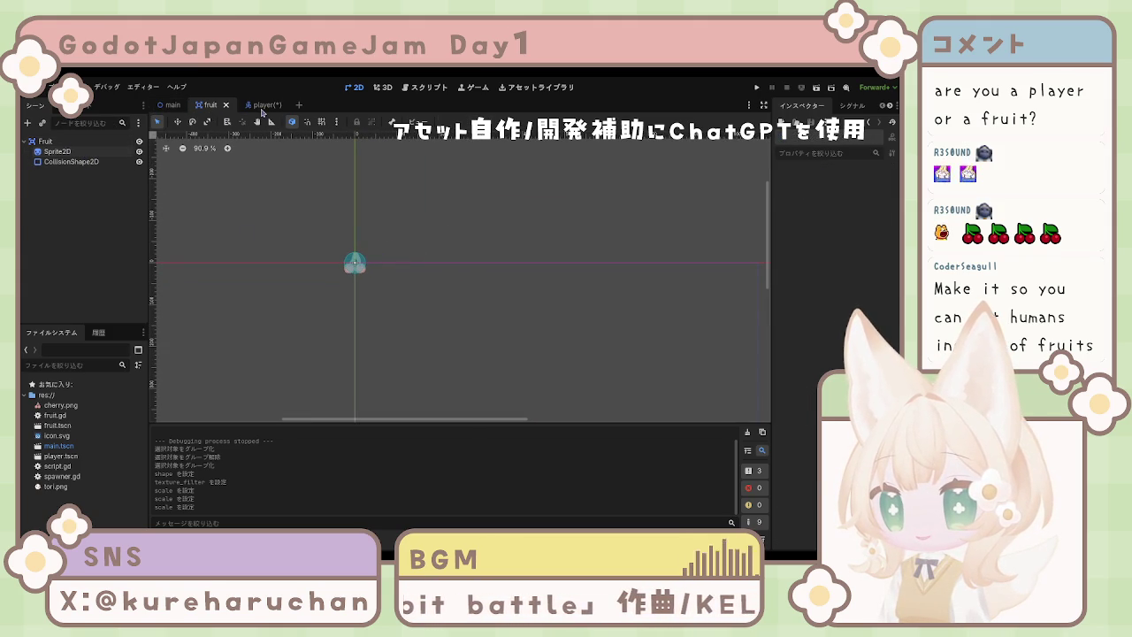
Stop the running game and return to the player scene.
{"action": "left_click", "coordinate": [262, 105]}
{"action": "left_click", "coordinate": [174, 107]}
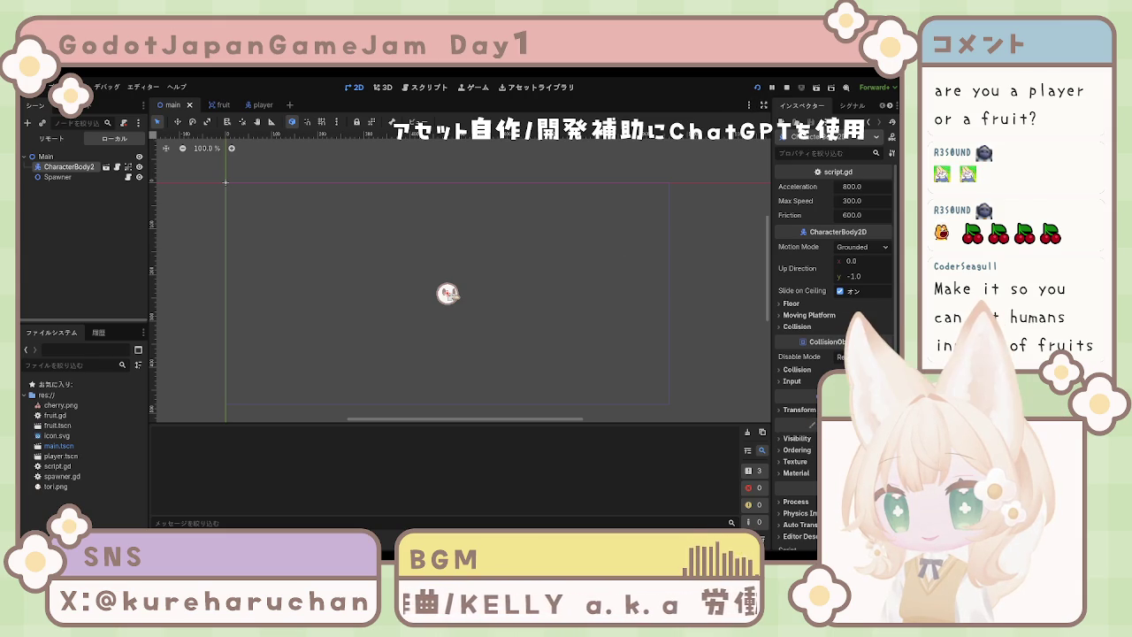
{"action": "key", "text": "F8"}
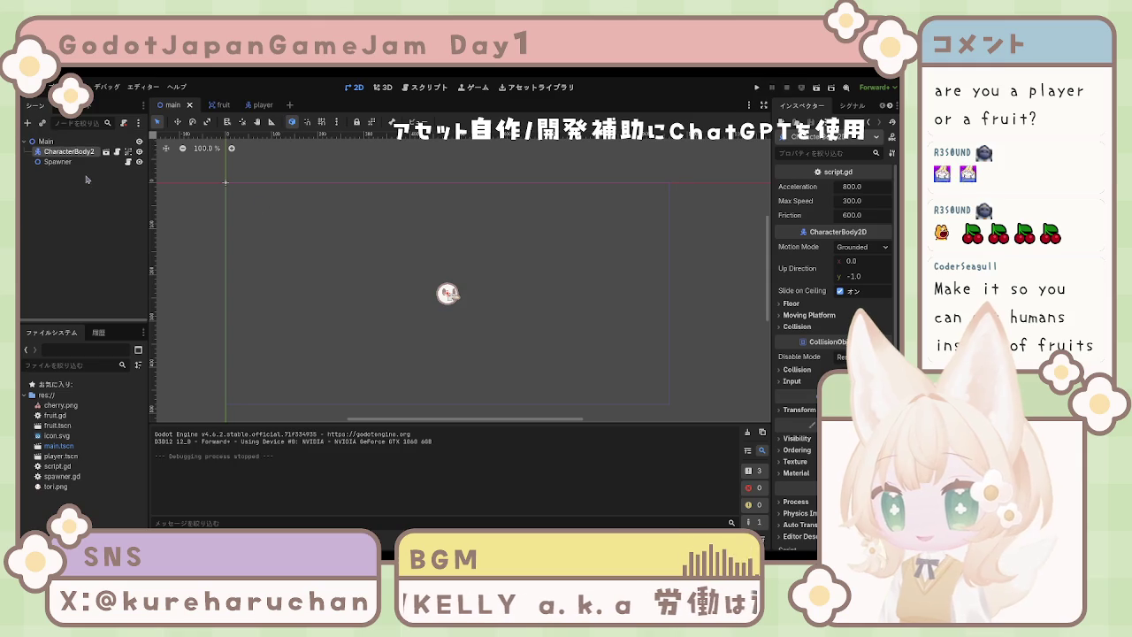
{"action": "left_click", "coordinate": [258, 104]}
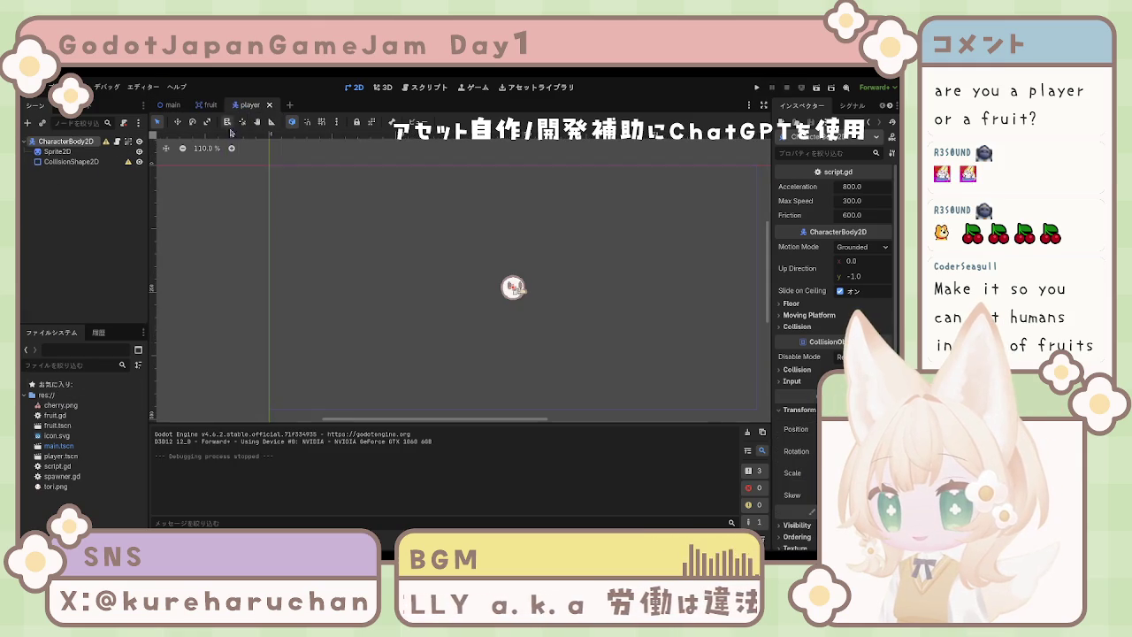
Scale the player's CollisionShape2D to 2.5, replacing an interim 1.07 value.
{"action": "left_click", "coordinate": [71, 162]}
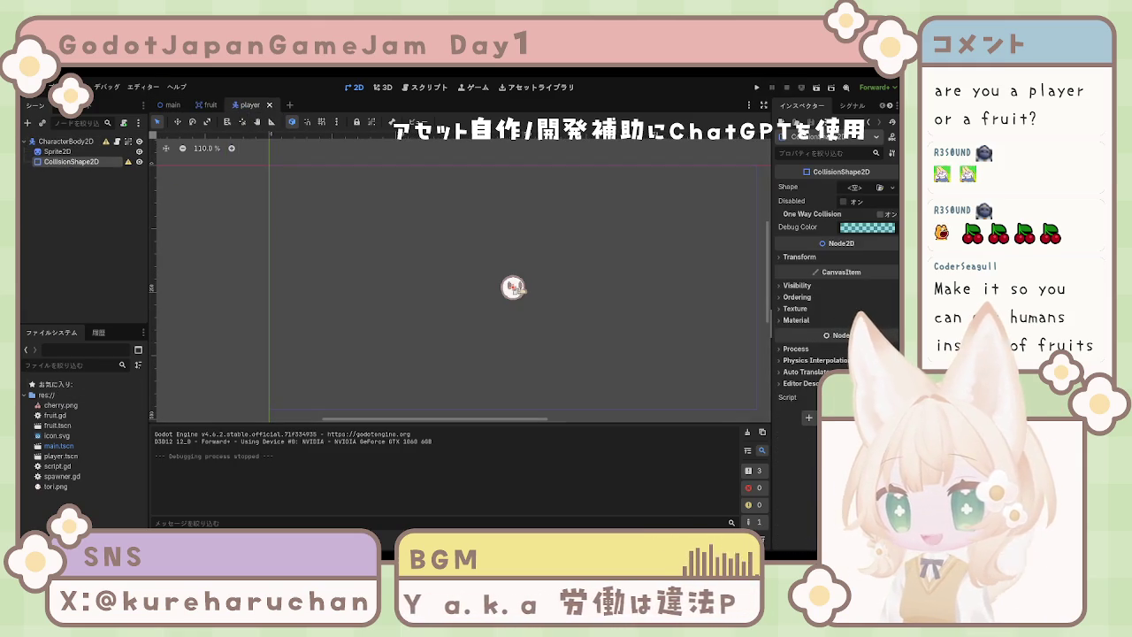
{"action": "left_click", "coordinate": [807, 257]}
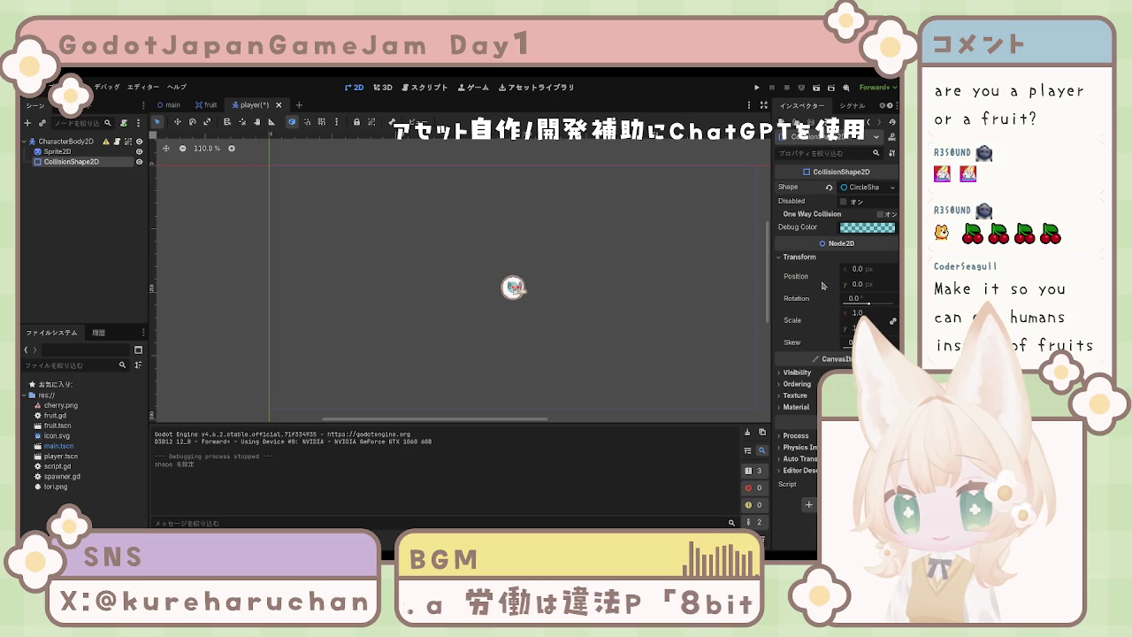
{"action": "left_click", "coordinate": [871, 314]}
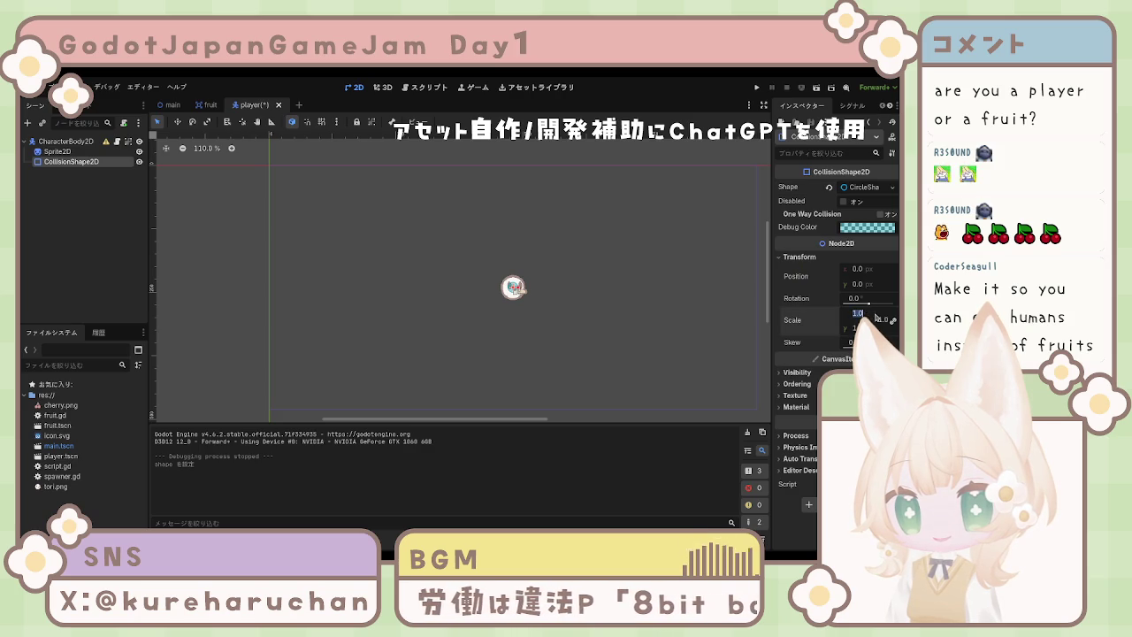
{"action": "type", "text": "1.07"}
{"action": "key", "text": "Return"}
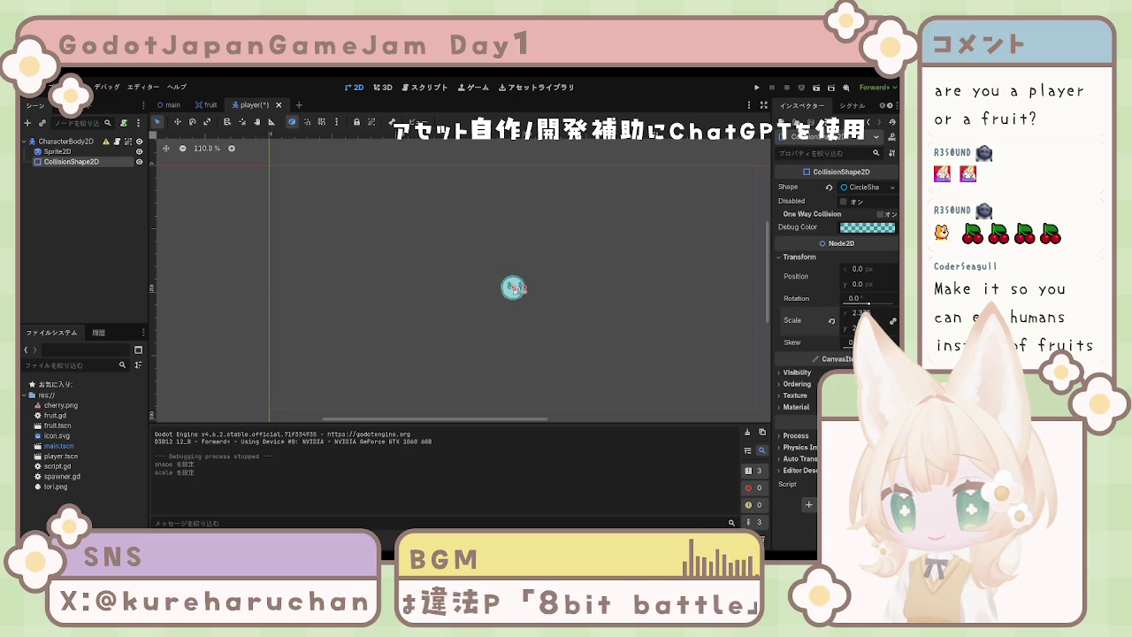
{"action": "left_click", "coordinate": [862, 314]}
{"action": "type", "text": "2.5"}
{"action": "key", "text": "Return"}
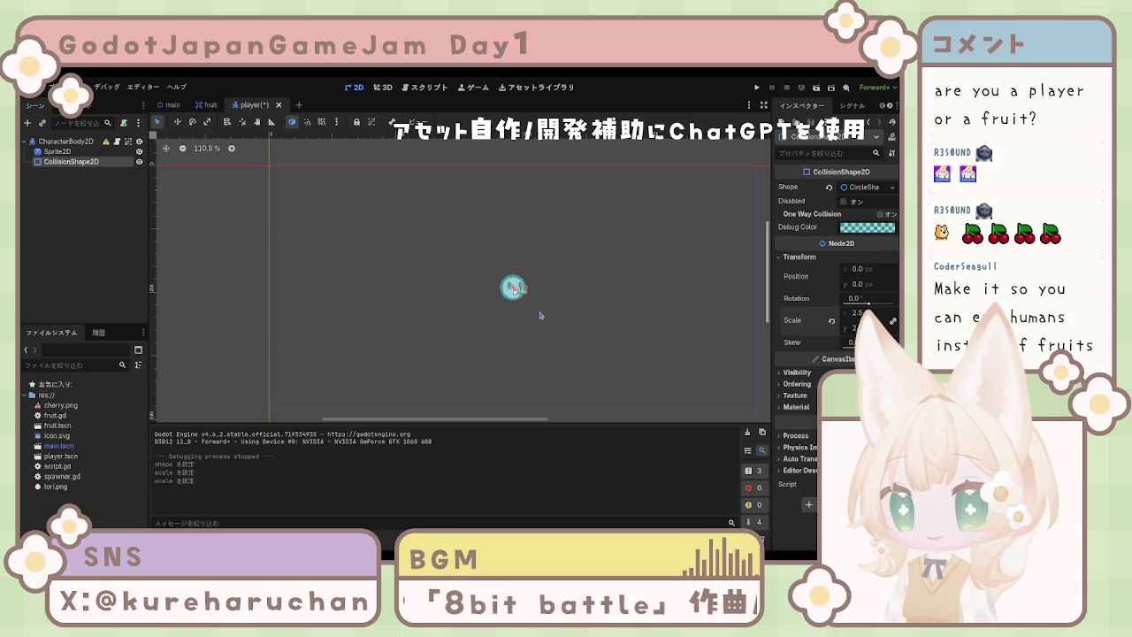
{"action": "left_click", "coordinate": [700, 263]}
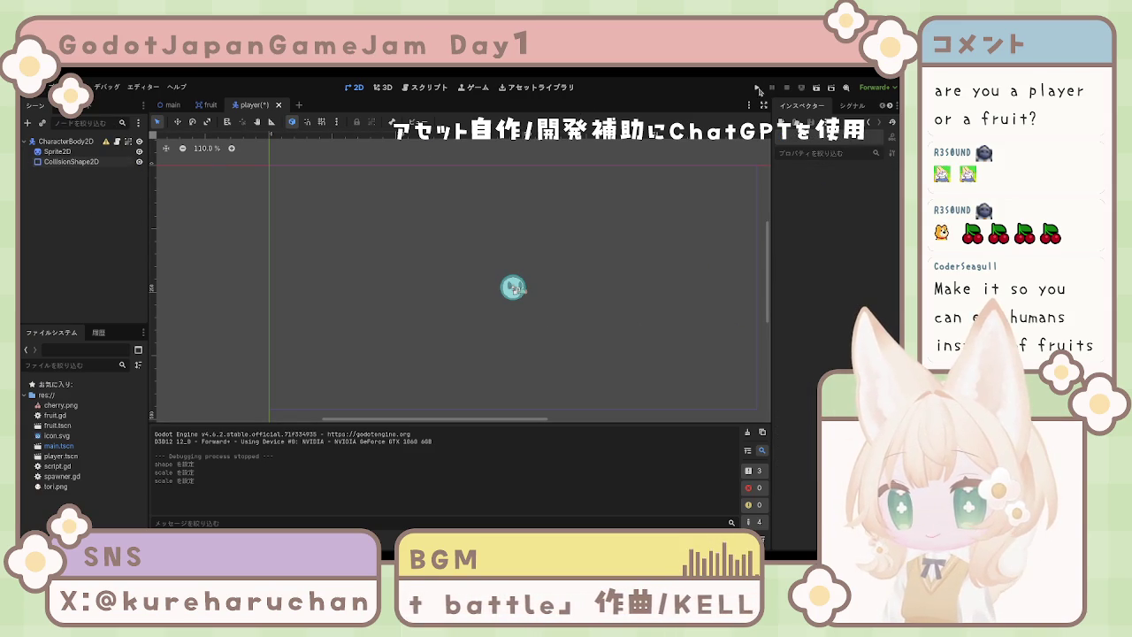
Run the project to test the bird against falling cherries, then stop it.
{"action": "key", "text": "F5"}
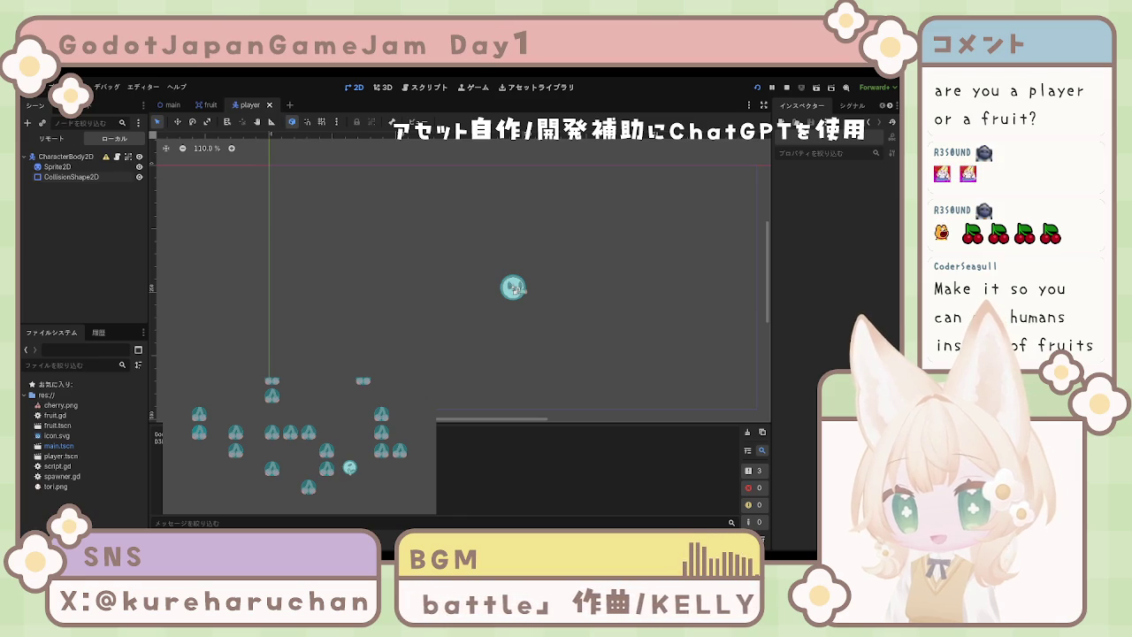
{"action": "key", "text": "F8"}
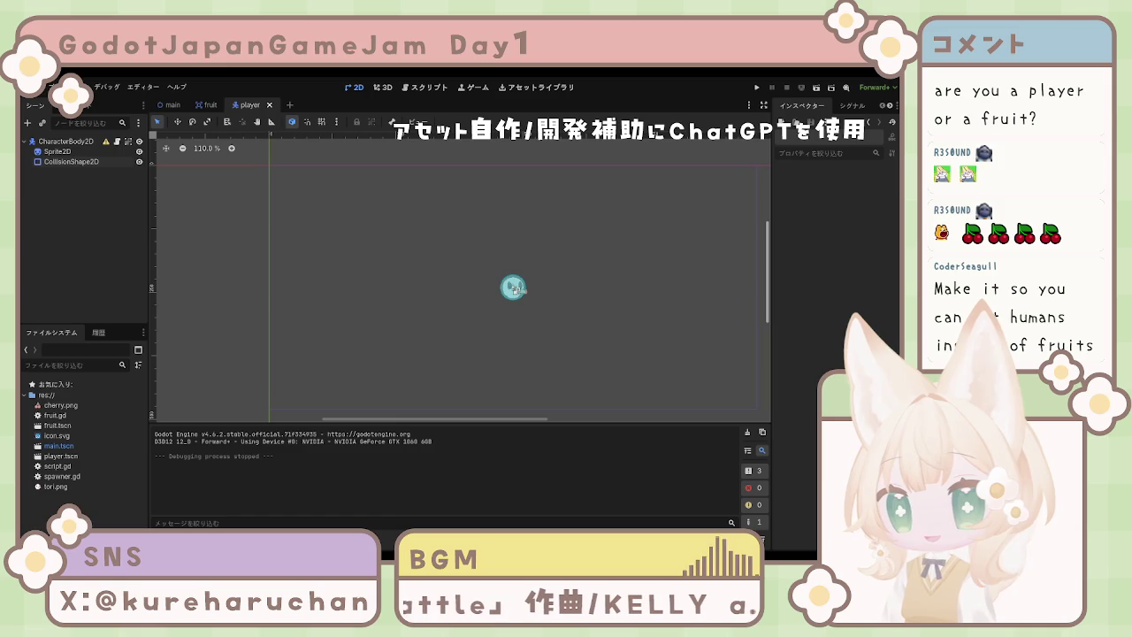
Put the player's CharacterBody2D on light mask layer 2 only, turning off layer 1.
{"action": "left_click", "coordinate": [59, 141]}
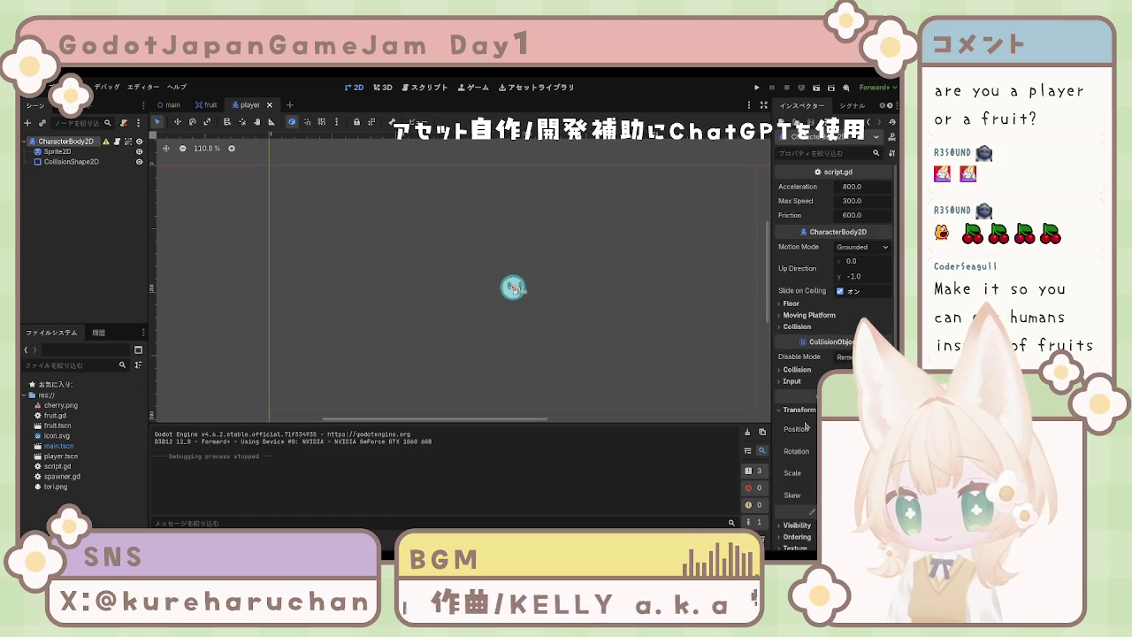
{"action": "scroll", "coordinate": [803, 424], "scroll_direction": "down", "scroll_amount": 3}
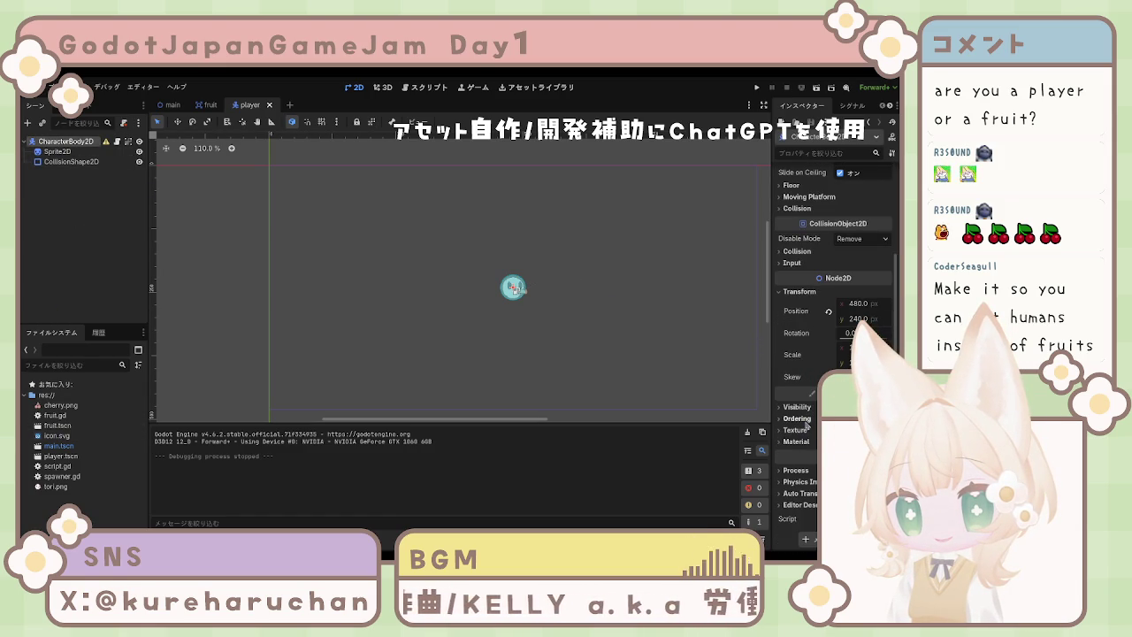
{"action": "left_click", "coordinate": [798, 407]}
{"action": "scroll", "coordinate": [808, 434], "scroll_direction": "down", "scroll_amount": 3}
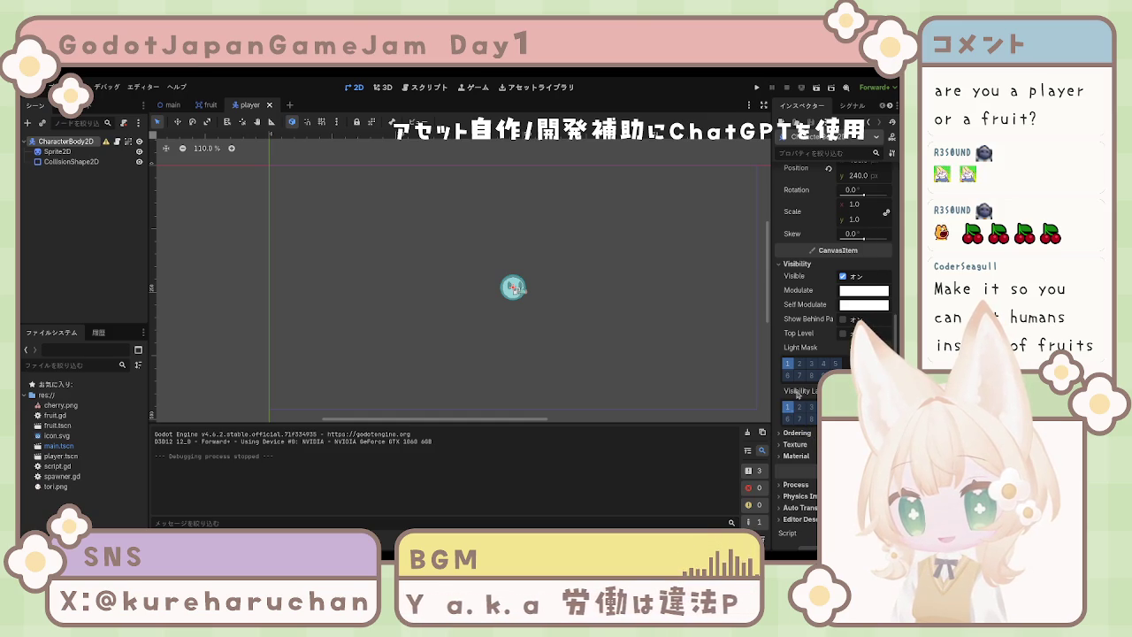
{"action": "left_click", "coordinate": [799, 364]}
{"action": "left_click", "coordinate": [788, 363]}
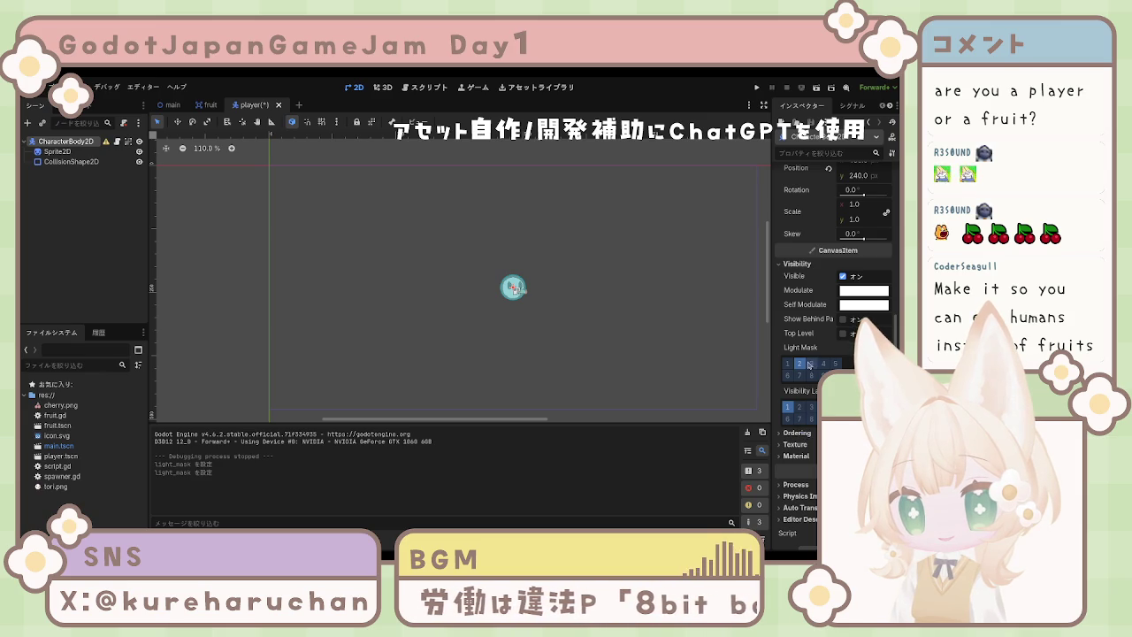
Toggle a visibility layer bit on the fruit sprite, save the fruit scene, and rerun the game.
{"action": "left_click", "coordinate": [208, 104]}
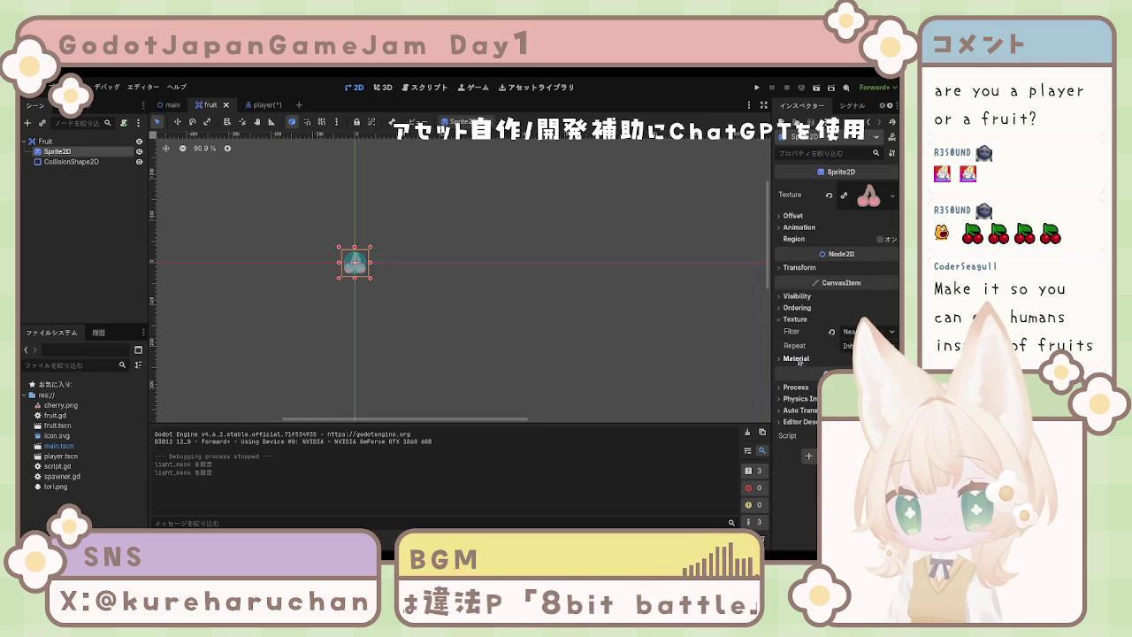
{"action": "left_click", "coordinate": [797, 299]}
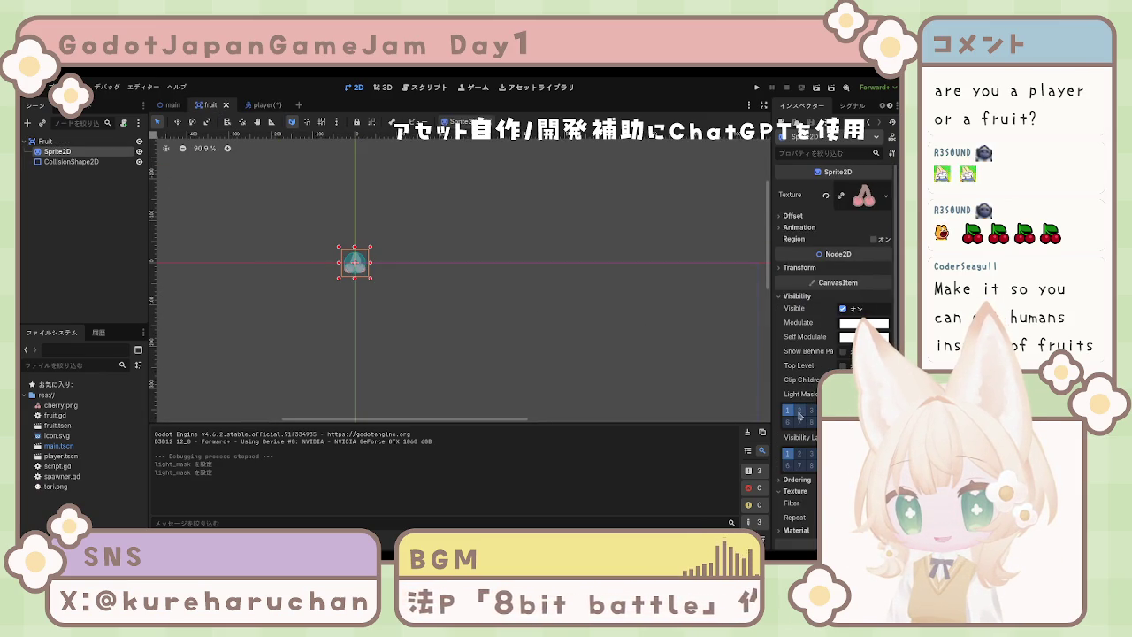
{"action": "left_click", "coordinate": [786, 454]}
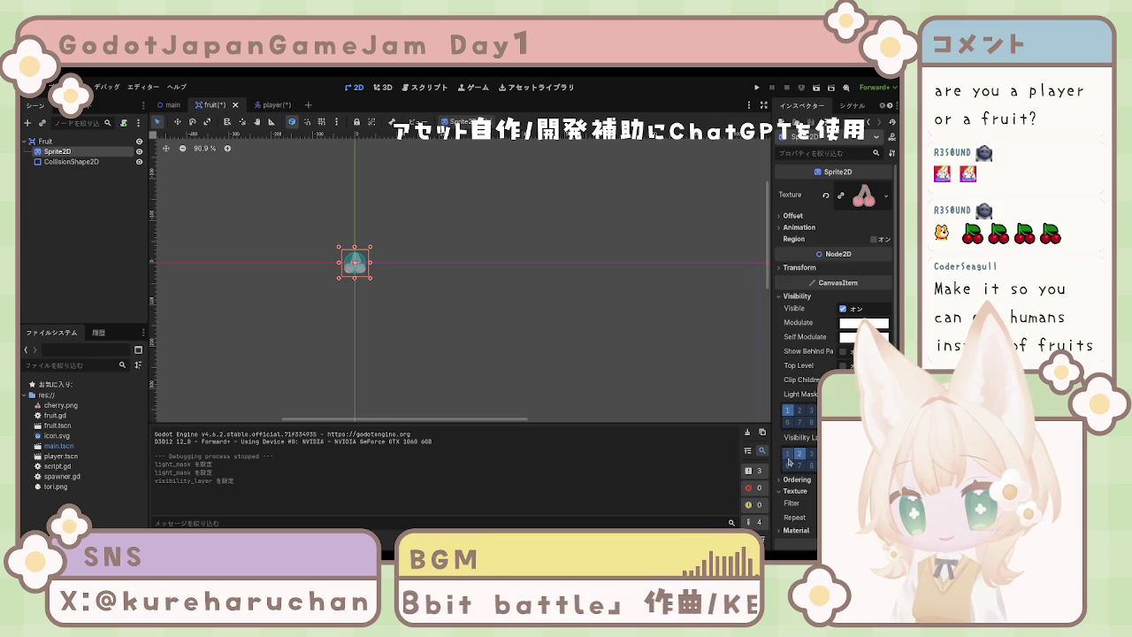
{"action": "left_click", "coordinate": [548, 336]}
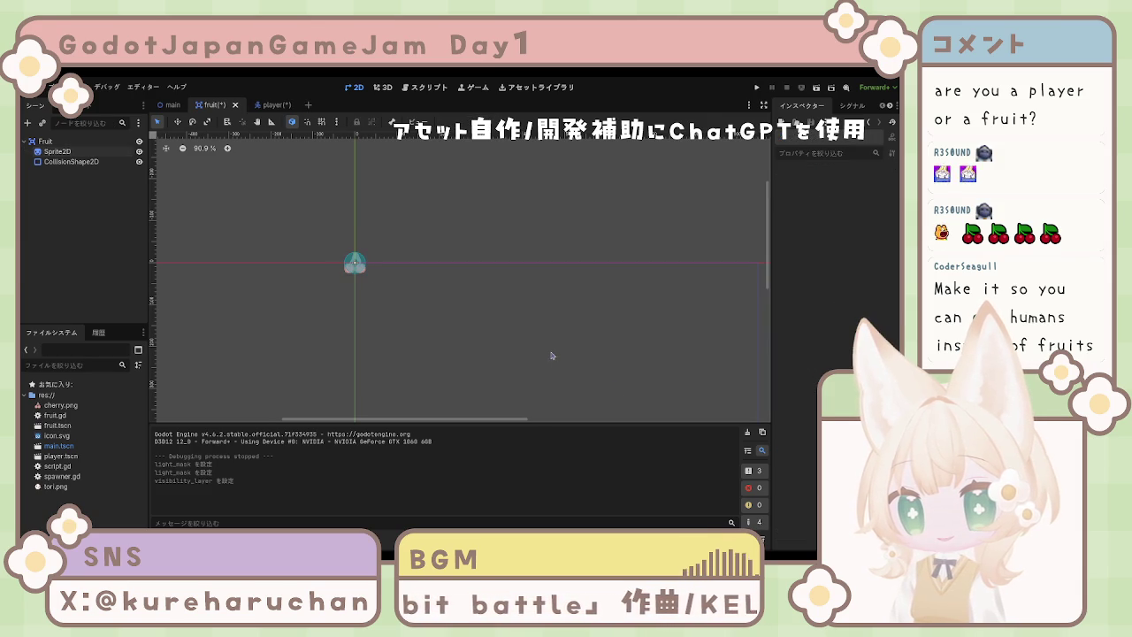
{"action": "key", "text": "ctrl+s"}
{"action": "left_click", "coordinate": [253, 104]}
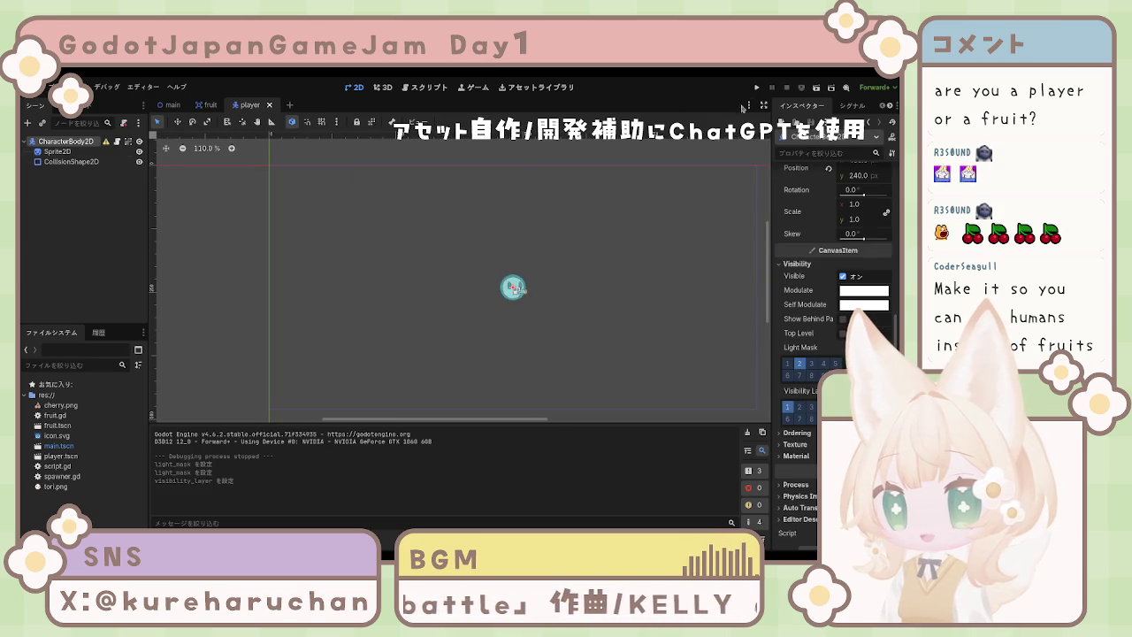
{"action": "key", "text": "F5"}
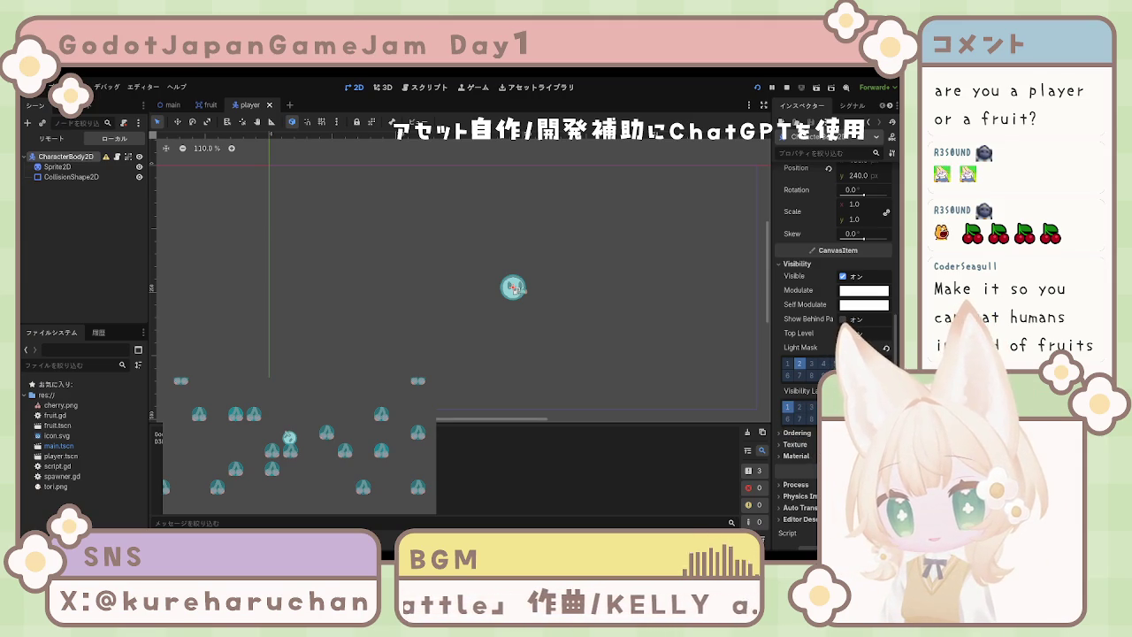
{"action": "key", "text": "F8"}
{"action": "left_click", "coordinate": [621, 201]}
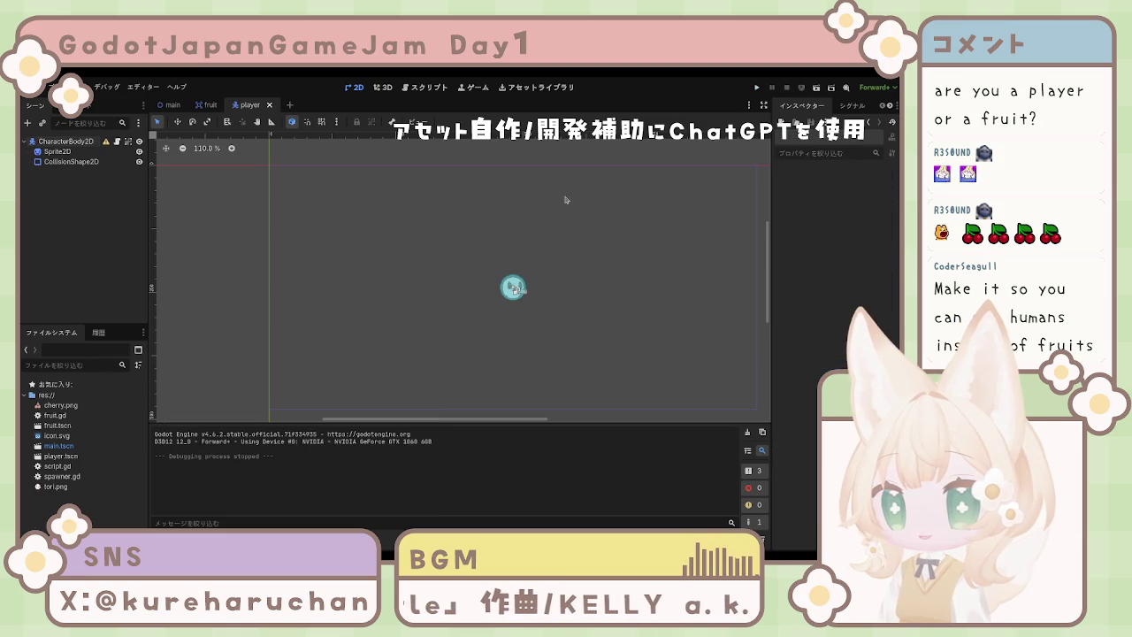
Inspect the player's CollisionShape2D, Sprite2D and CharacterBody2D nodes, then switch to the fruit scene.
{"action": "left_click", "coordinate": [75, 162]}
{"action": "left_click", "coordinate": [62, 151]}
{"action": "left_click", "coordinate": [71, 142]}
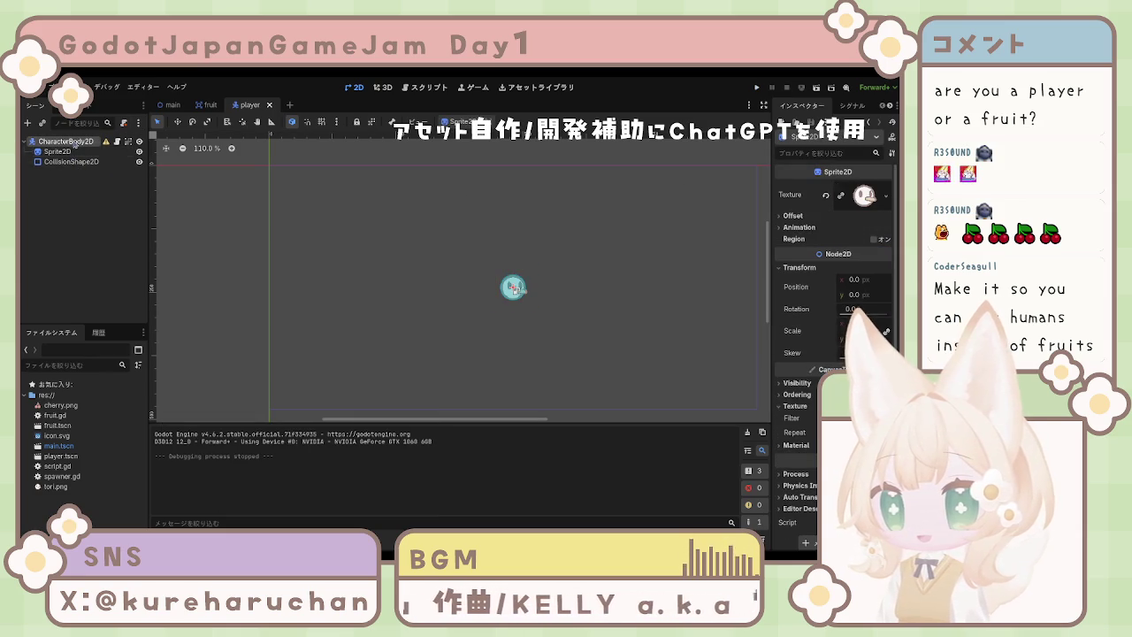
{"action": "scroll", "coordinate": [811, 308], "scroll_direction": "down", "scroll_amount": 2}
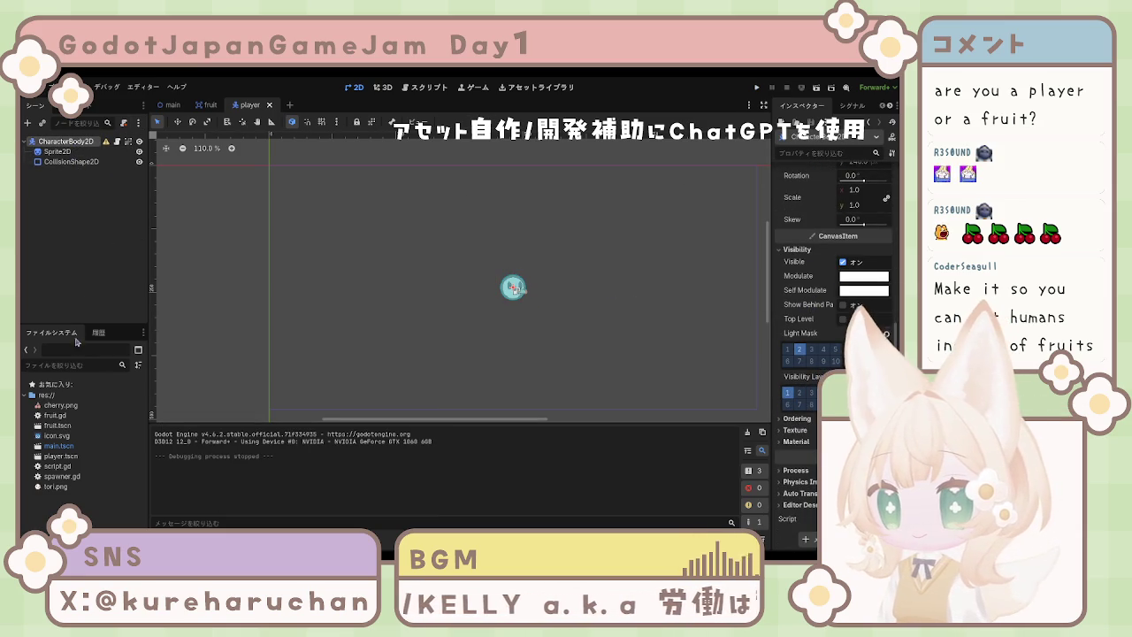
{"action": "left_click", "coordinate": [103, 193]}
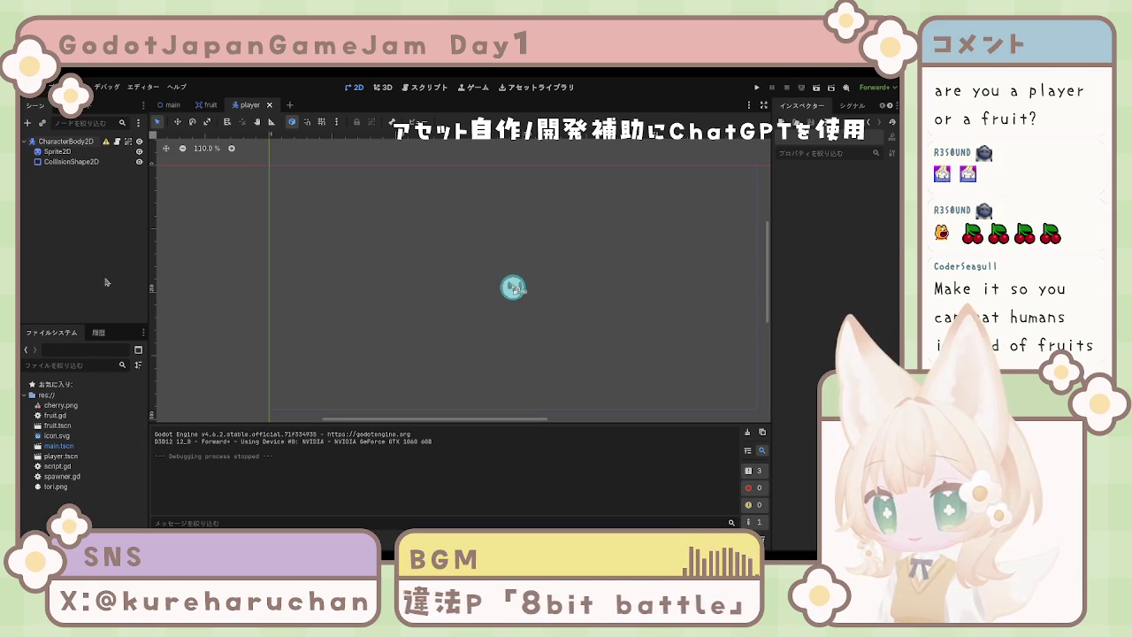
{"action": "left_click", "coordinate": [210, 104]}
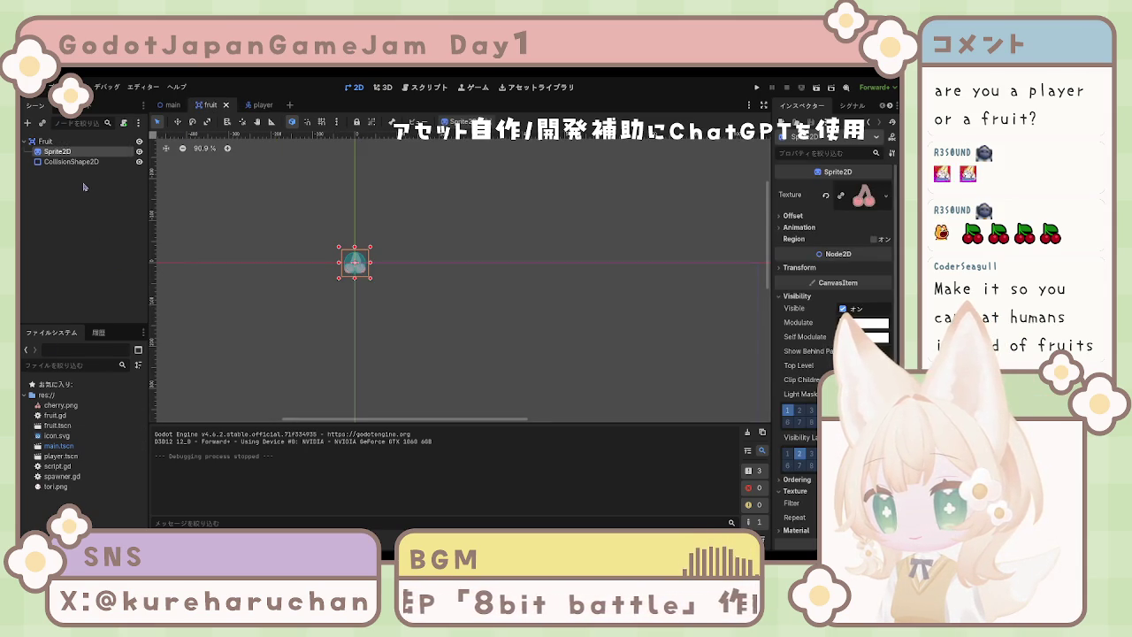
Change the fruit's Sprite2D node into a CharacterBody2D.
{"action": "left_click", "coordinate": [66, 144]}
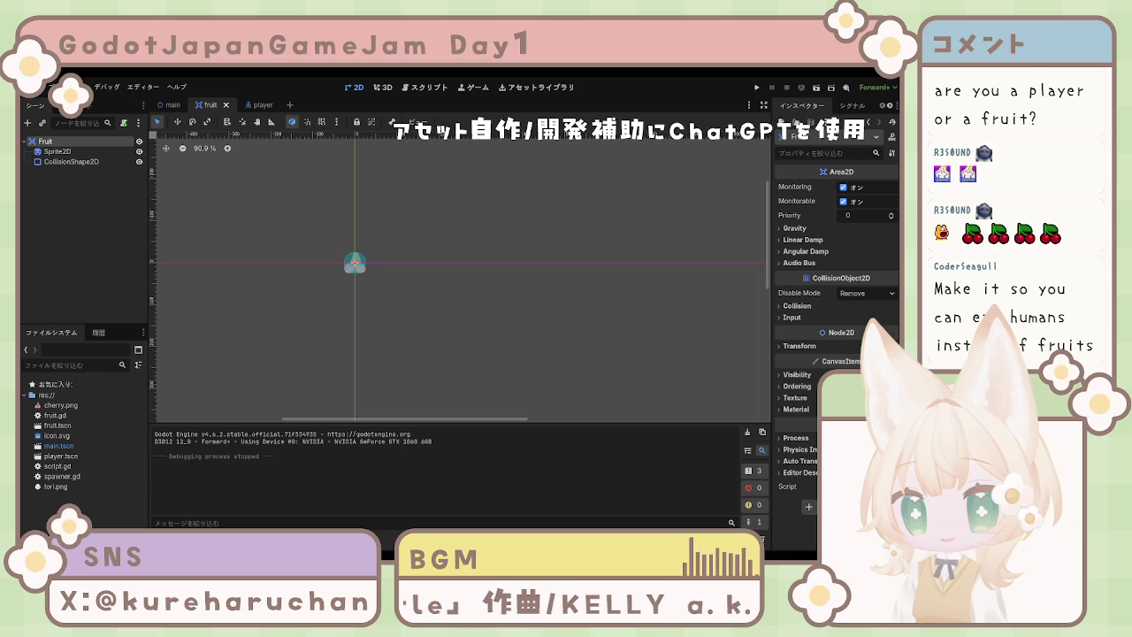
{"action": "left_click", "coordinate": [69, 154]}
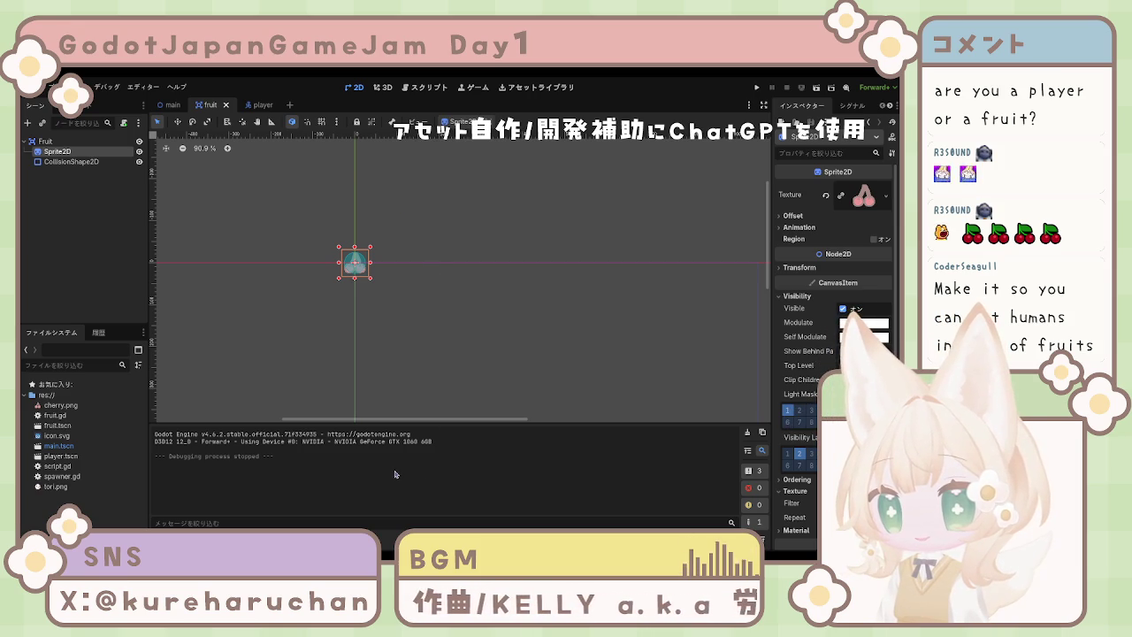
{"action": "key", "text": "ctrl+shift+z"}
{"action": "left_click", "coordinate": [124, 268]}
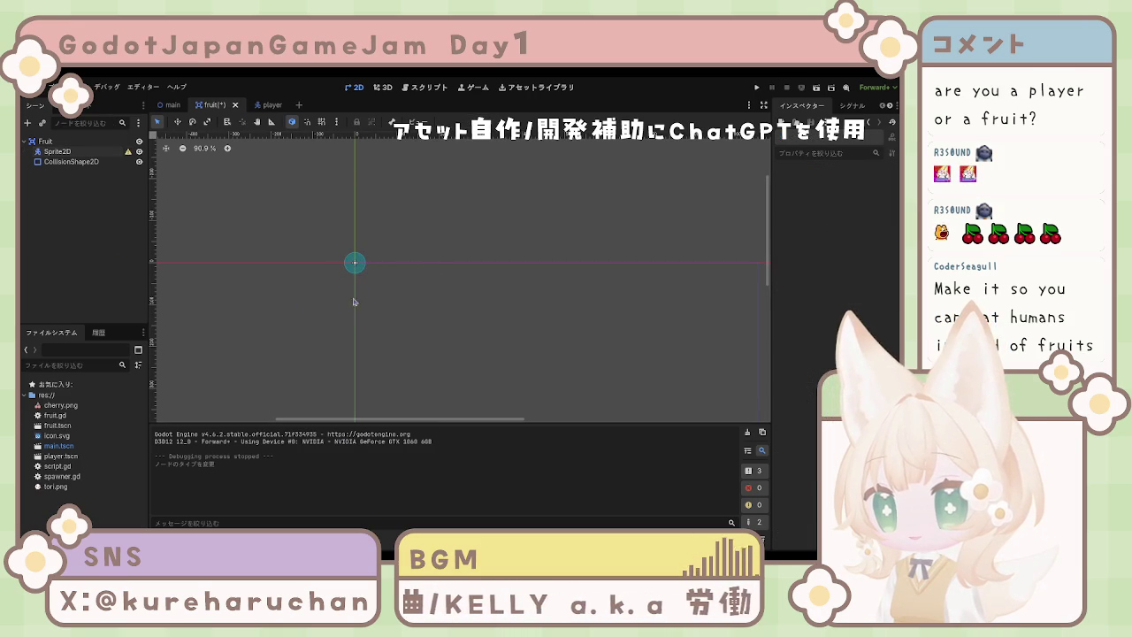
Undo the node-type change on the fruit's Sprite2D so it shows the cherry texture again.
{"action": "left_click", "coordinate": [84, 151]}
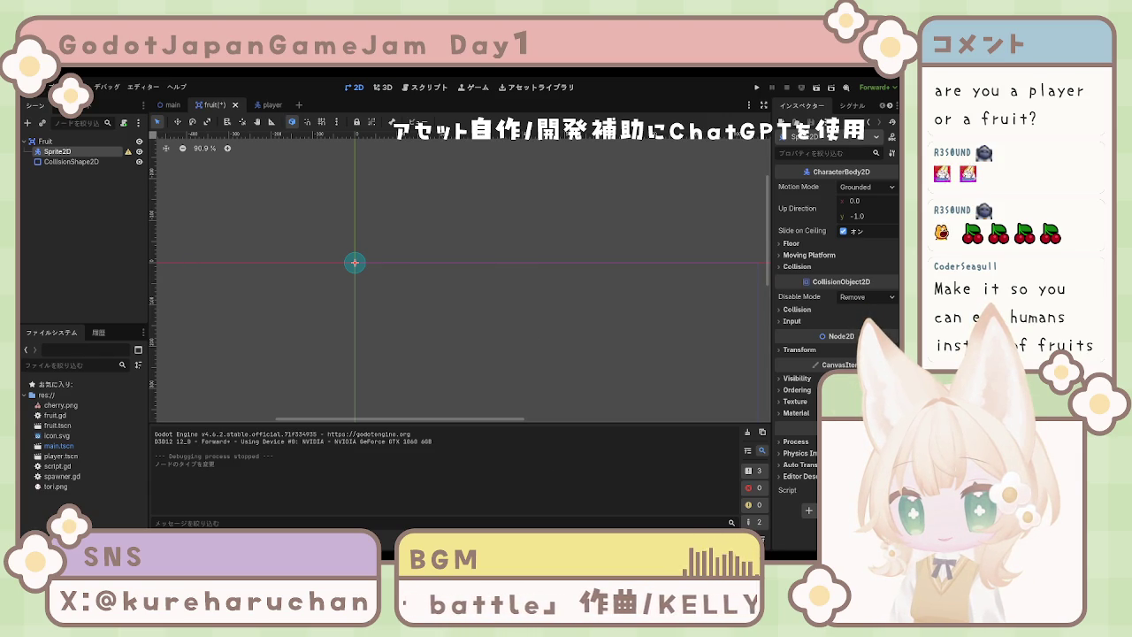
{"action": "key", "text": "ctrl+z"}
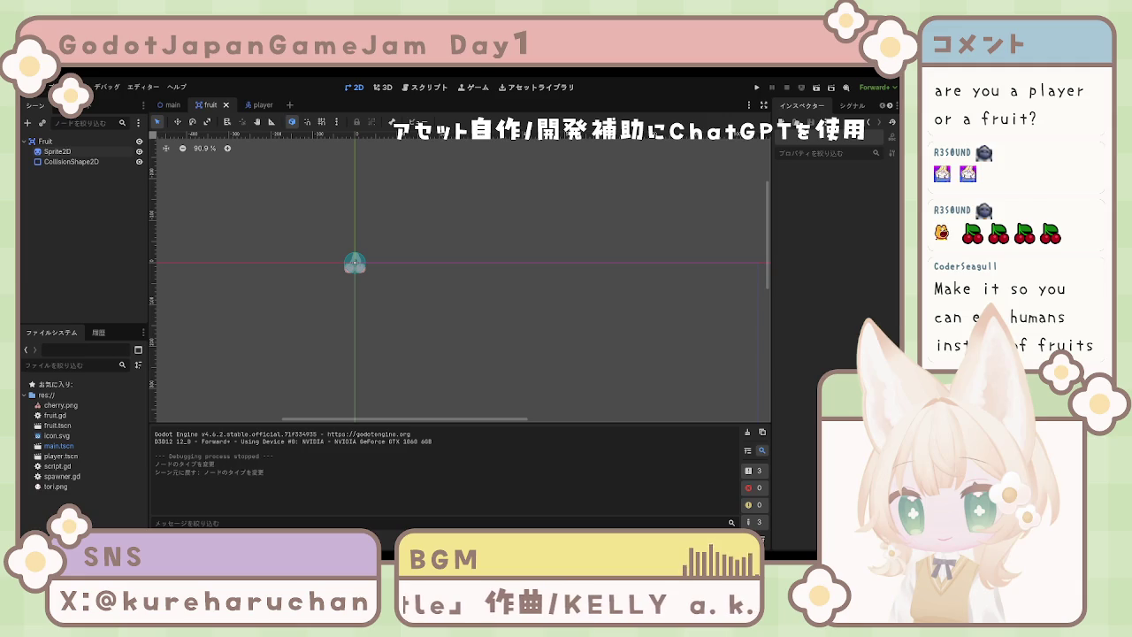
Inspect the fruit's CollisionShape2D, then run the project to see cherries fall around the bird.
{"action": "left_click", "coordinate": [71, 162]}
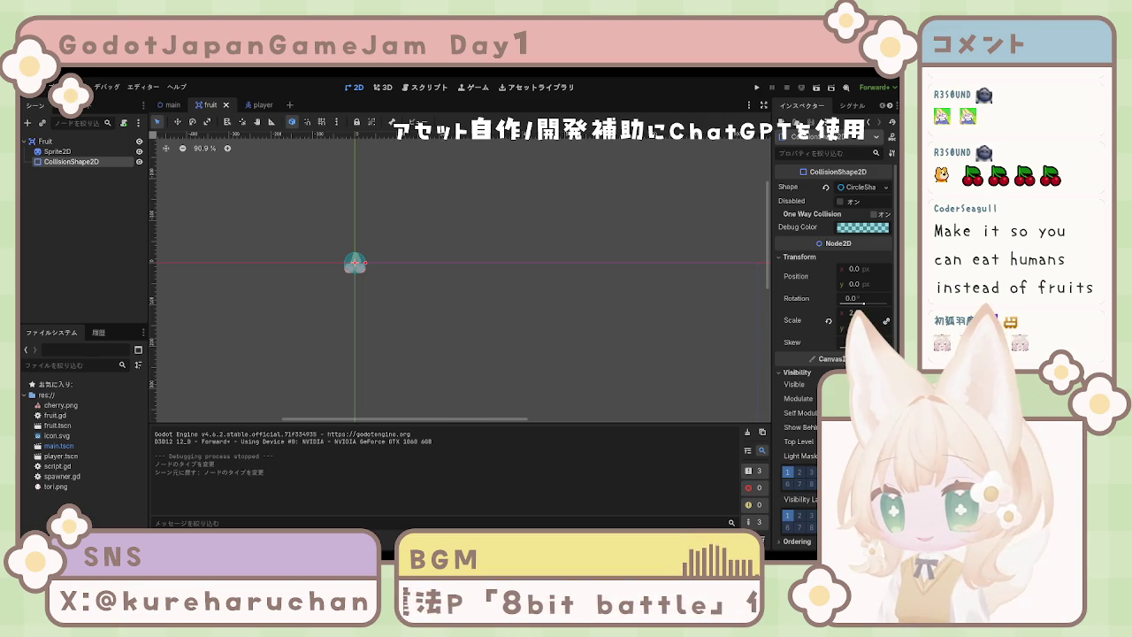
{"action": "scroll", "coordinate": [660, 483], "scroll_direction": "down", "scroll_amount": 1}
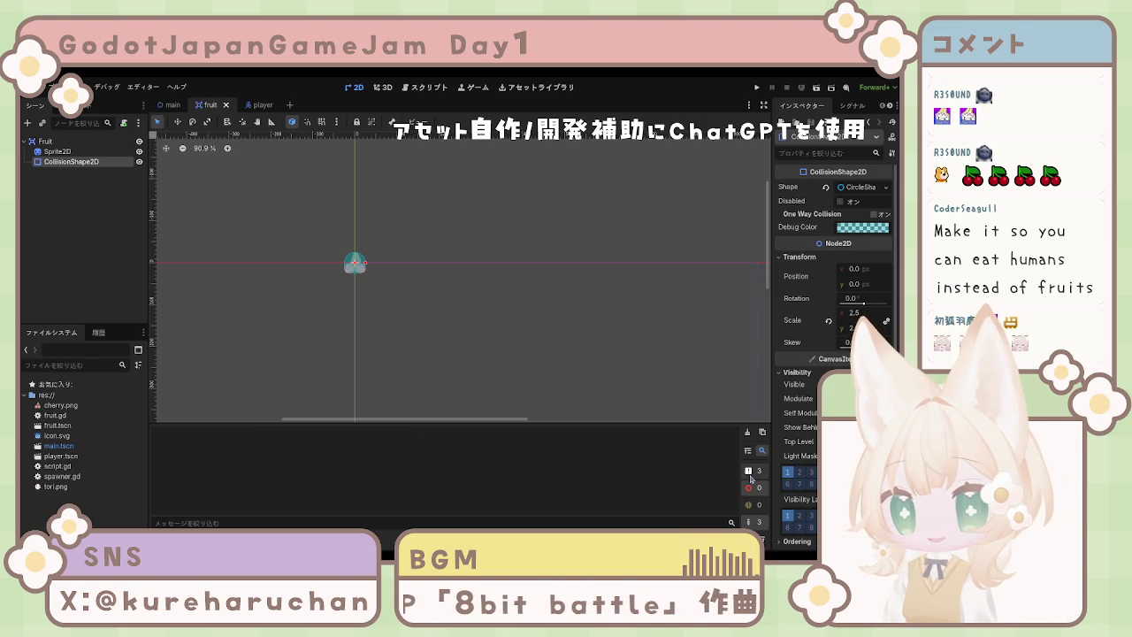
{"action": "left_click", "coordinate": [580, 363]}
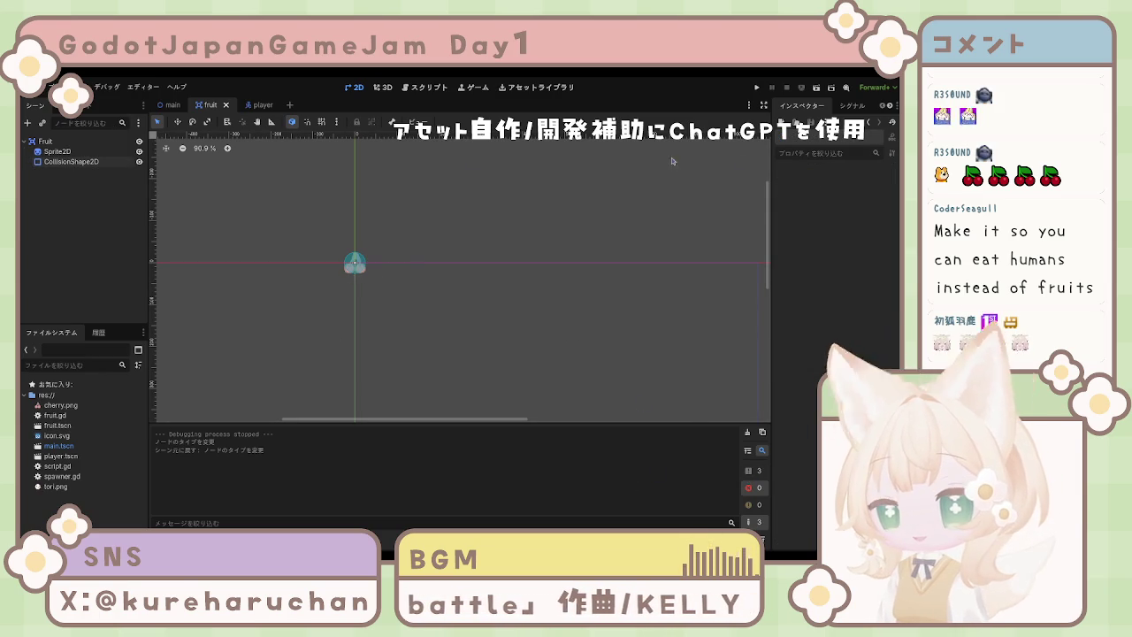
{"action": "left_click", "coordinate": [756, 88]}
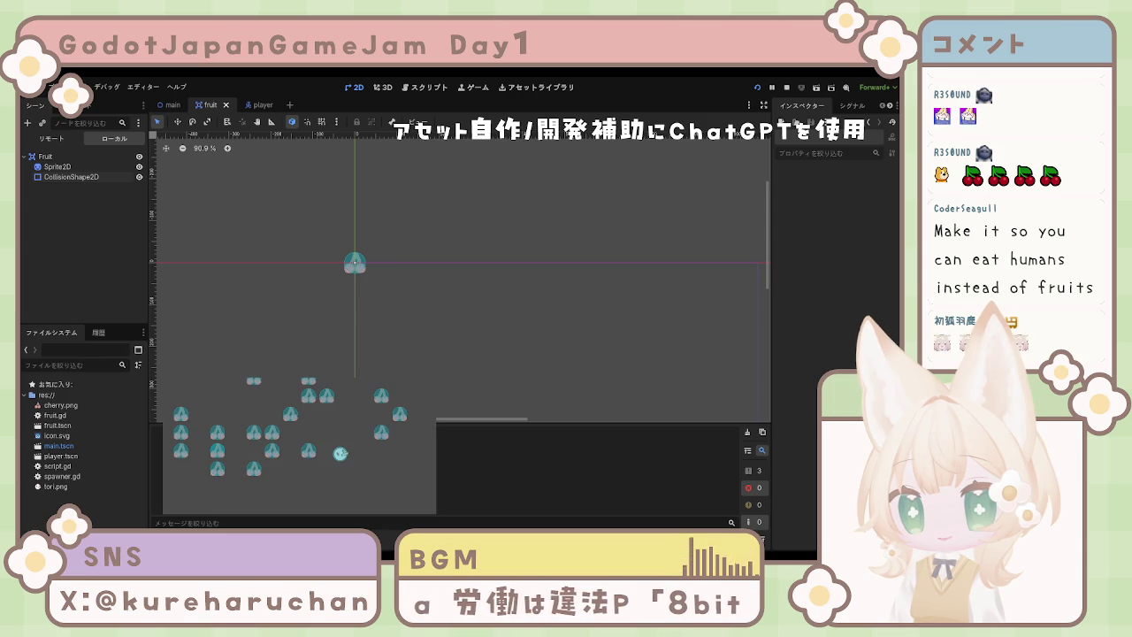
Save fruit.tscn and relaunch the game, then stop the test run with F8.
{"action": "left_click", "coordinate": [46, 157]}
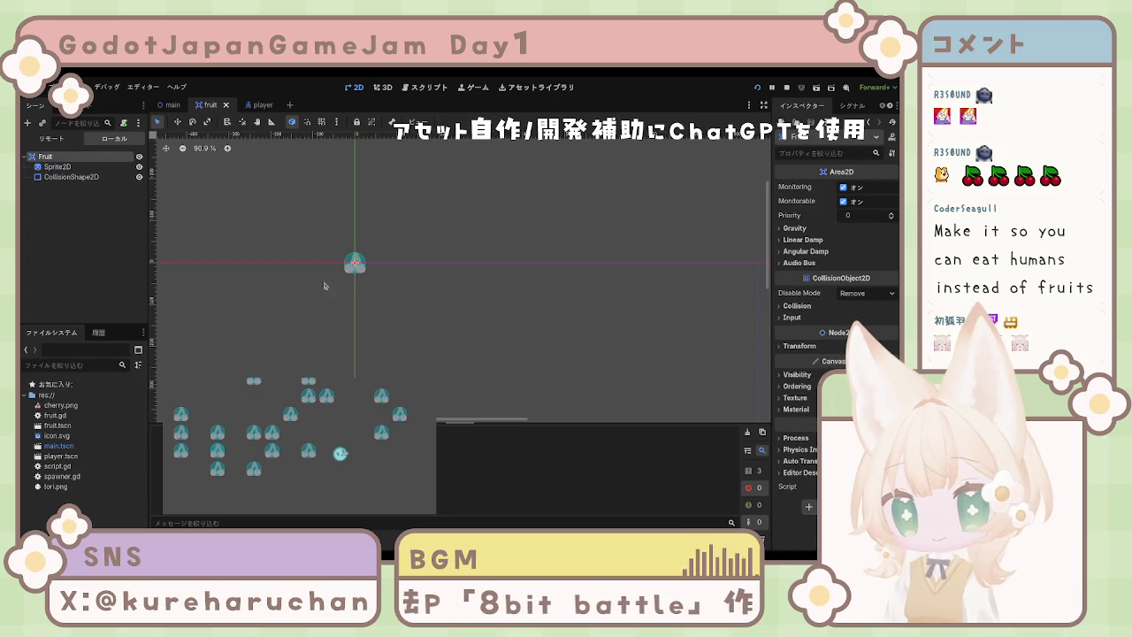
{"action": "left_click", "coordinate": [37, 223]}
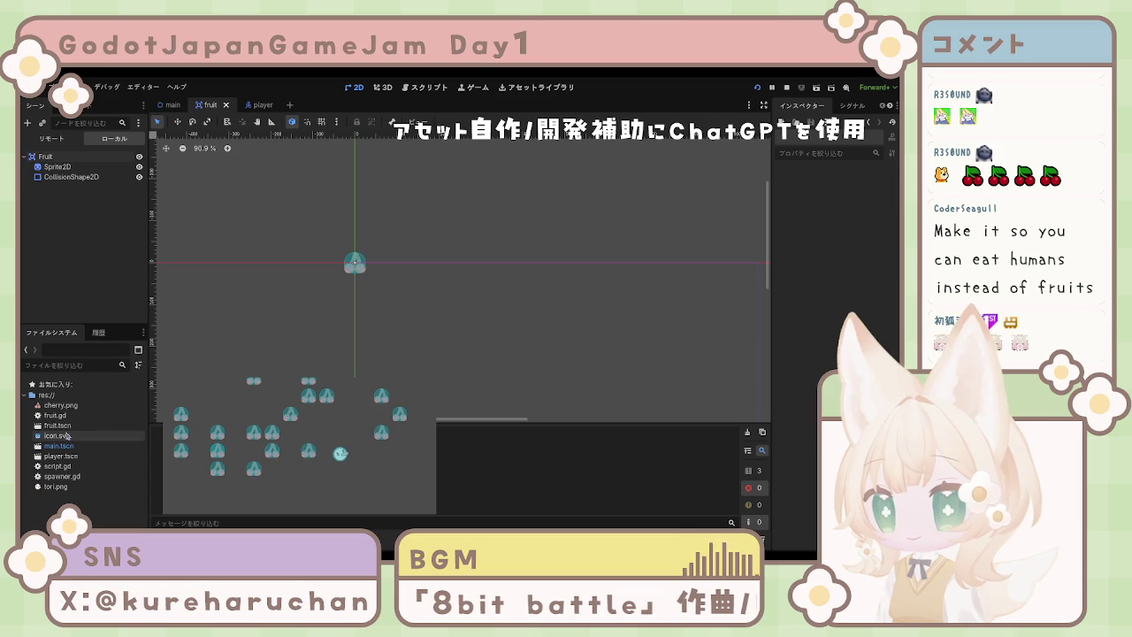
{"action": "left_click", "coordinate": [46, 157]}
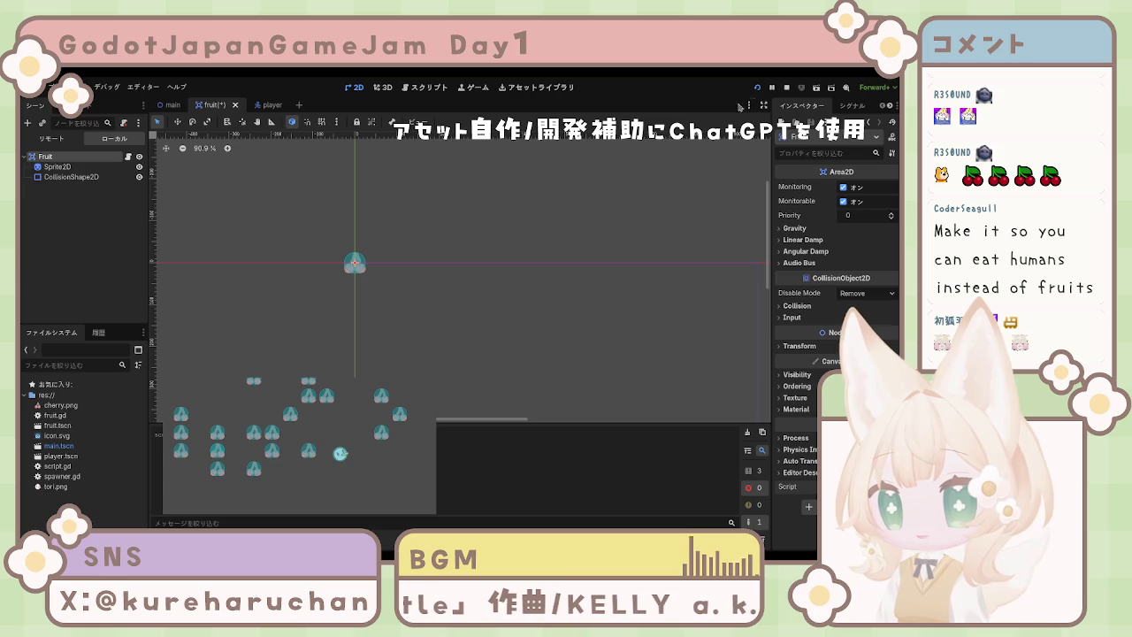
{"action": "left_click", "coordinate": [771, 88]}
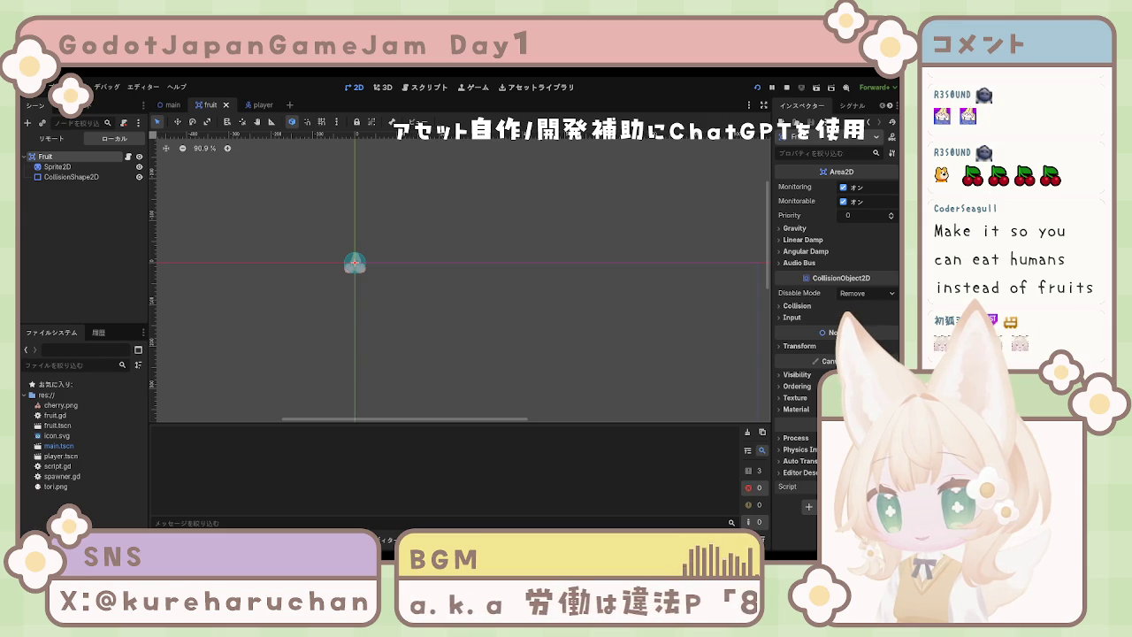
{"action": "key", "text": "F8"}
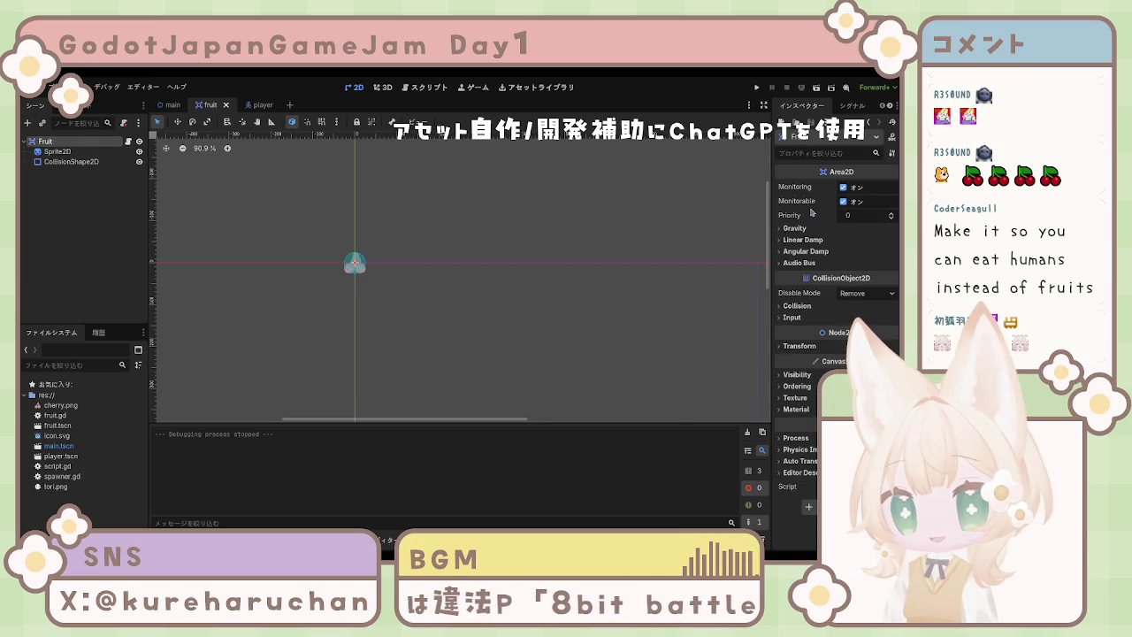
{"action": "left_click", "coordinate": [66, 172]}
Move the fruit's CollisionShape2D from visibility layer 1 to visibility layer 2.
{"action": "left_click", "coordinate": [66, 144]}
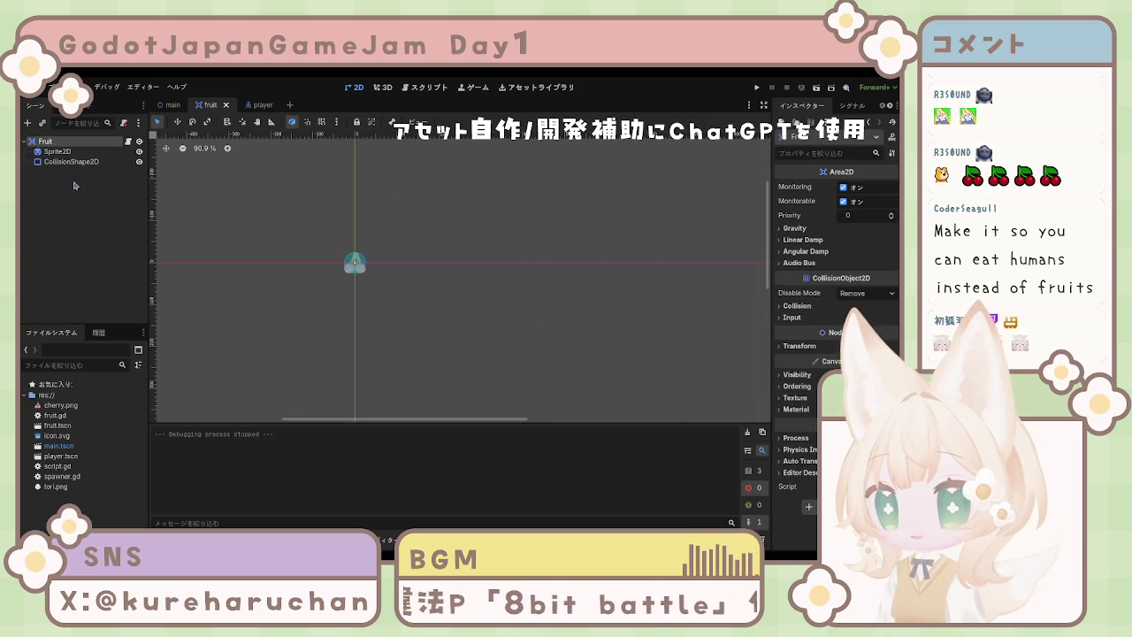
{"action": "left_click", "coordinate": [77, 153]}
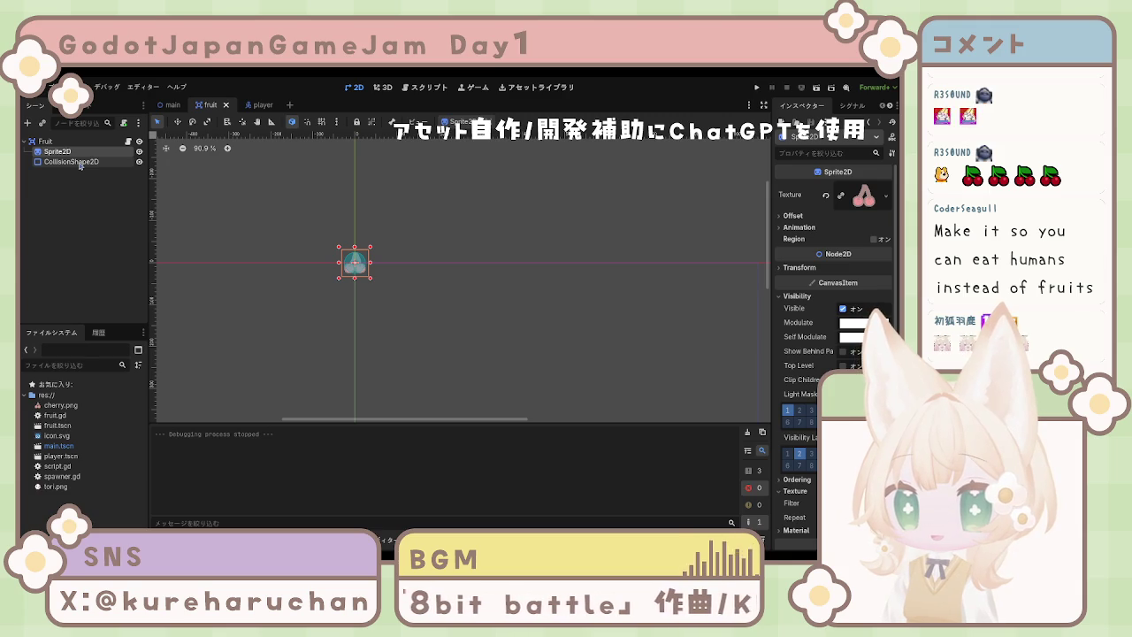
{"action": "left_click", "coordinate": [79, 162]}
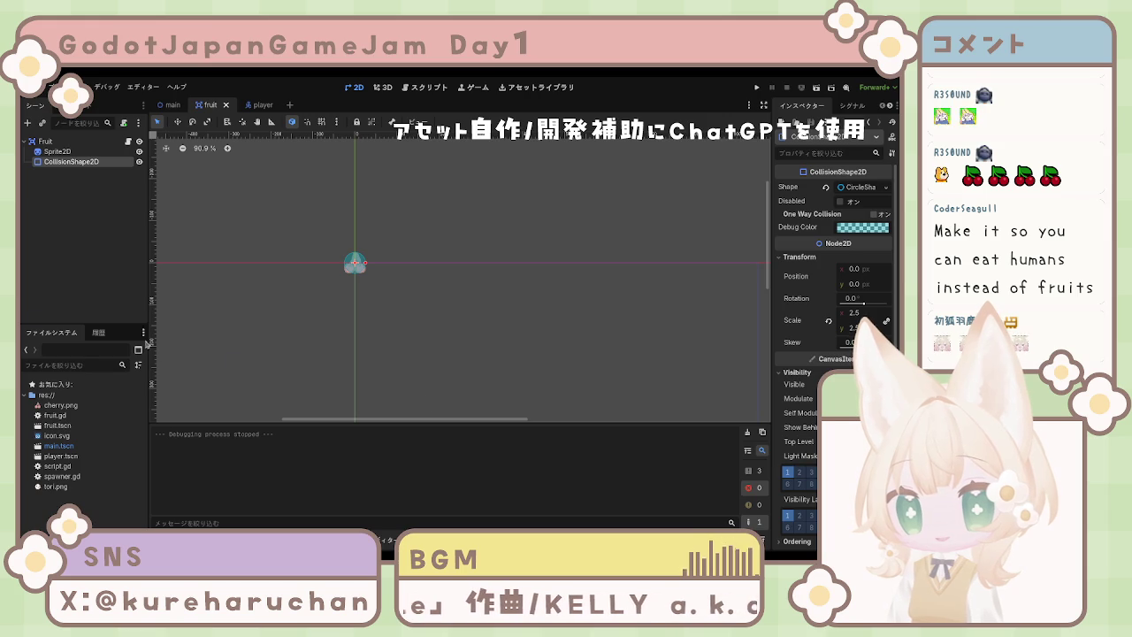
{"action": "key", "text": "Up"}
{"action": "key", "text": "Down"}
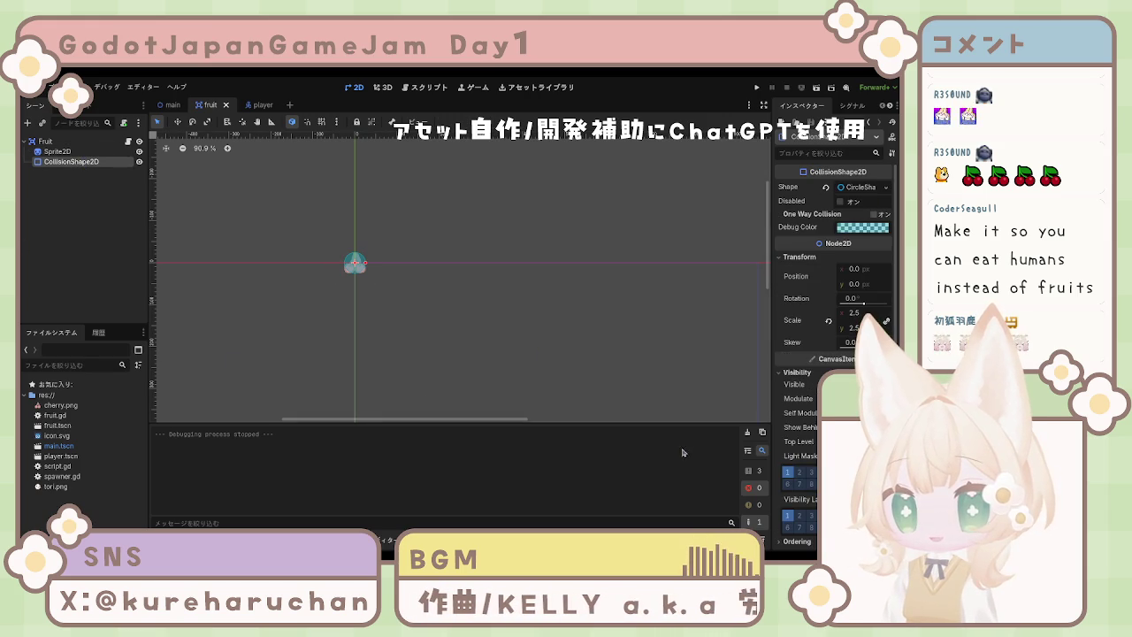
{"action": "left_click", "coordinate": [789, 516]}
{"action": "left_click", "coordinate": [800, 515]}
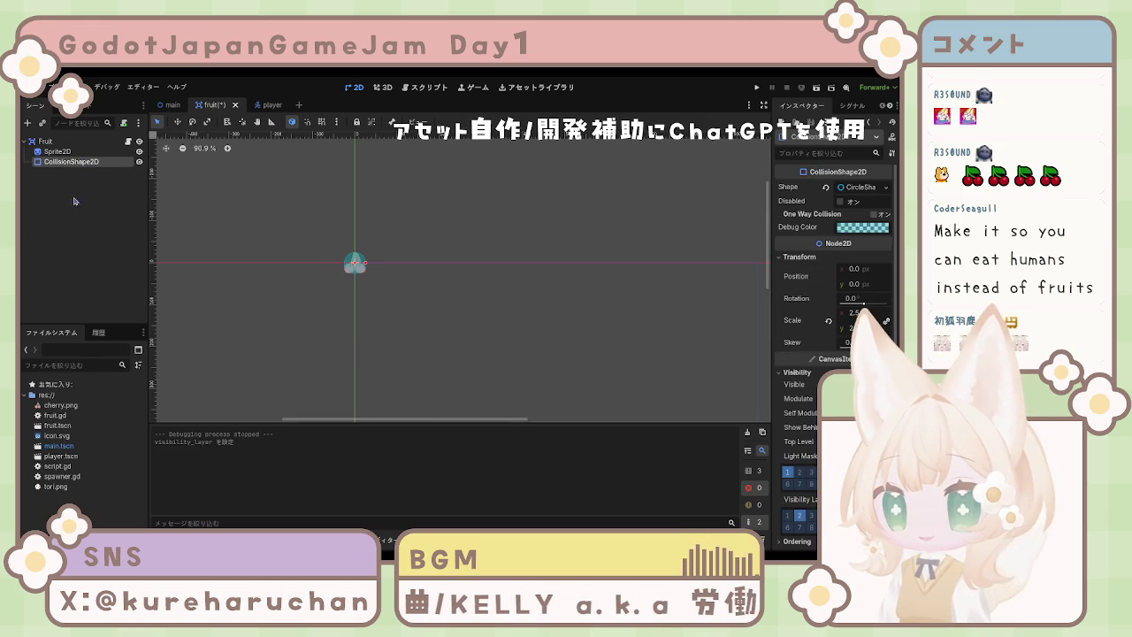
Put the player's CollisionShape2D on light mask 2 only, save the player scene, and run the game.
{"action": "double_click", "coordinate": [60, 456]}
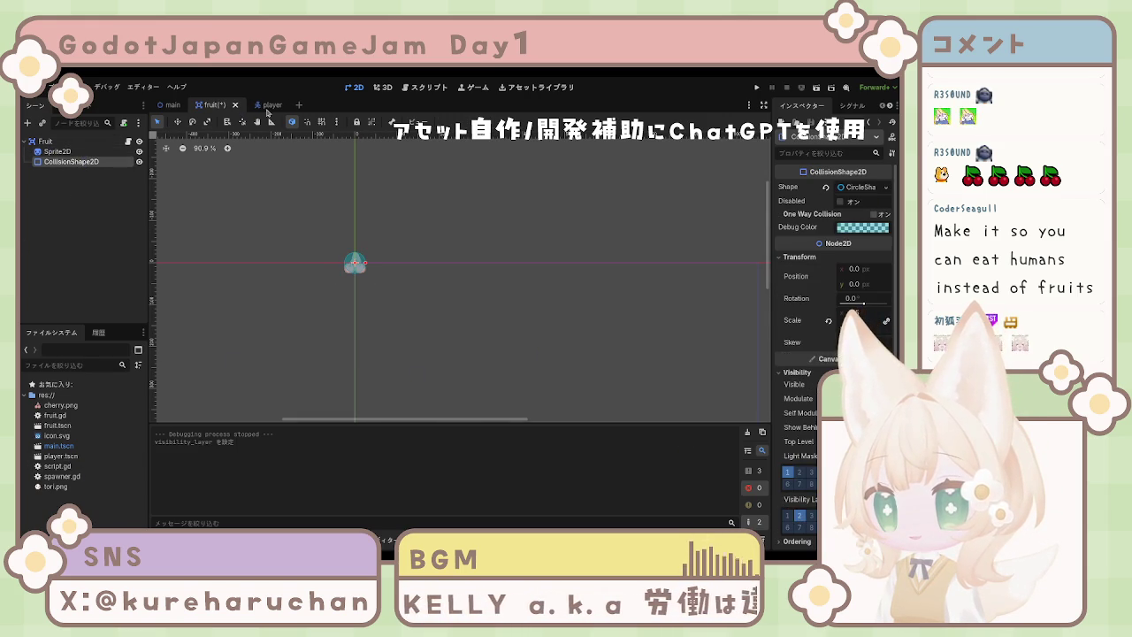
{"action": "left_click", "coordinate": [71, 162]}
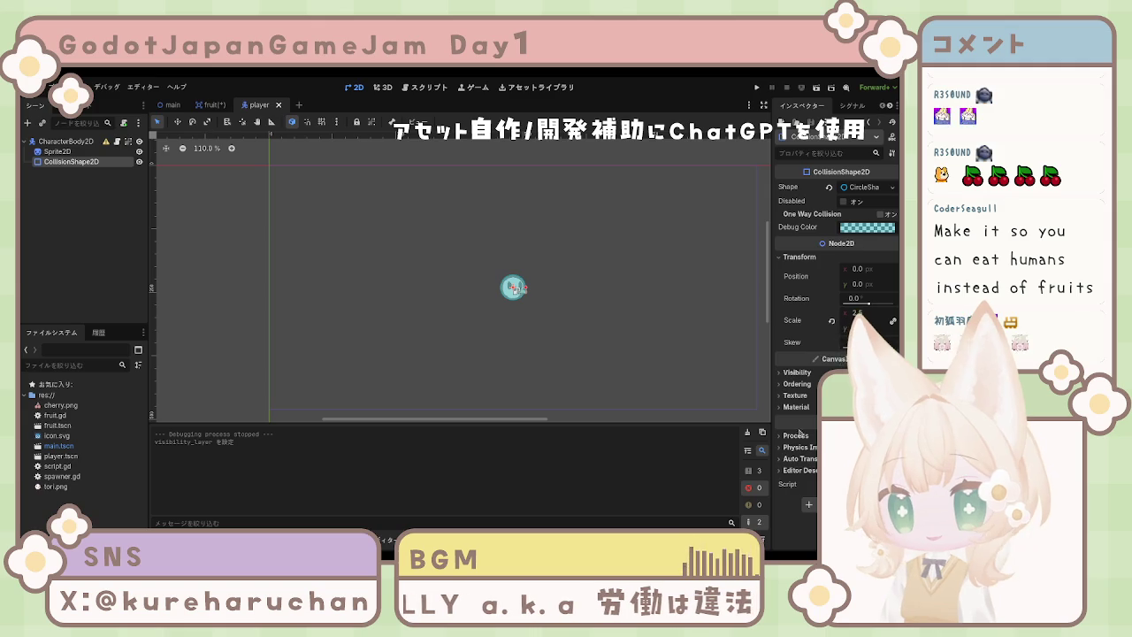
{"action": "left_click", "coordinate": [798, 373]}
{"action": "left_click", "coordinate": [801, 473]}
{"action": "left_click", "coordinate": [789, 473]}
{"action": "left_click", "coordinate": [91, 251]}
{"action": "key", "text": "ctrl+s"}
{"action": "left_click", "coordinate": [212, 104]}
{"action": "key", "text": "F5"}
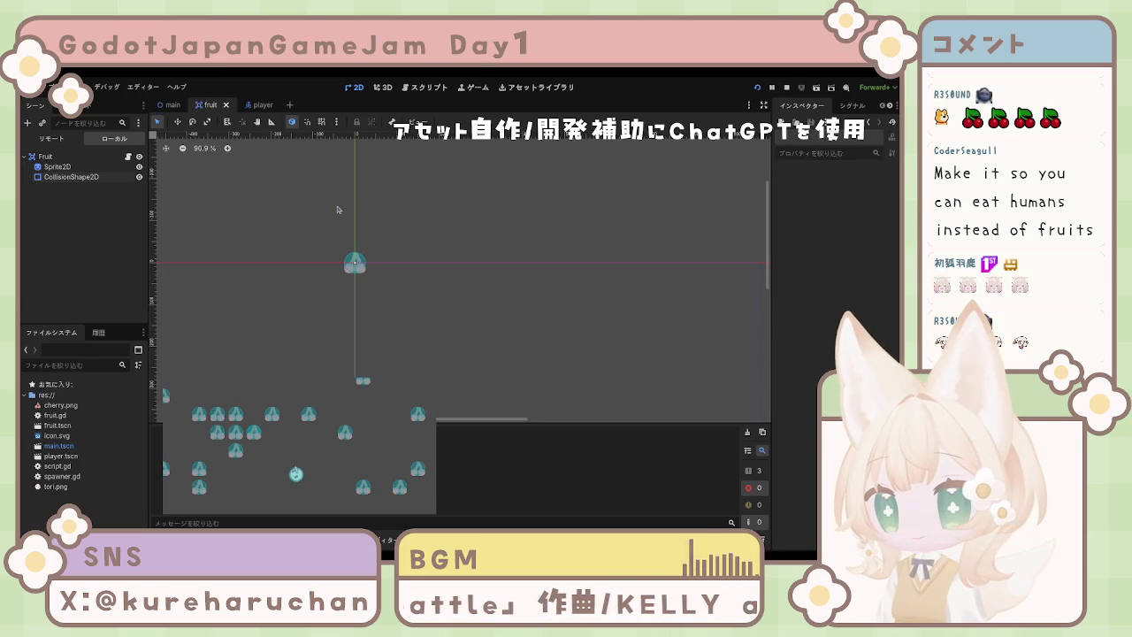
Read the signal-connection errors in the Debugger and stop the running game.
{"action": "scroll", "coordinate": [834, 363], "scroll_direction": "down", "scroll_amount": 3}
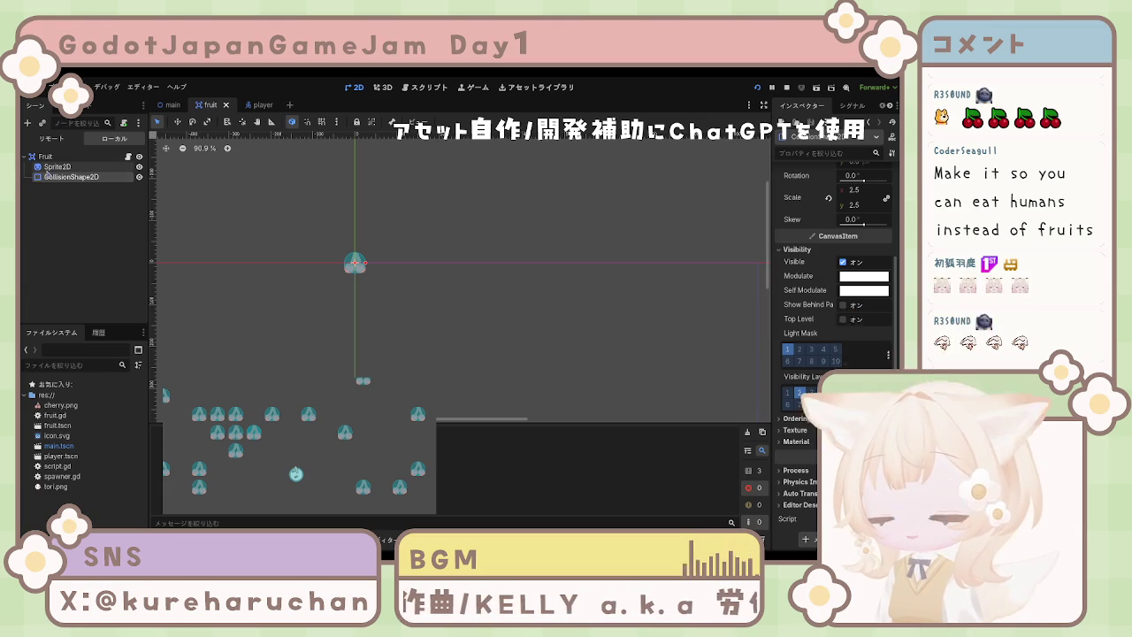
{"action": "left_click", "coordinate": [70, 189]}
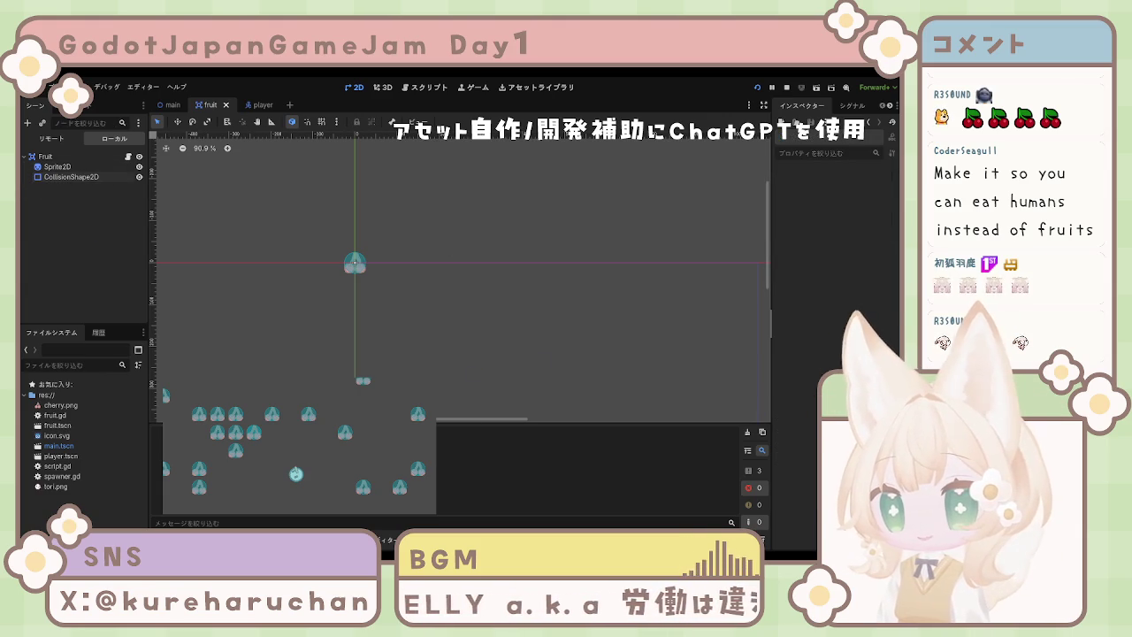
{"action": "left_click", "coordinate": [257, 539]}
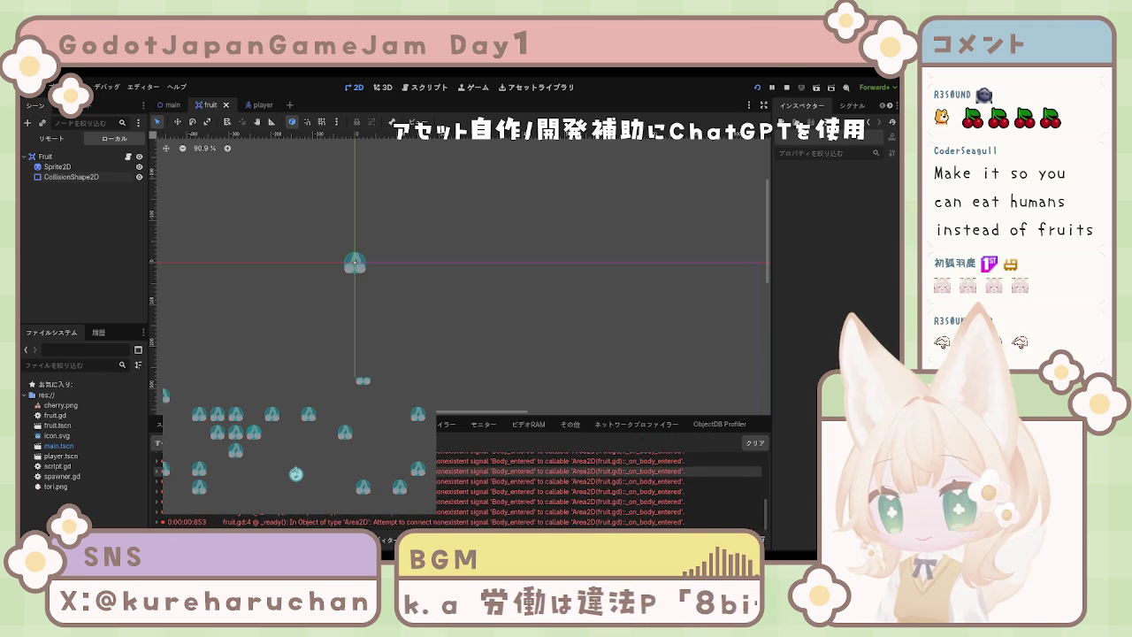
{"action": "left_click", "coordinate": [772, 87]}
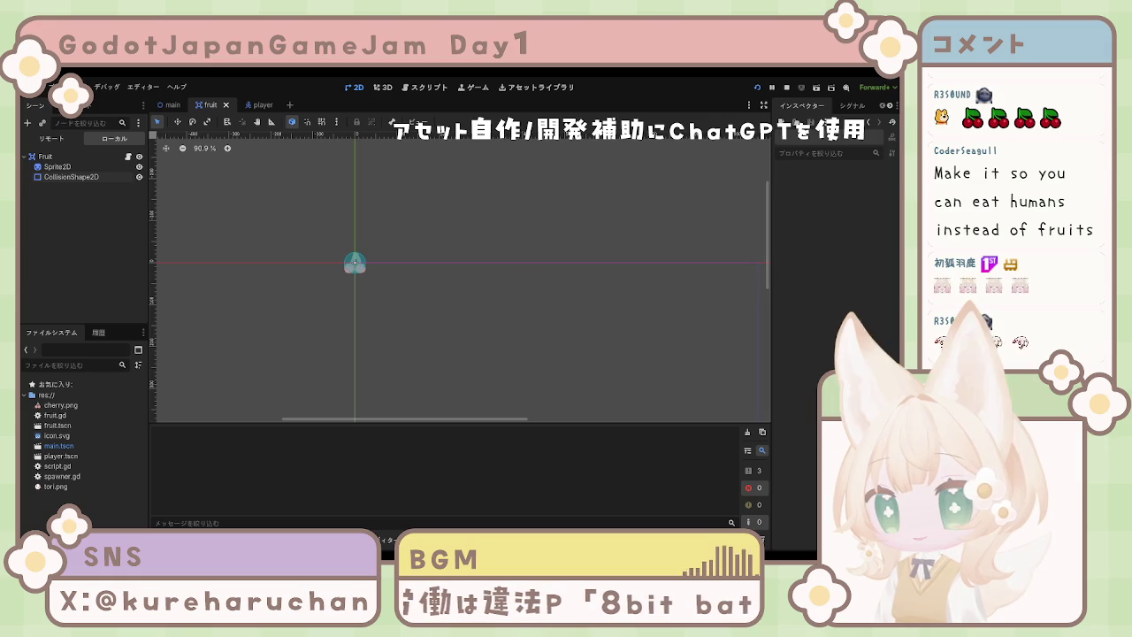
Switch to Move mode, rerun the game, then stop it with F8.
{"action": "key", "text": "w"}
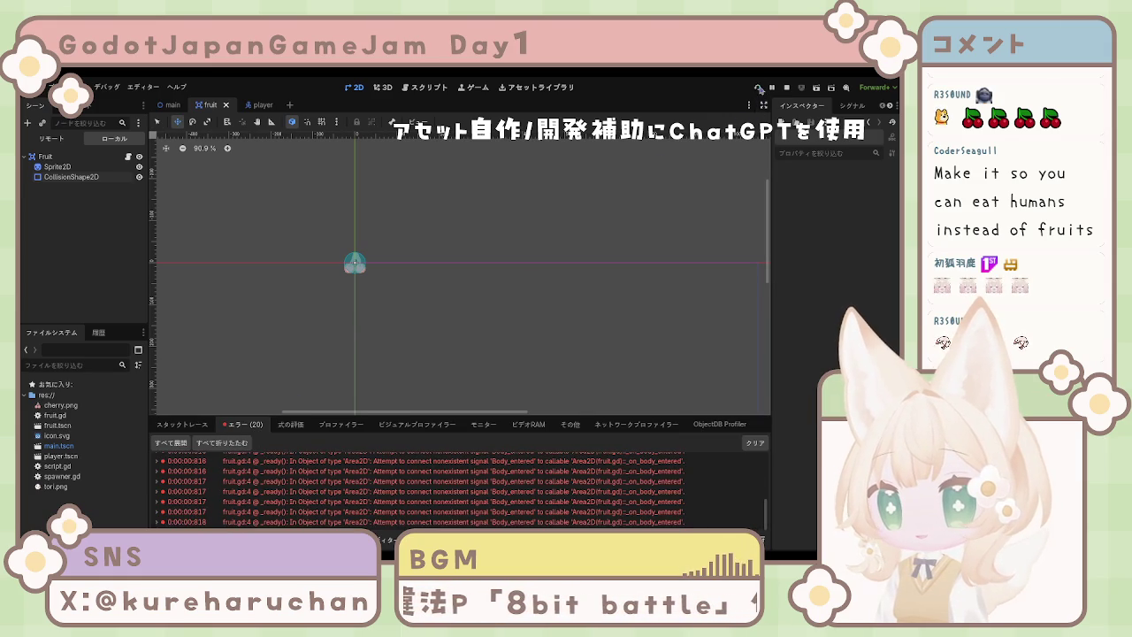
{"action": "left_click", "coordinate": [758, 88]}
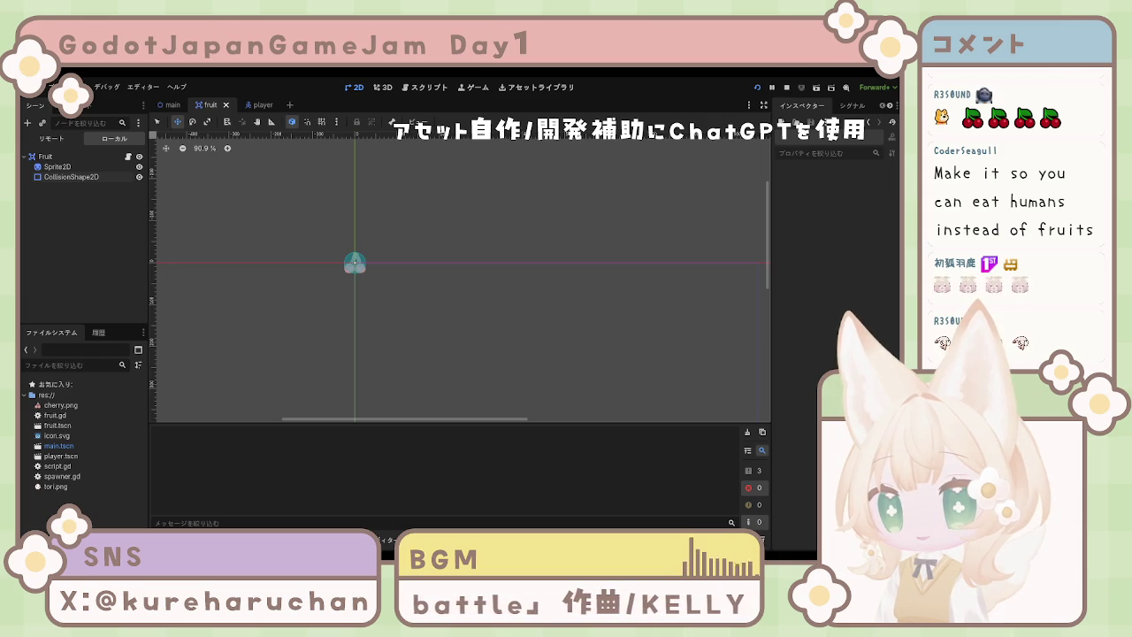
{"action": "key", "text": "F8"}
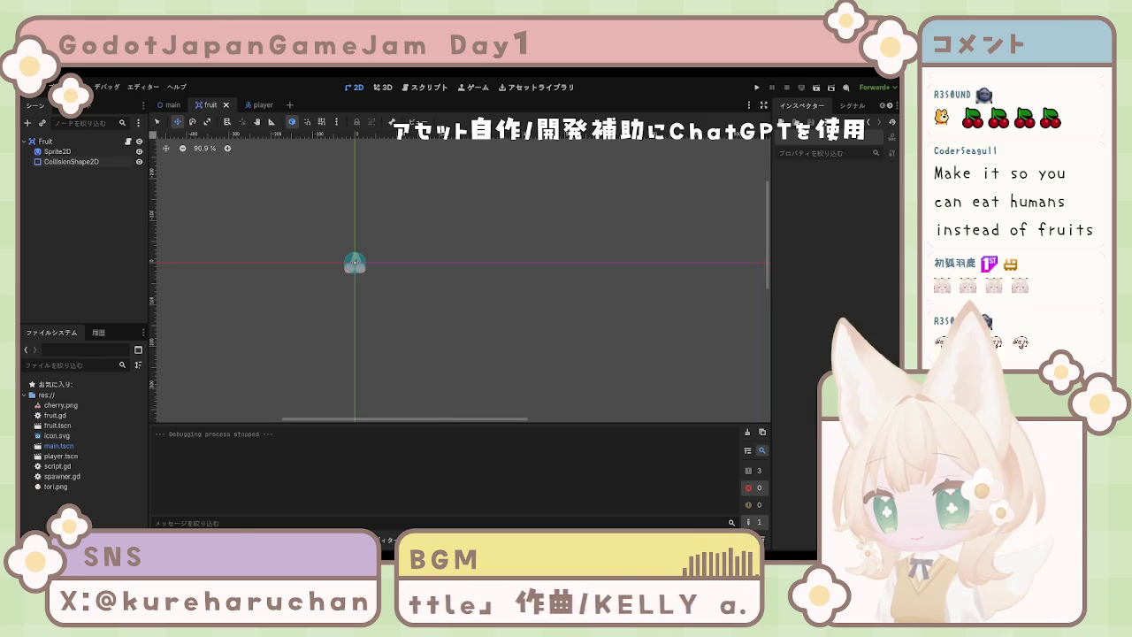
Change 'Body_entered' to 'body_entered' on line 4 of fruit.gd, save, and return to the player scene.
{"action": "double_click", "coordinate": [467, 490]}
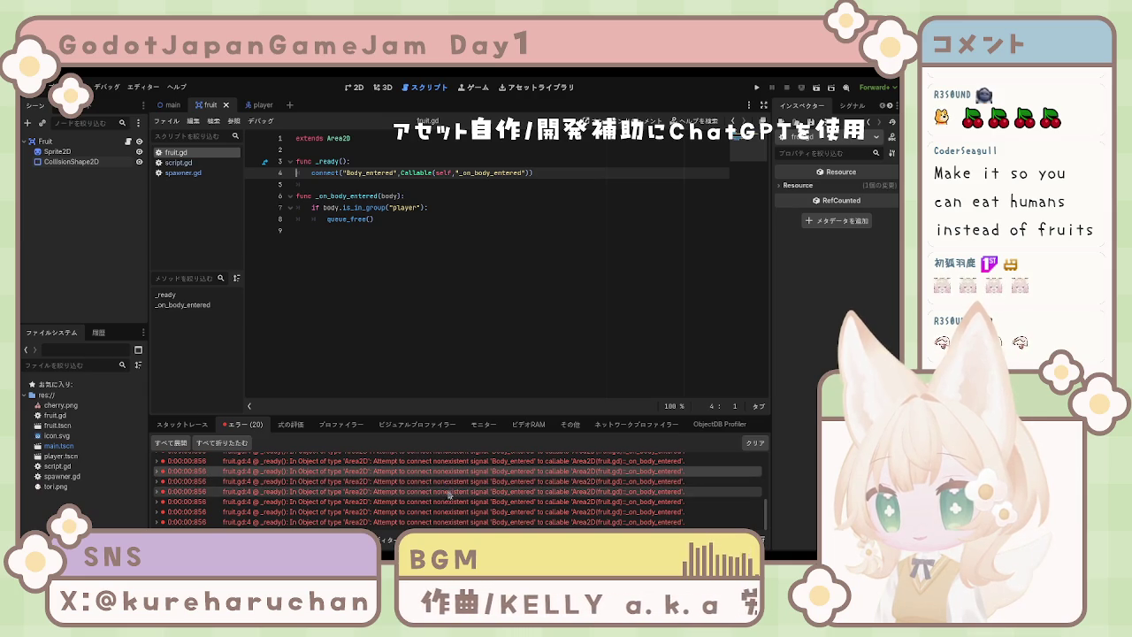
{"action": "left_click", "coordinate": [283, 502]}
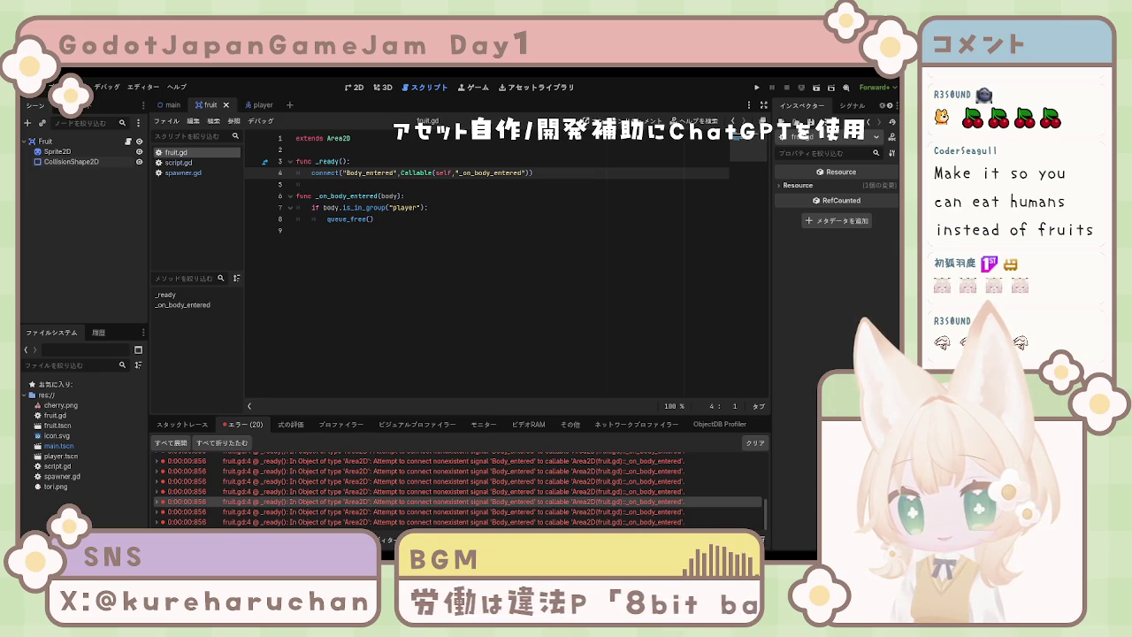
{"action": "left_click", "coordinate": [359, 173]}
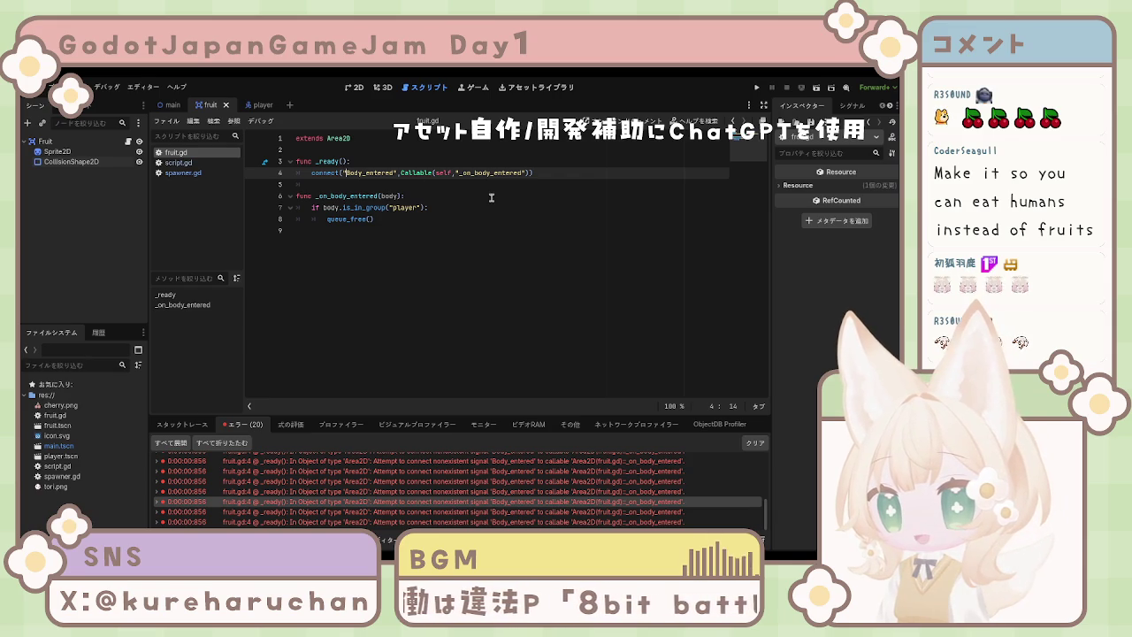
{"action": "key", "text": "Delete"}
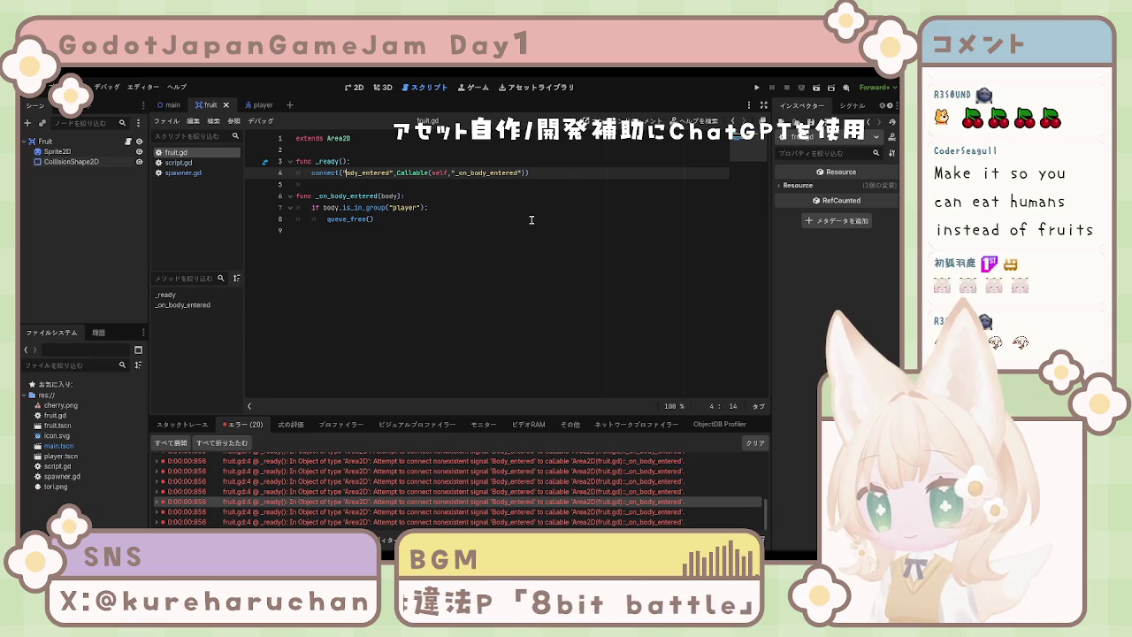
{"action": "type", "text": "b"}
{"action": "left_click", "coordinate": [541, 235]}
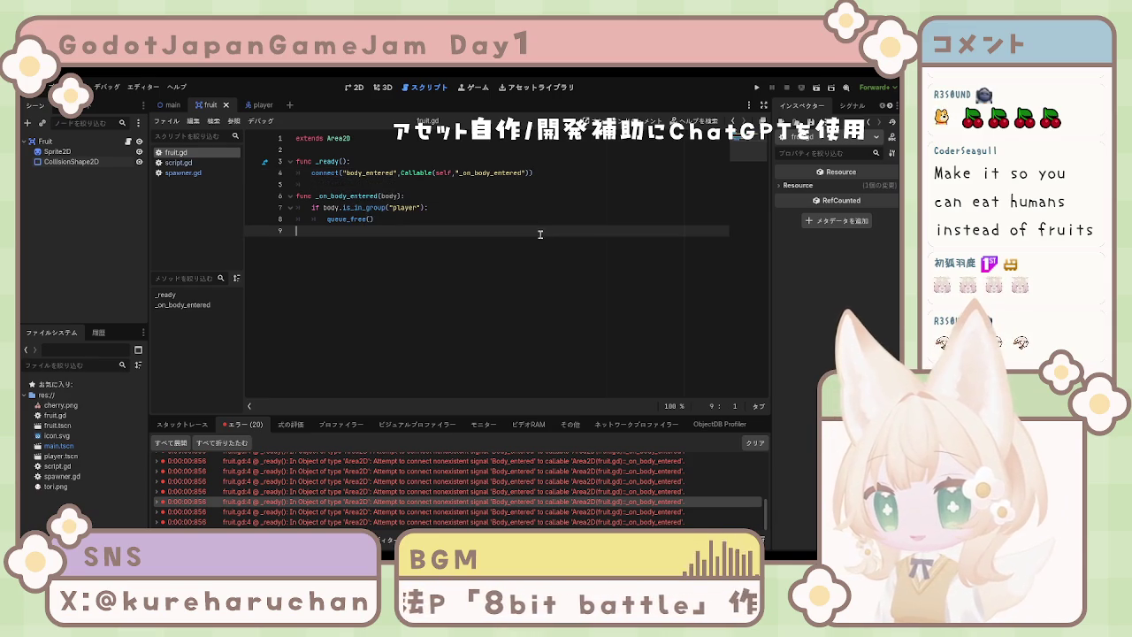
{"action": "key", "text": "ctrl+s"}
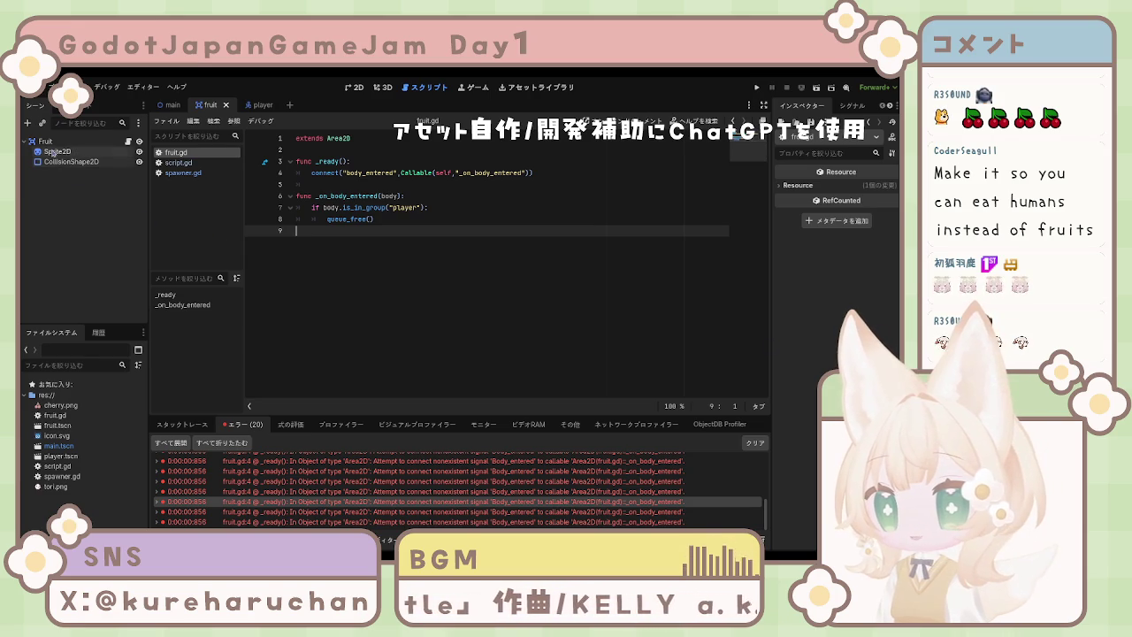
{"action": "left_click", "coordinate": [257, 105]}
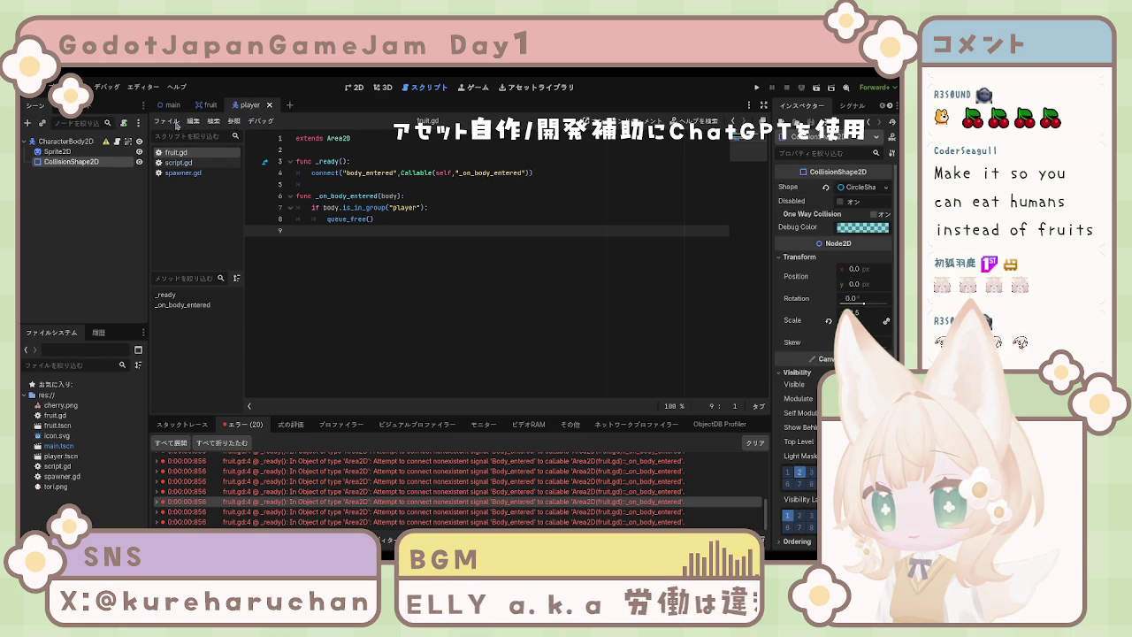
Select the player's CharacterBody2D root, remove its marker, and save player.tscn.
{"action": "left_click", "coordinate": [355, 92]}
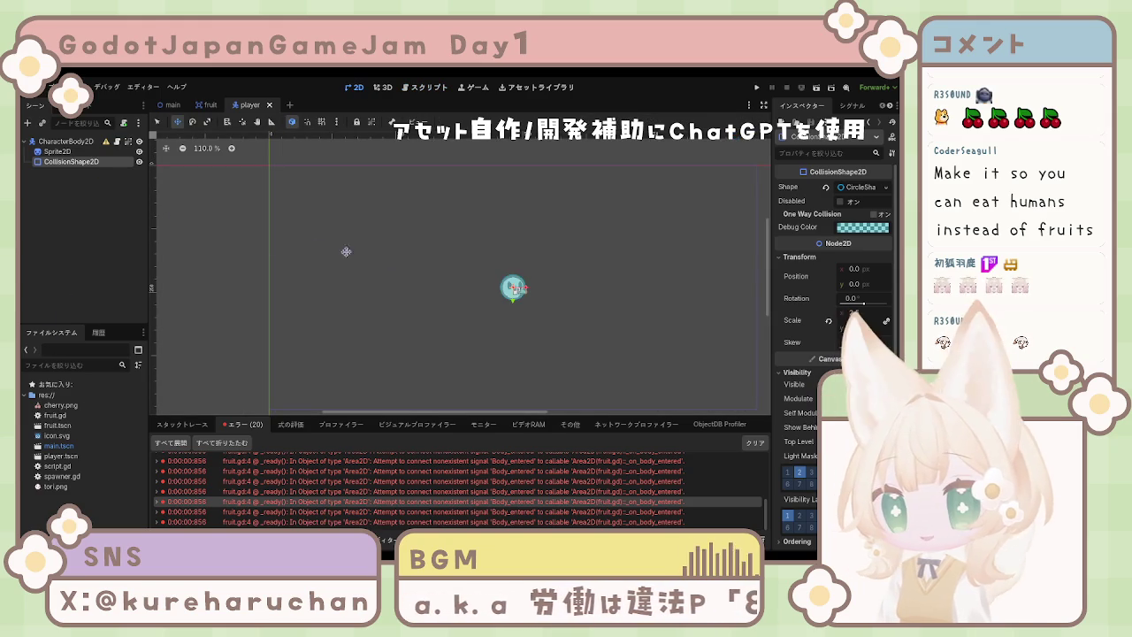
{"action": "left_click", "coordinate": [56, 152]}
{"action": "left_click", "coordinate": [64, 142]}
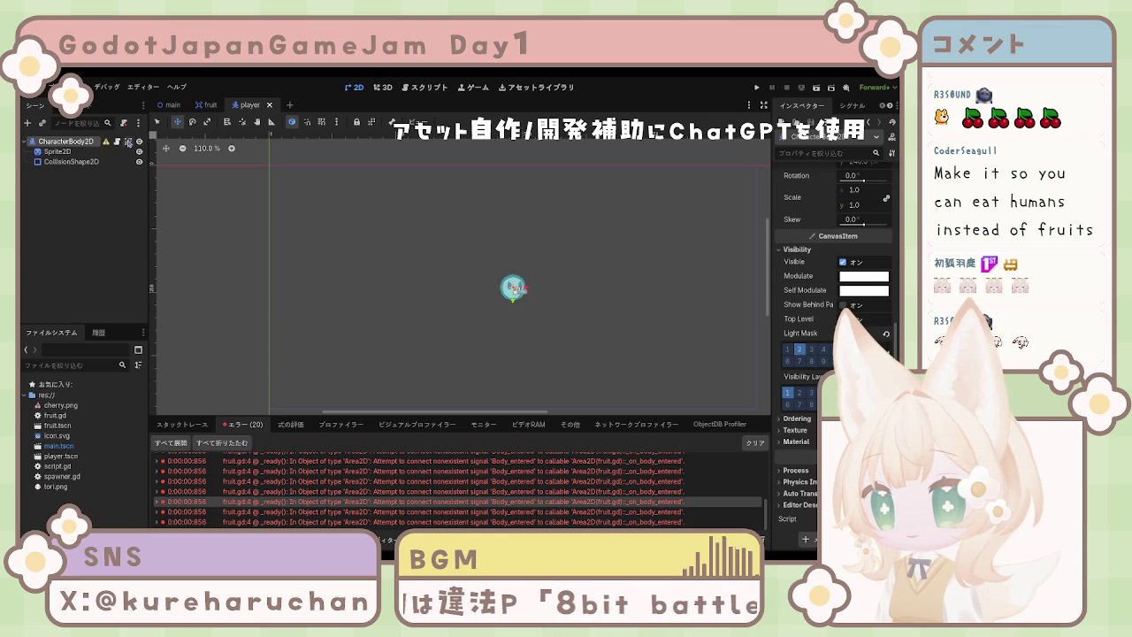
{"action": "left_click", "coordinate": [128, 142]}
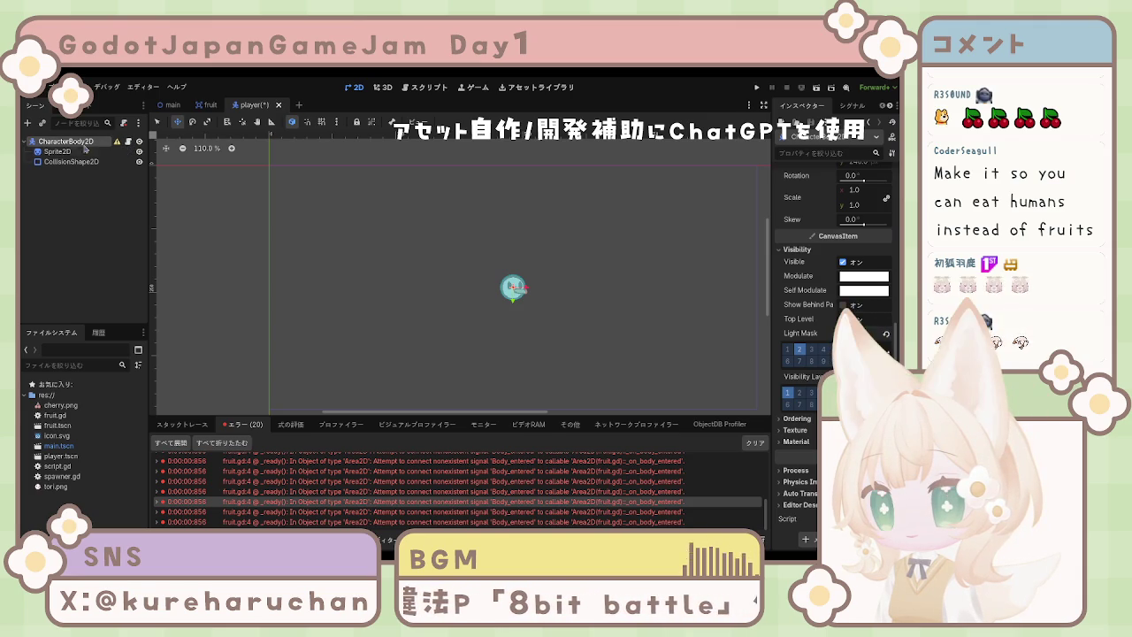
{"action": "key", "text": "ctrl+s"}
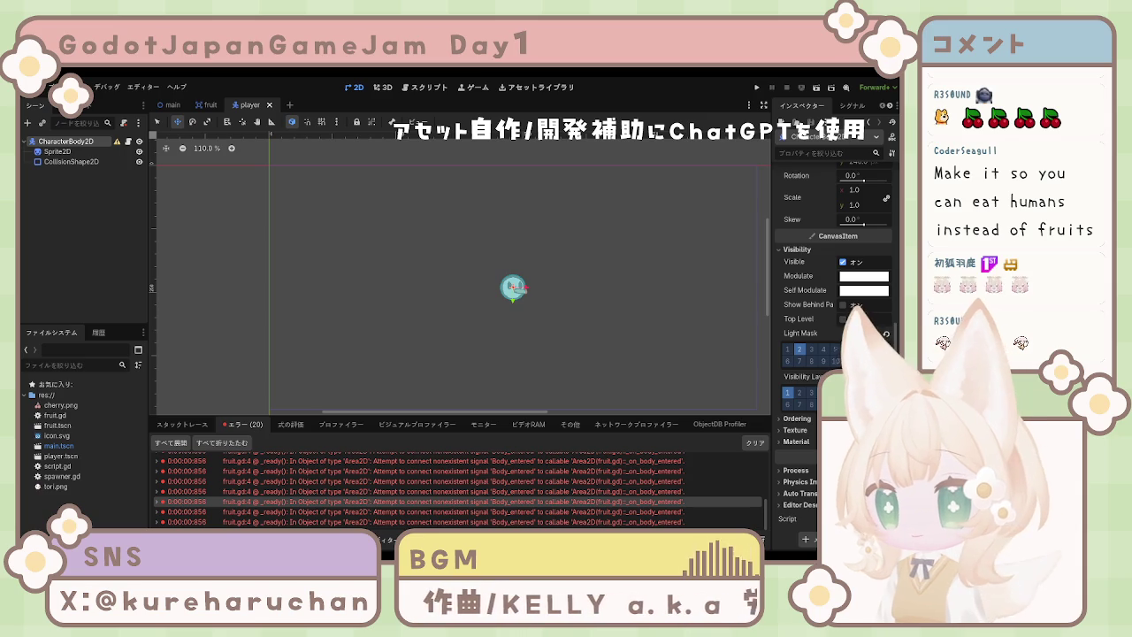
{"action": "left_click", "coordinate": [108, 190]}
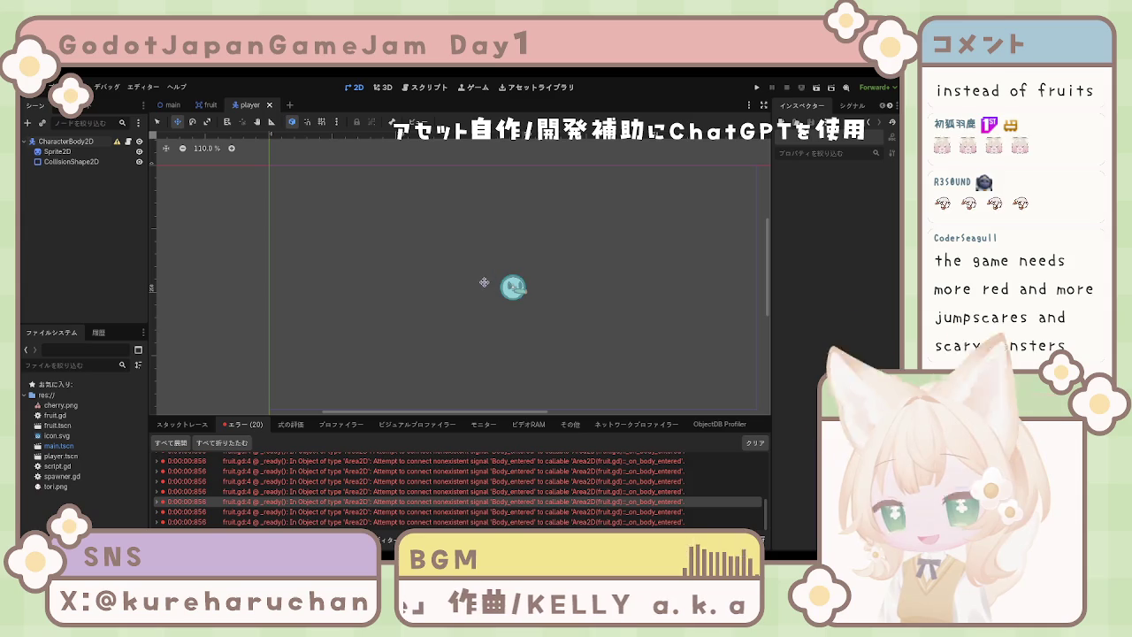
{"action": "scroll", "coordinate": [487, 494], "scroll_direction": "up", "scroll_amount": 5}
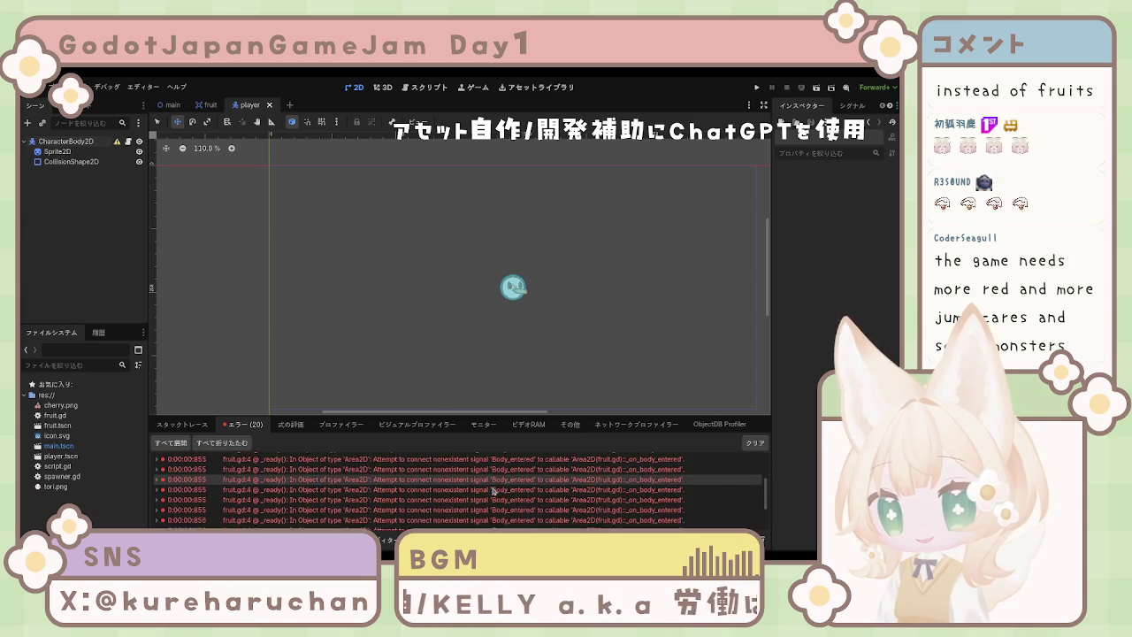
{"action": "scroll", "coordinate": [493, 489], "scroll_direction": "down", "scroll_amount": 5}
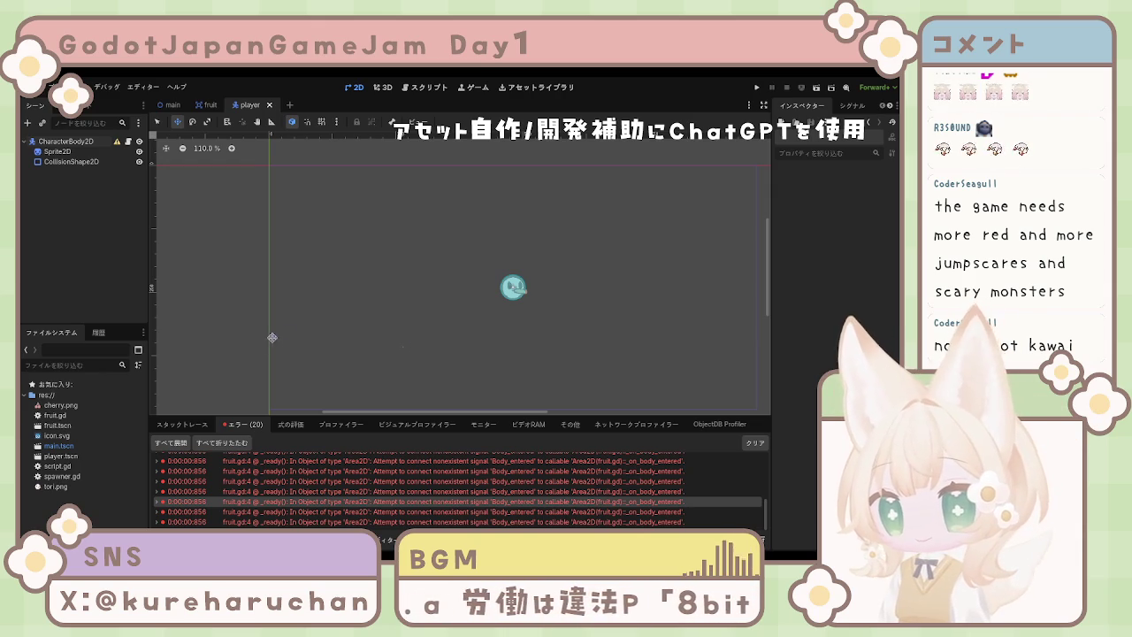
{"action": "left_click", "coordinate": [196, 428]}
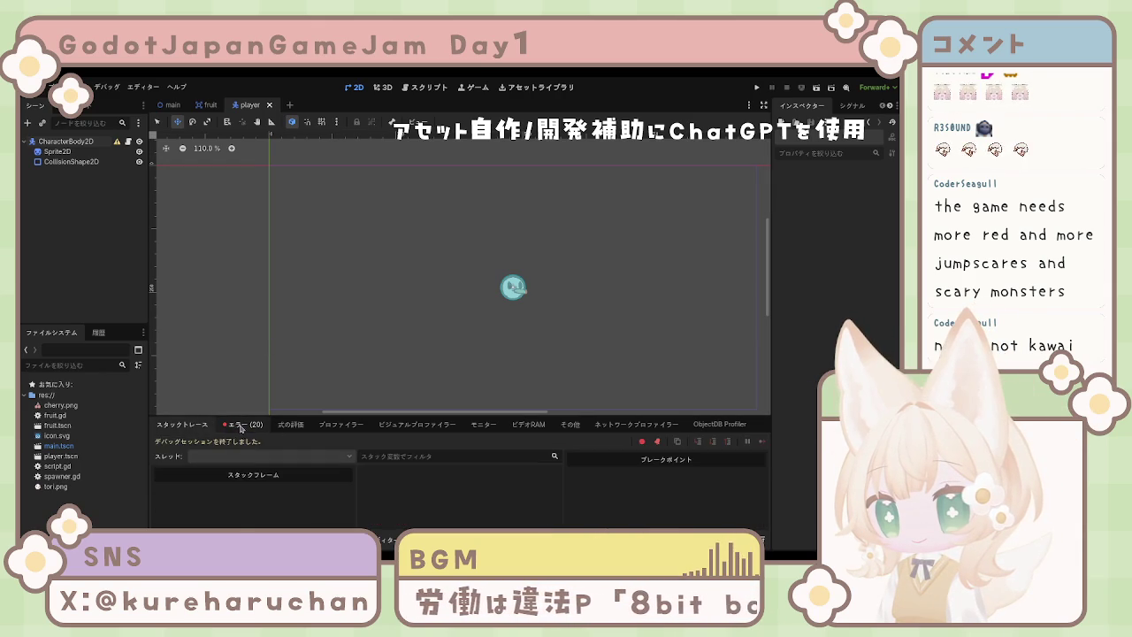
{"action": "left_click", "coordinate": [243, 425]}
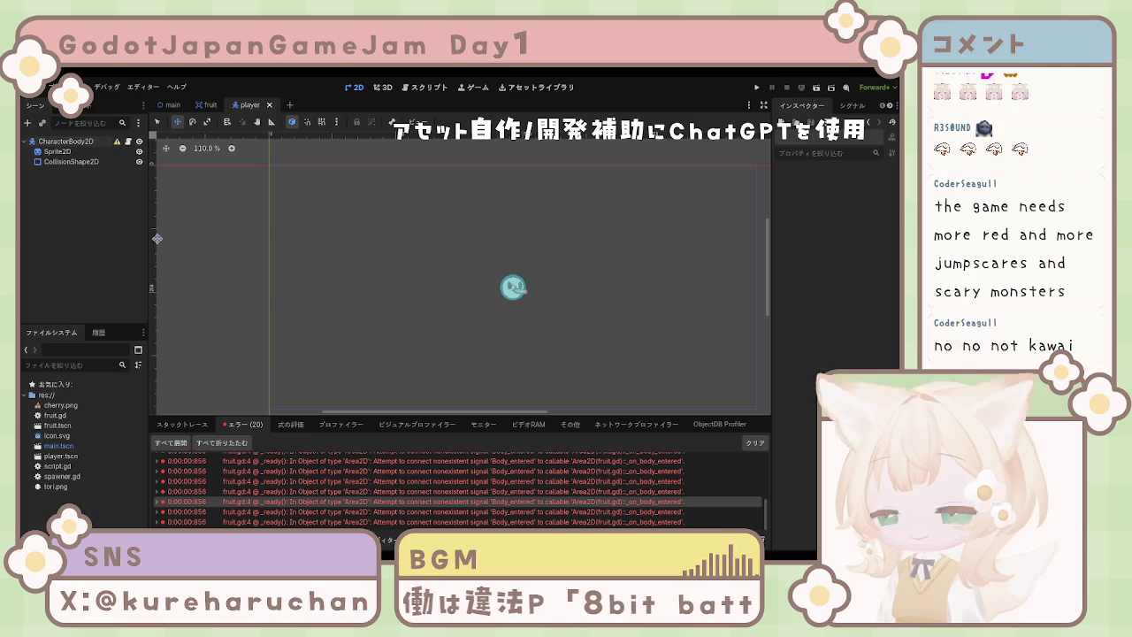
{"action": "left_click", "coordinate": [115, 142]}
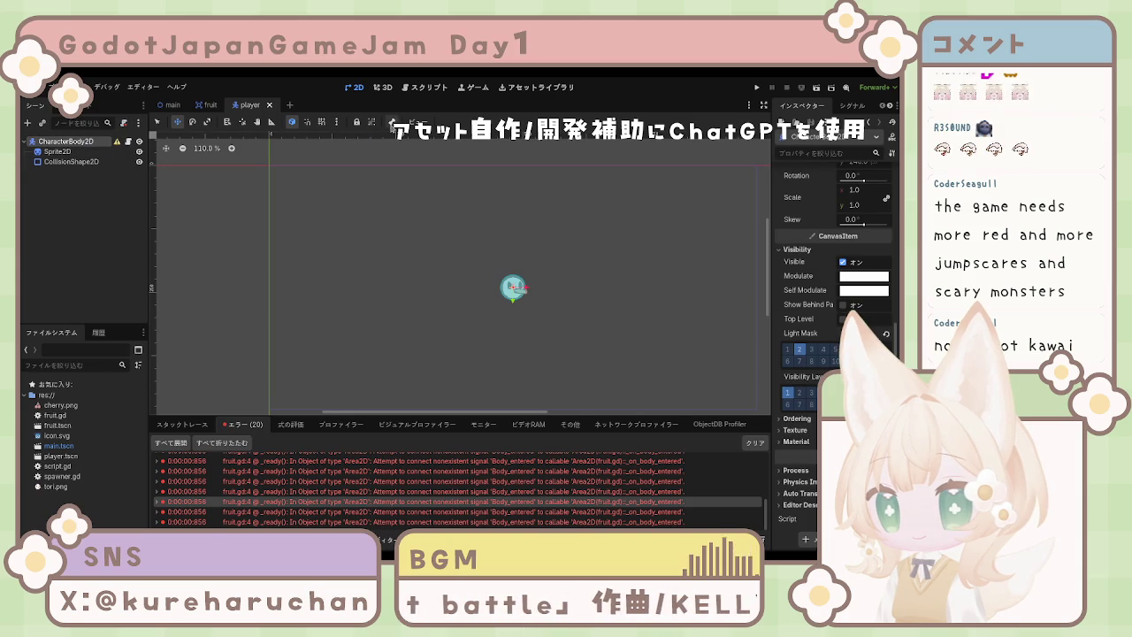
{"action": "left_click", "coordinate": [68, 163], "text": "shift"}
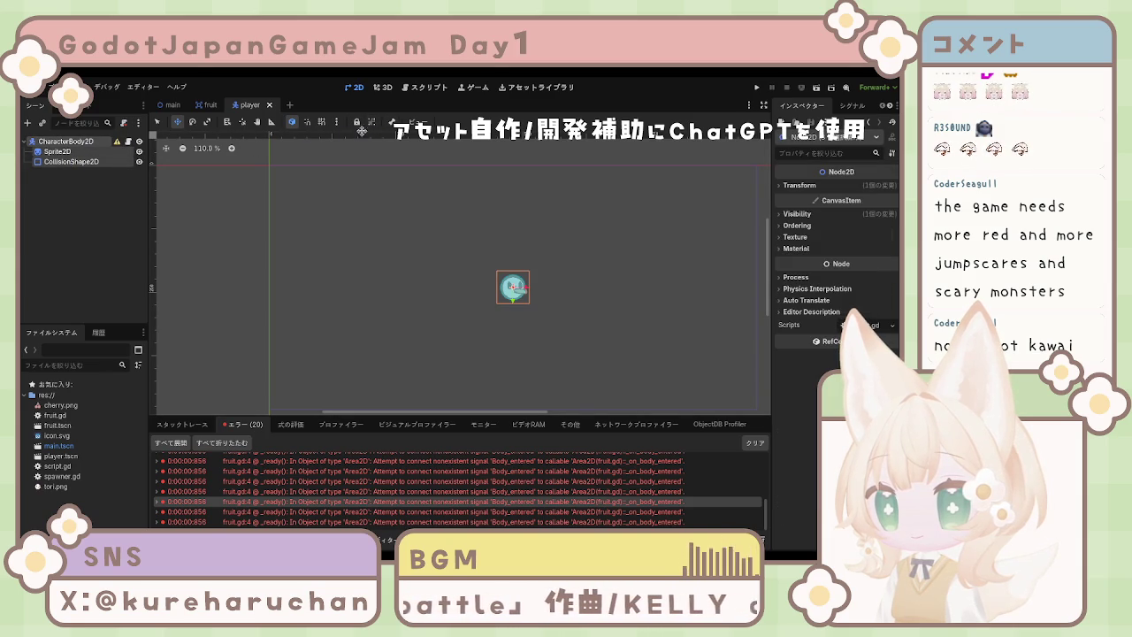
{"action": "left_click", "coordinate": [373, 126]}
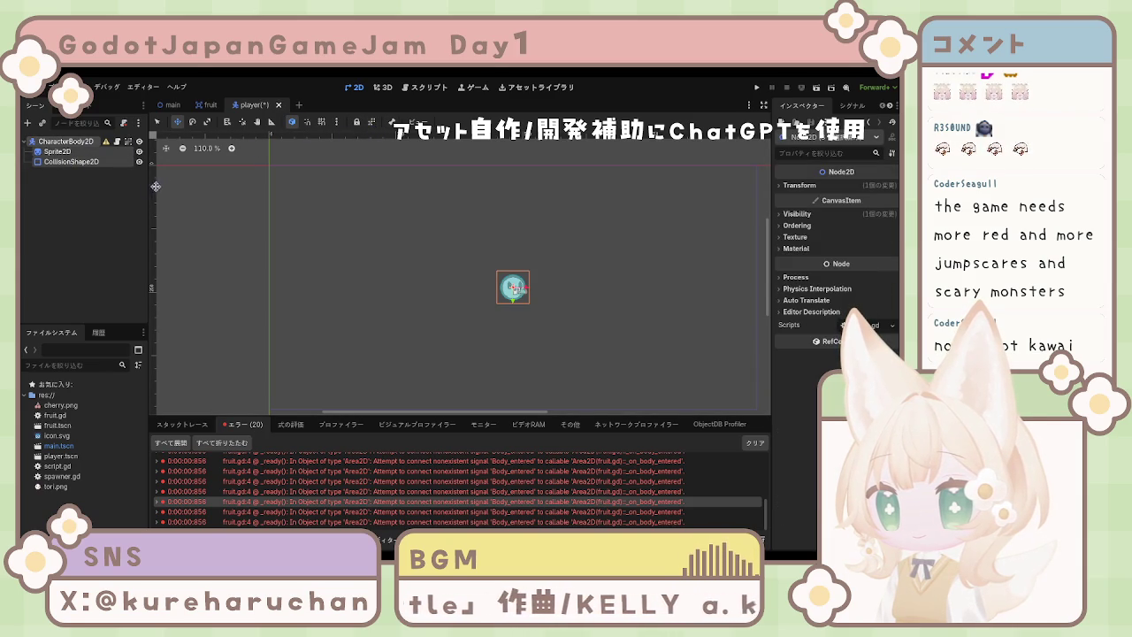
{"action": "left_click", "coordinate": [110, 207]}
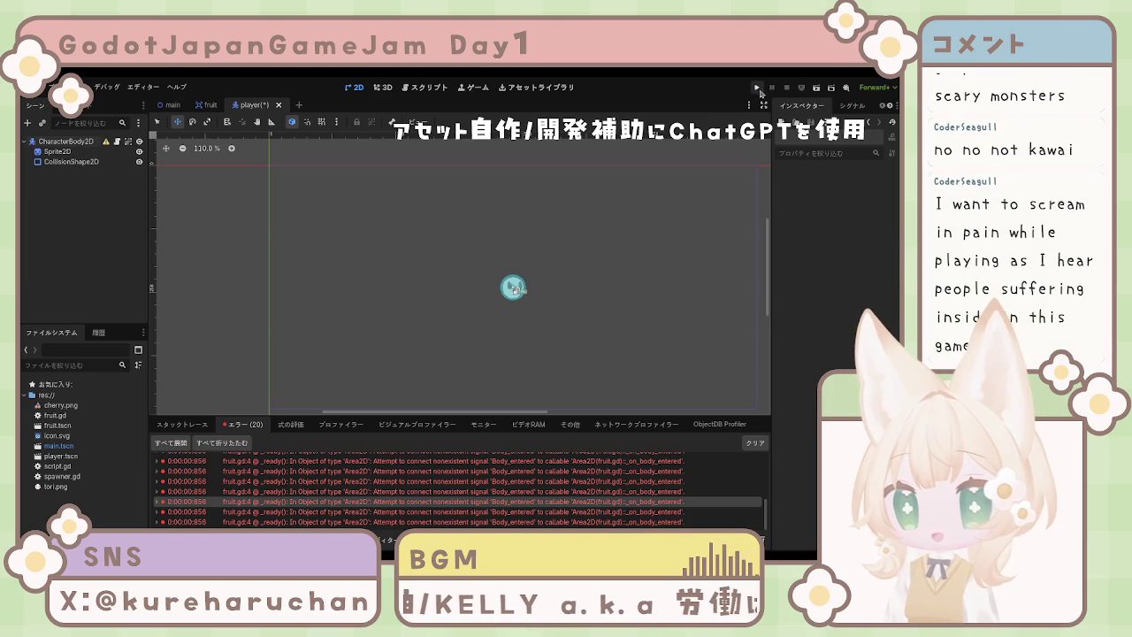
Run the game with F5, stop it with F8, and undo the last scene change.
{"action": "key", "text": "F5"}
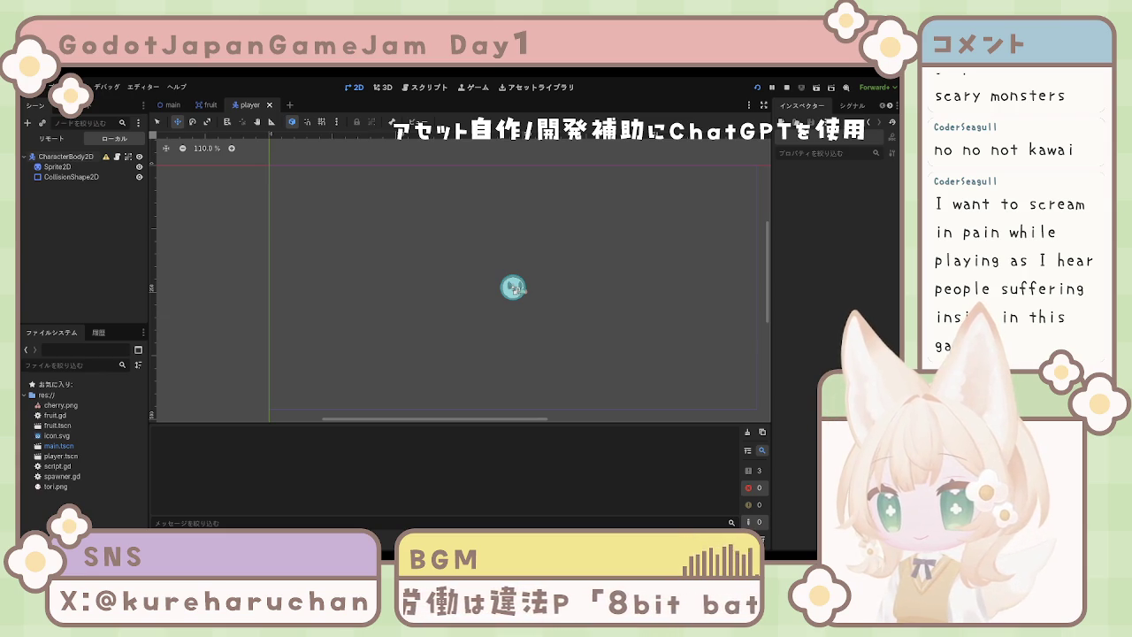
{"action": "key", "text": "F8"}
{"action": "key", "text": "ctrl+z"}
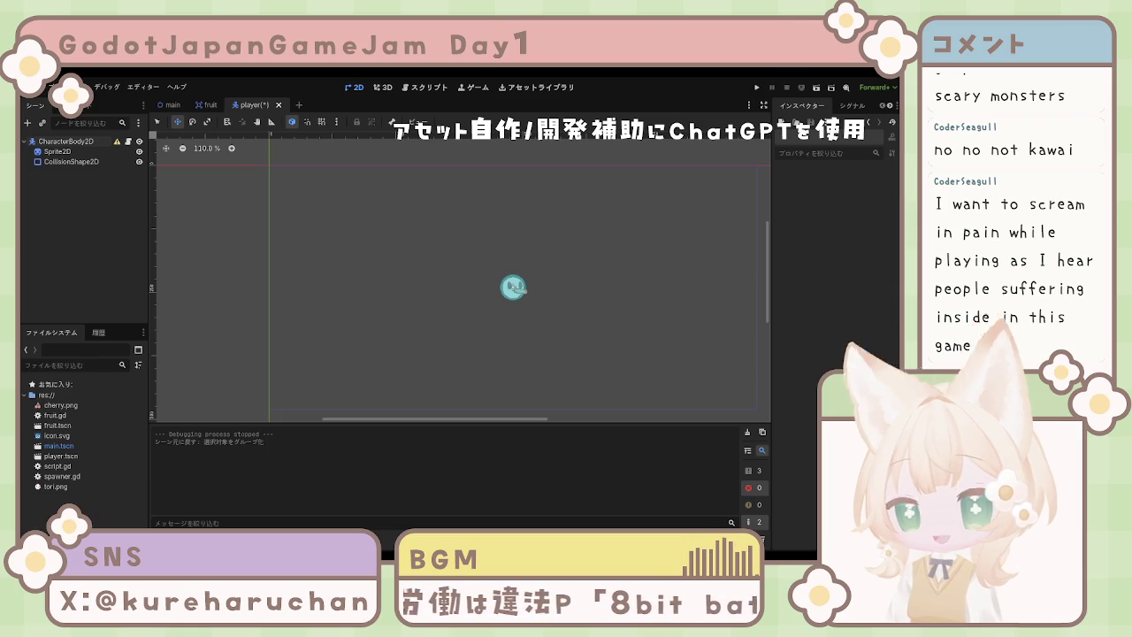
Add the CharacterBody2D node to a 'player' group in the Node dock's Groups tab.
{"action": "left_click", "coordinate": [69, 141]}
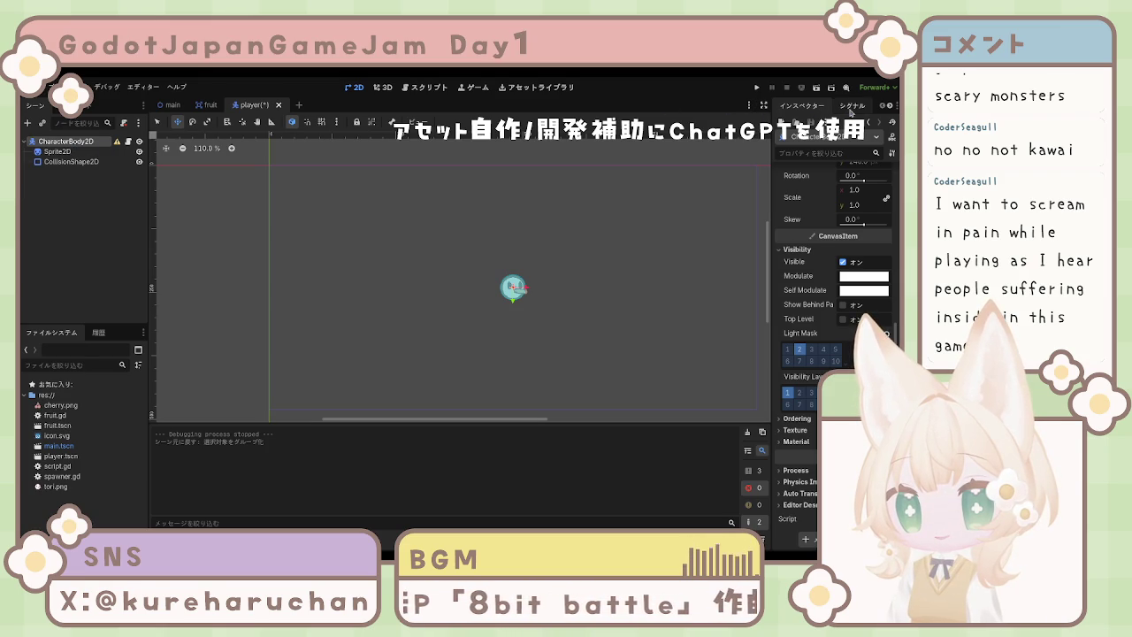
{"action": "left_click", "coordinate": [852, 106]}
{"action": "left_click", "coordinate": [890, 107]}
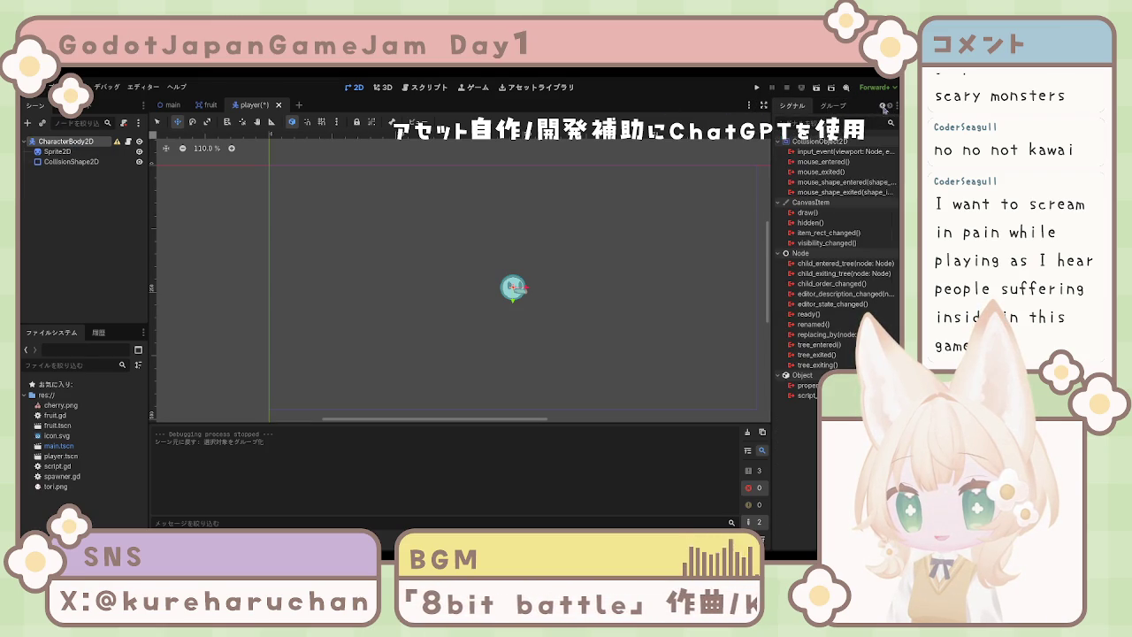
{"action": "left_click", "coordinate": [839, 107]}
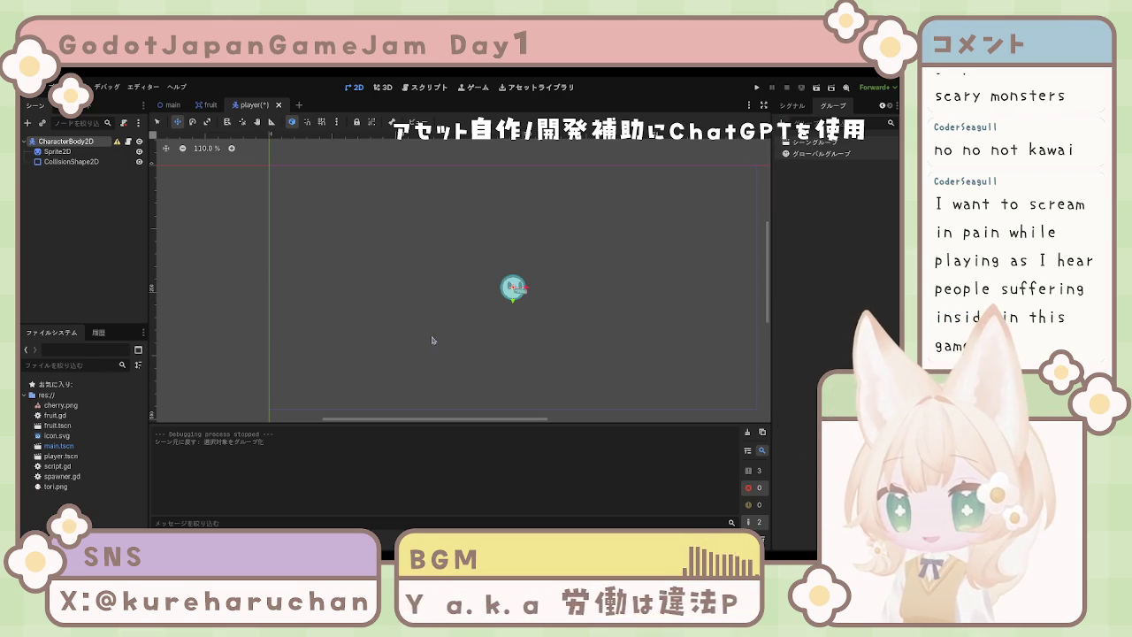
{"action": "key", "text": "Return"}
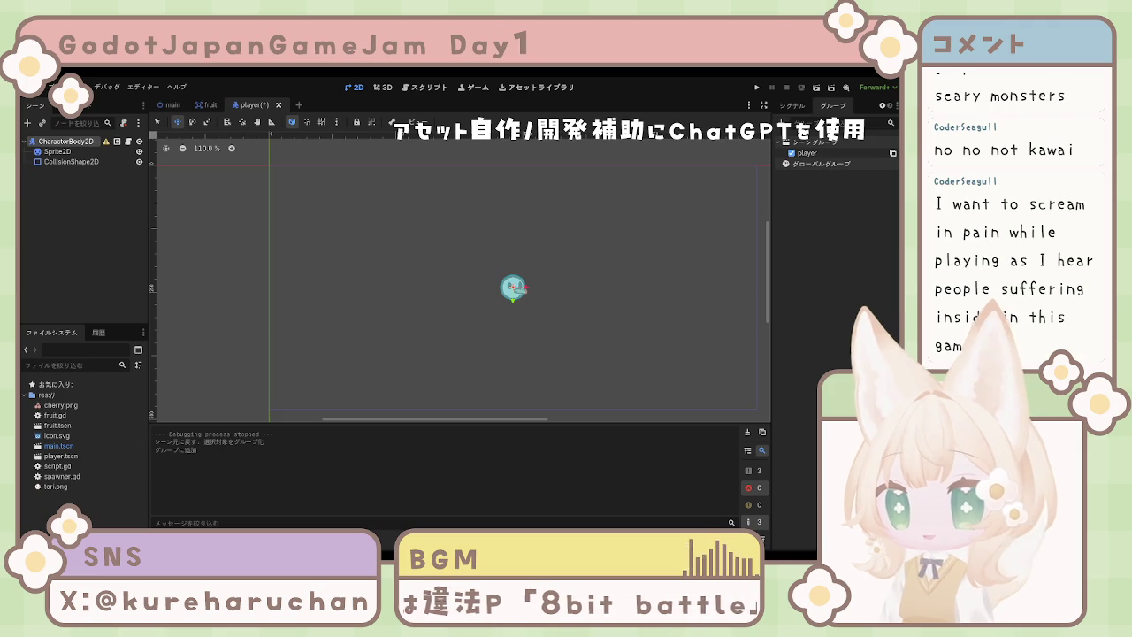
Undo the accidental character move, save the player scene, and run the game.
{"action": "key", "text": "ctrl+z"}
{"action": "key", "text": "ctrl+s"}
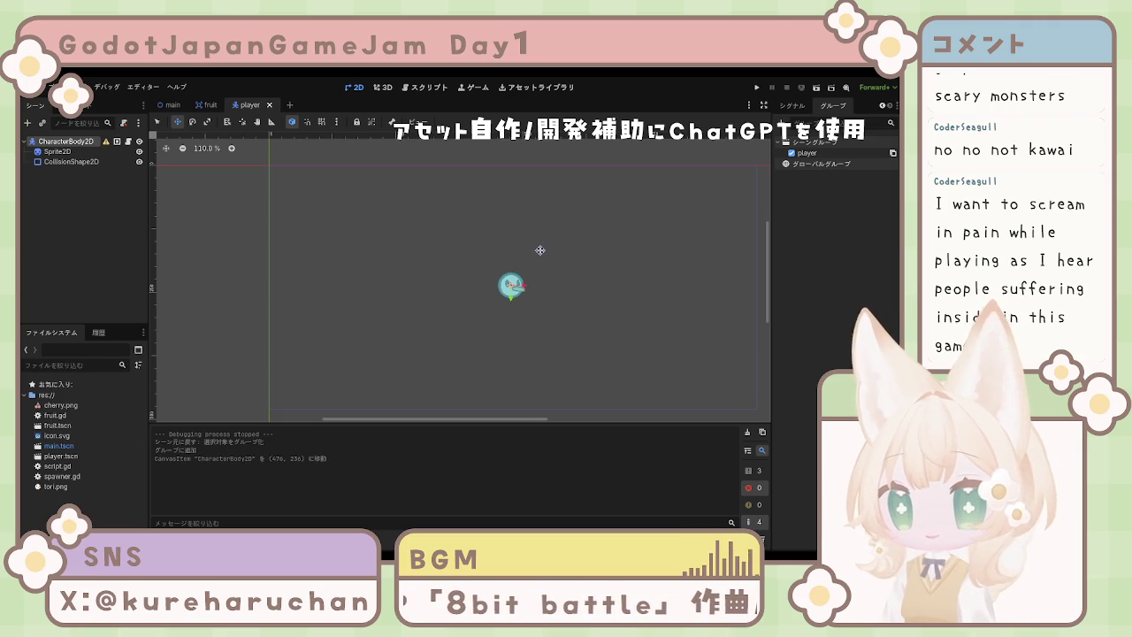
{"action": "left_click", "coordinate": [758, 89]}
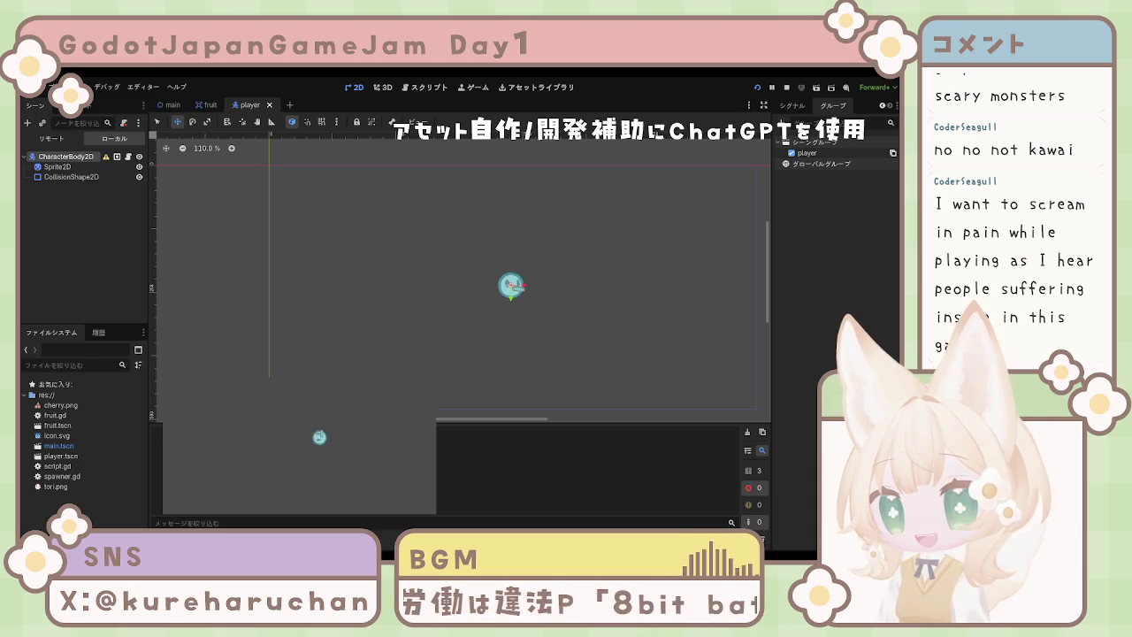
Stop the running cherry test with F8.
{"action": "key", "text": "F8"}
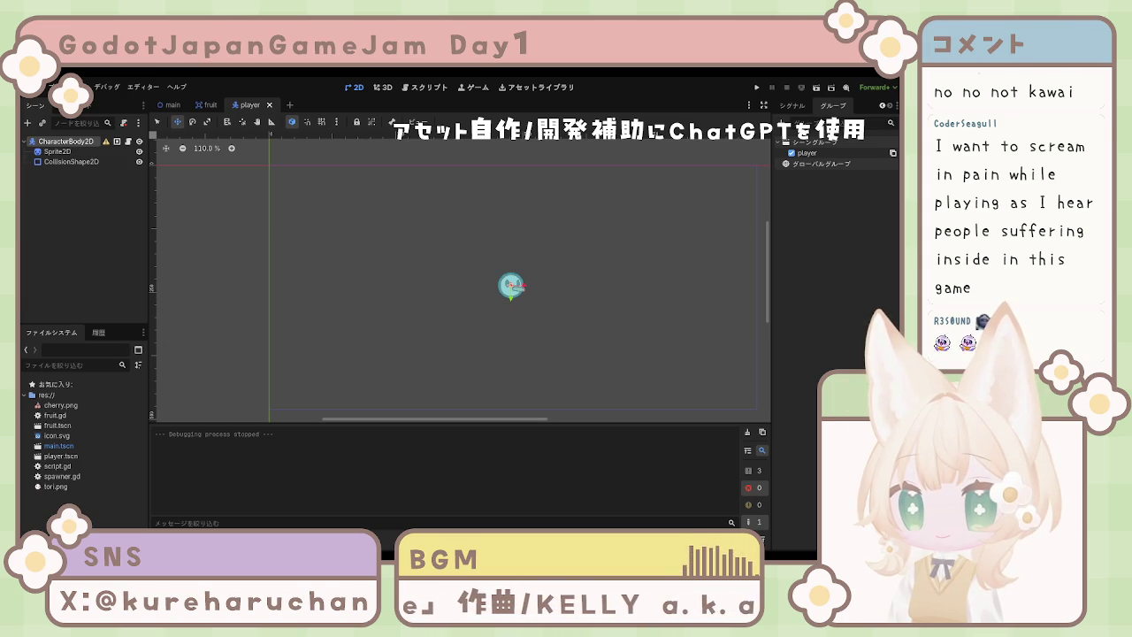
Undo the bird player body's last move in the player scene.
{"action": "key", "text": "ctrl+z"}
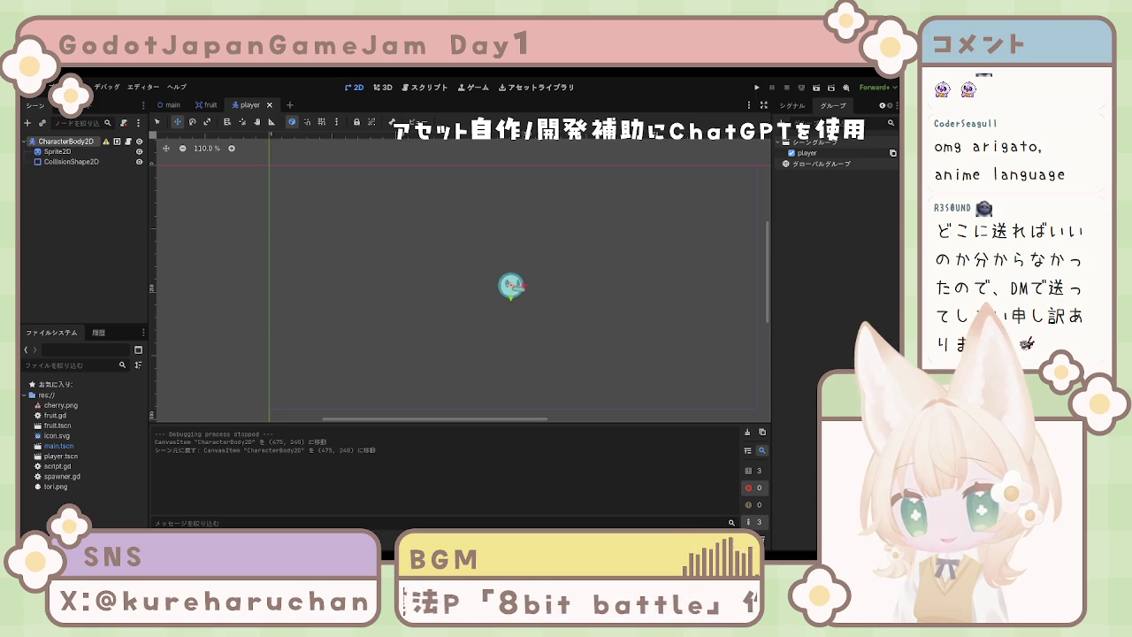
{"action": "key", "text": "F5"}
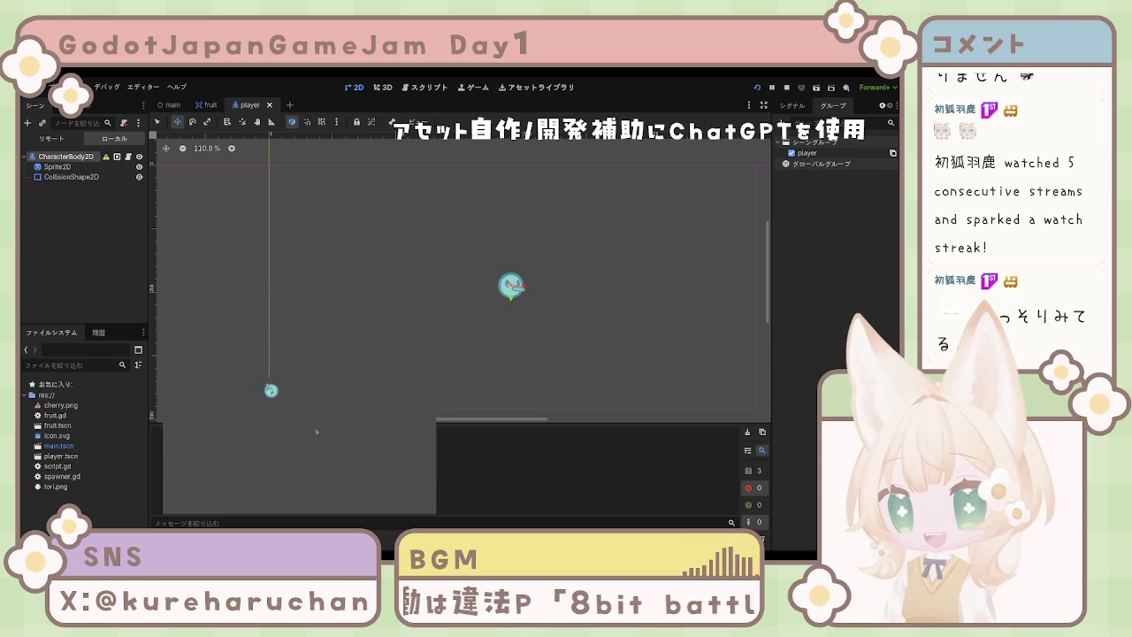
{"action": "key", "text": "F8"}
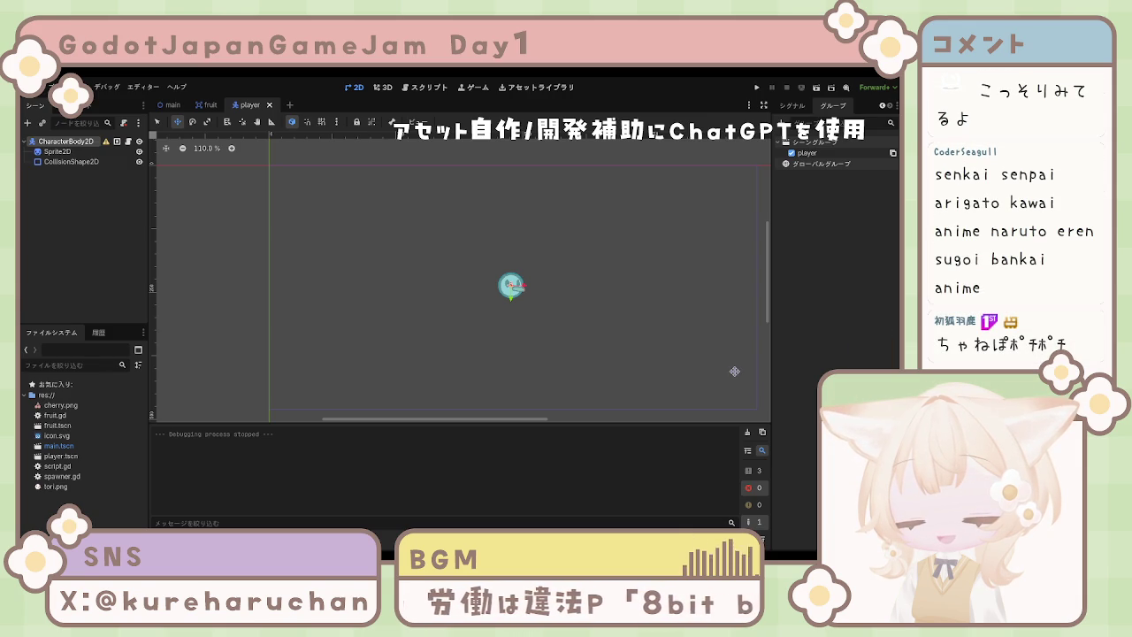
Nudge CharacterBody2D to (478, 239), then select CollisionShape2D and clear the selection.
{"action": "left_click_drag", "start_coordinate": [532, 346], "coordinate": [534, 347]}
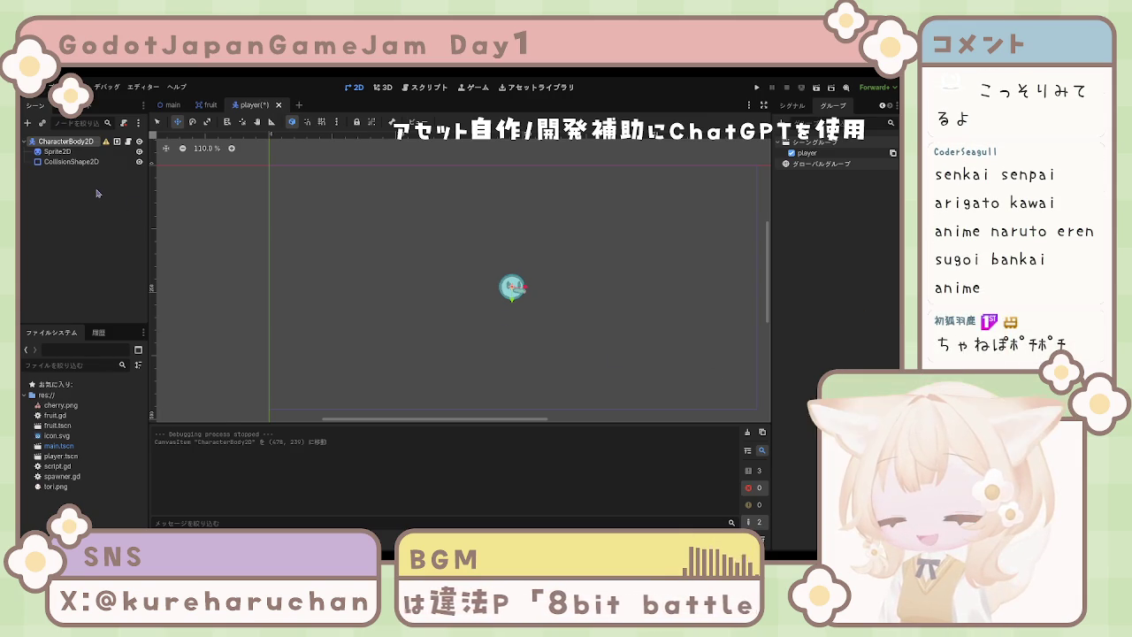
{"action": "left_click", "coordinate": [97, 193]}
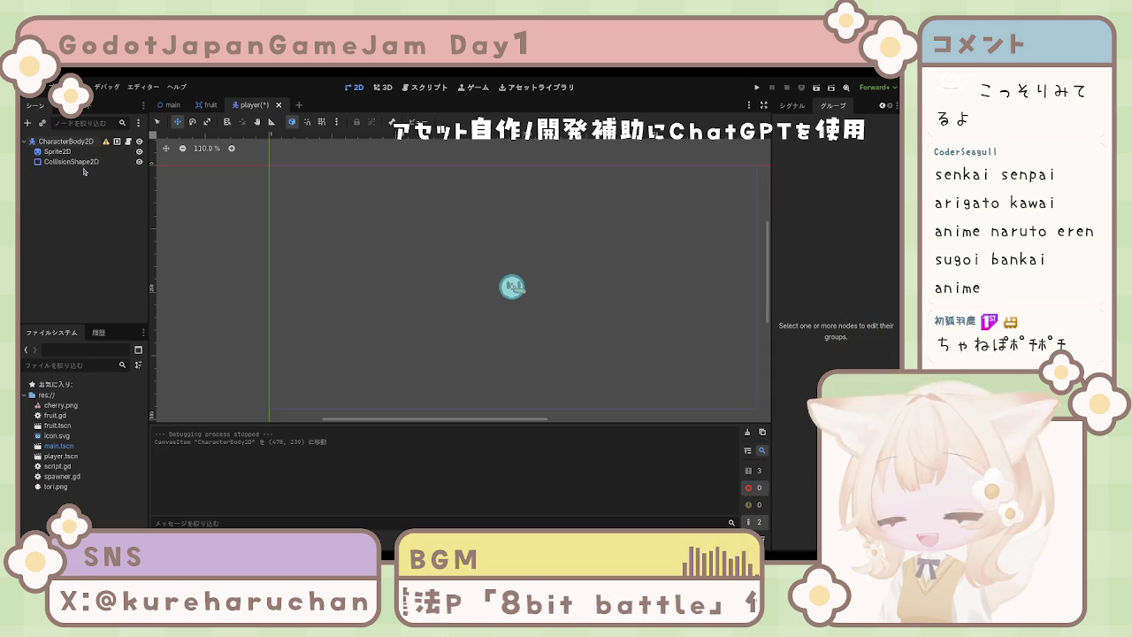
{"action": "left_click", "coordinate": [82, 167]}
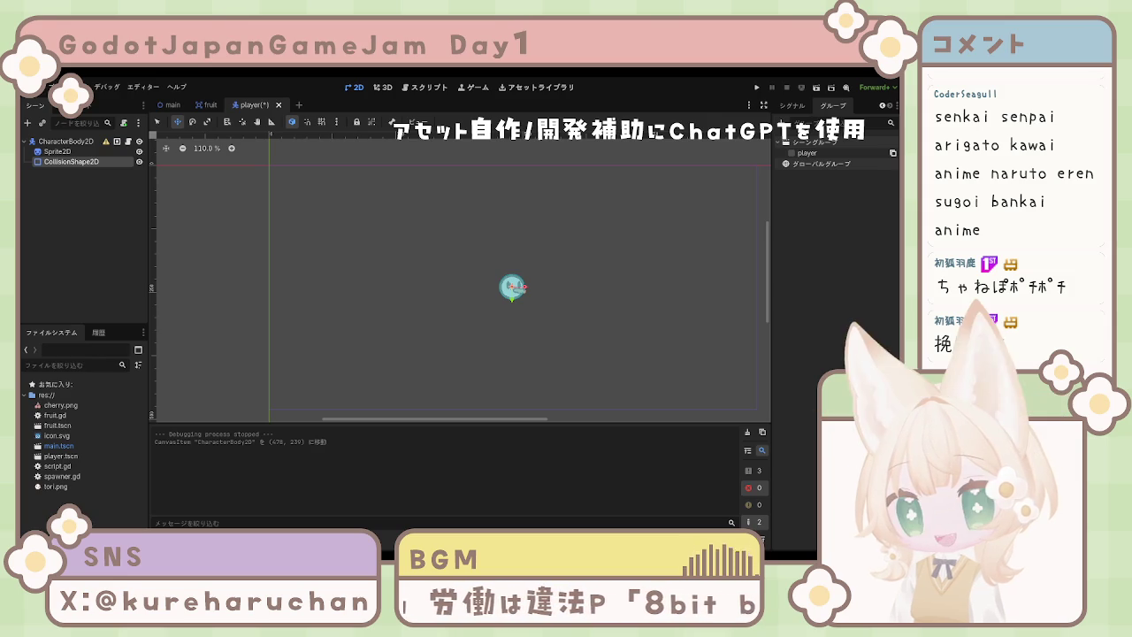
{"action": "left_click", "coordinate": [301, 235]}
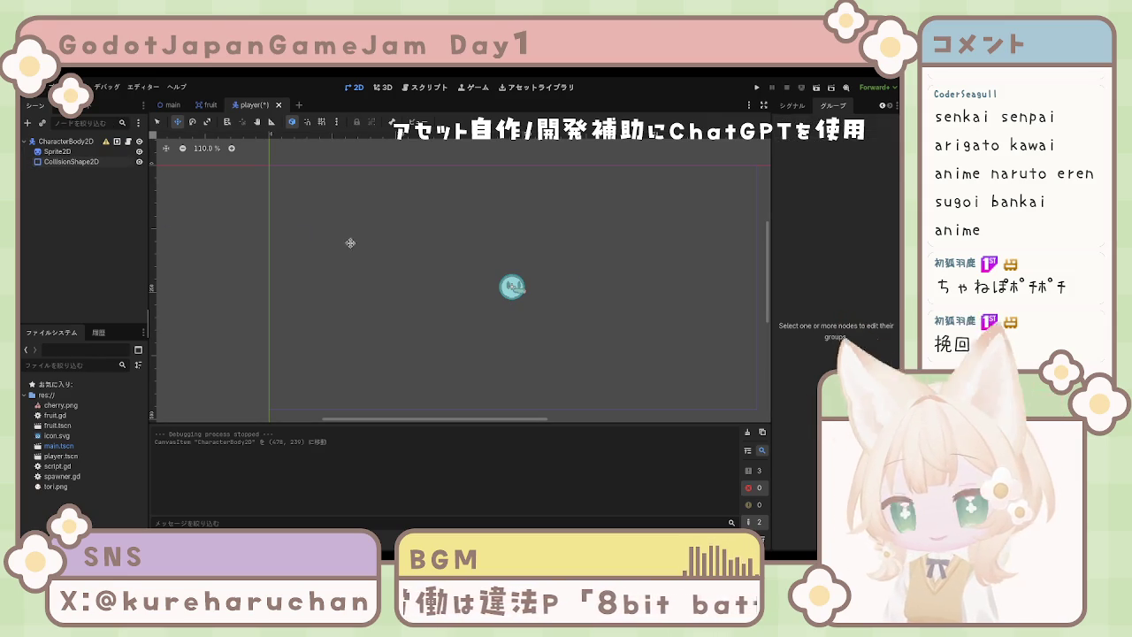
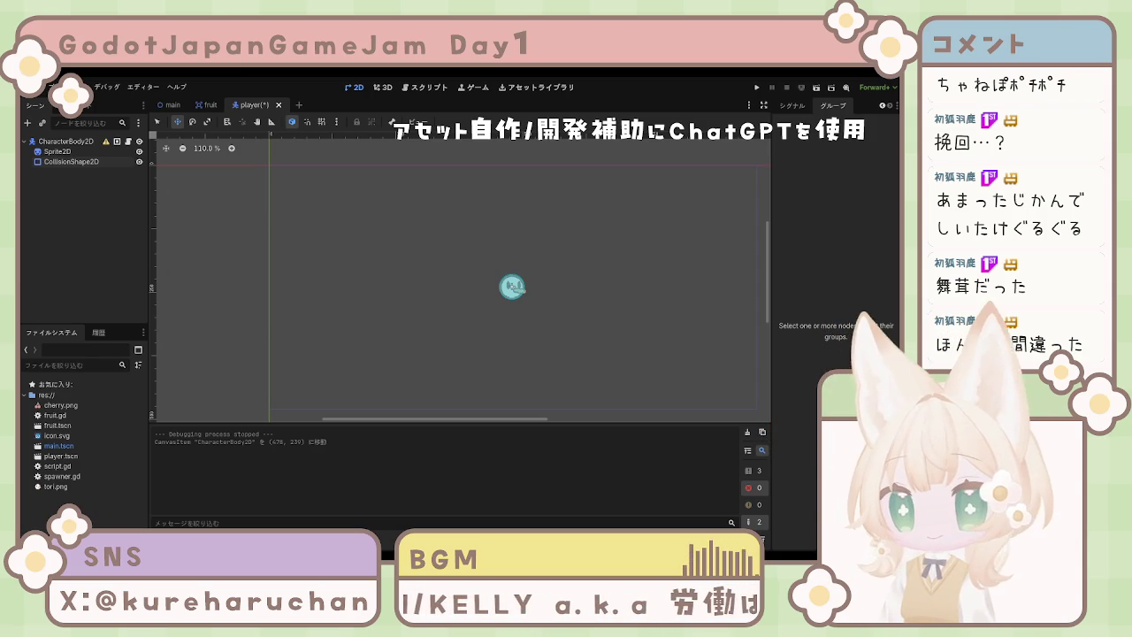
Pan across the player scene, then switch to the main scene tab.
{"action": "mouse_move", "coordinate": [560, 333]}
{"action": "left_mouse_down"}
{"action": "mouse_move", "coordinate": [510, 309]}
{"action": "mouse_move", "coordinate": [515, 339]}
{"action": "mouse_move", "coordinate": [502, 313]}
{"action": "mouse_move", "coordinate": [513, 331]}
{"action": "mouse_move", "coordinate": [534, 330]}
{"action": "left_mouse_up"}
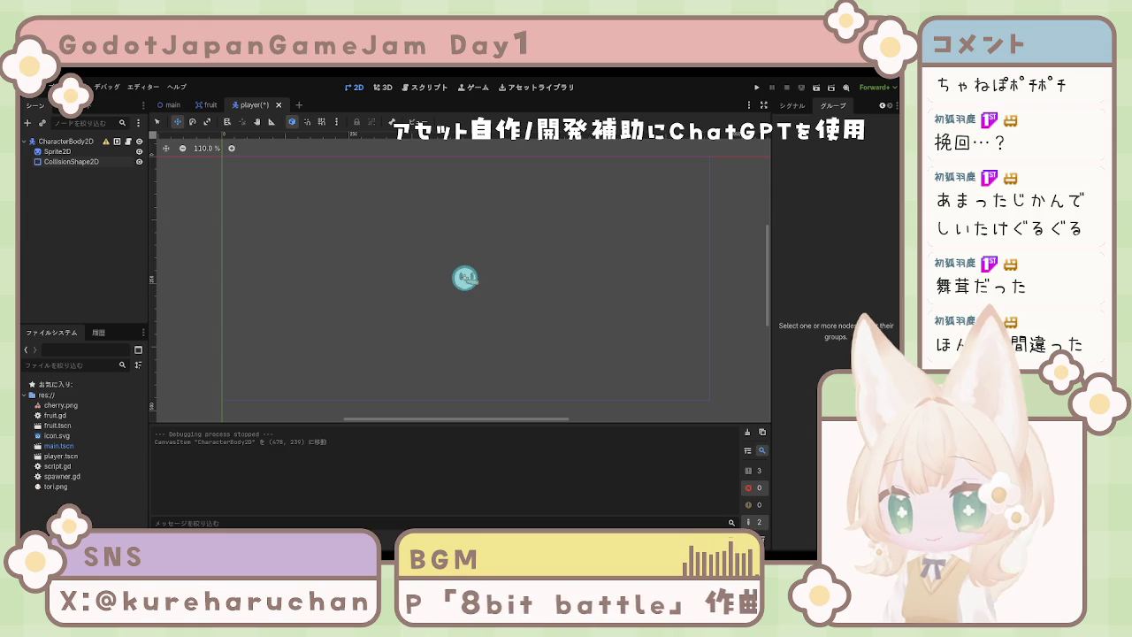
{"action": "left_click", "coordinate": [170, 106]}
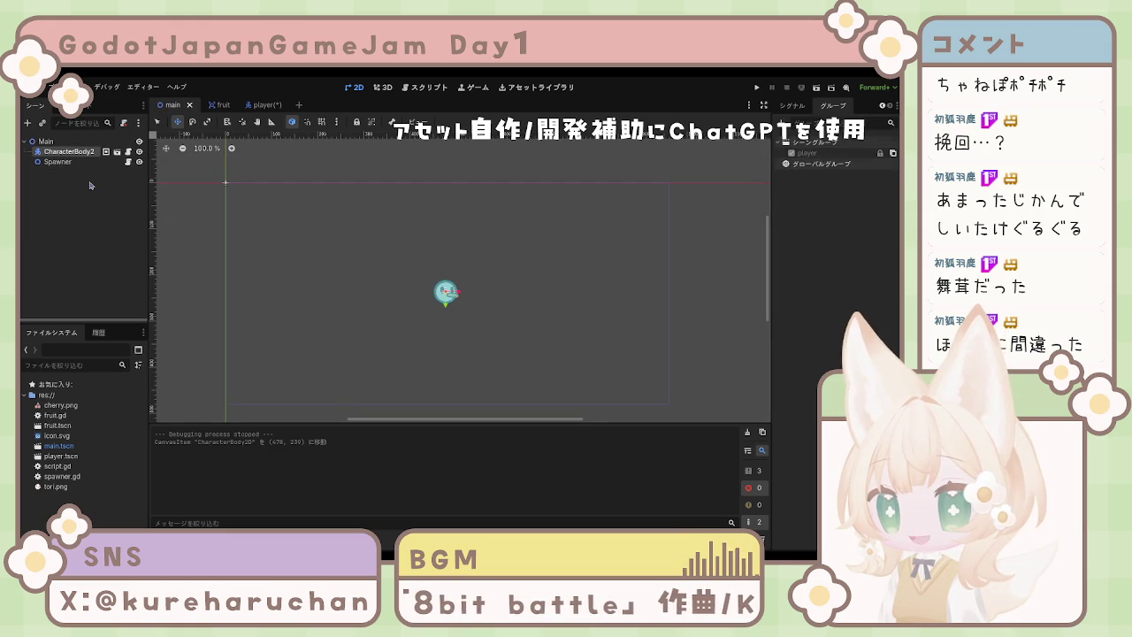
Add a CanvasLayer child node under Main with Ctrl+A.
{"action": "left_click", "coordinate": [65, 142]}
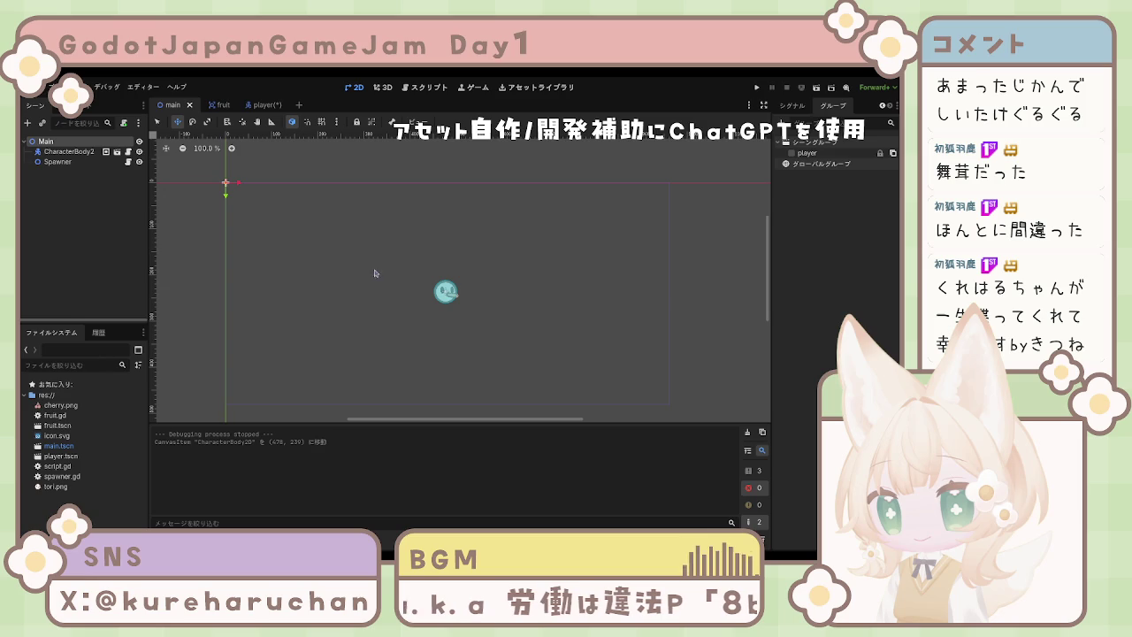
{"action": "key", "text": "ctrl+a"}
{"action": "key", "text": "Return"}
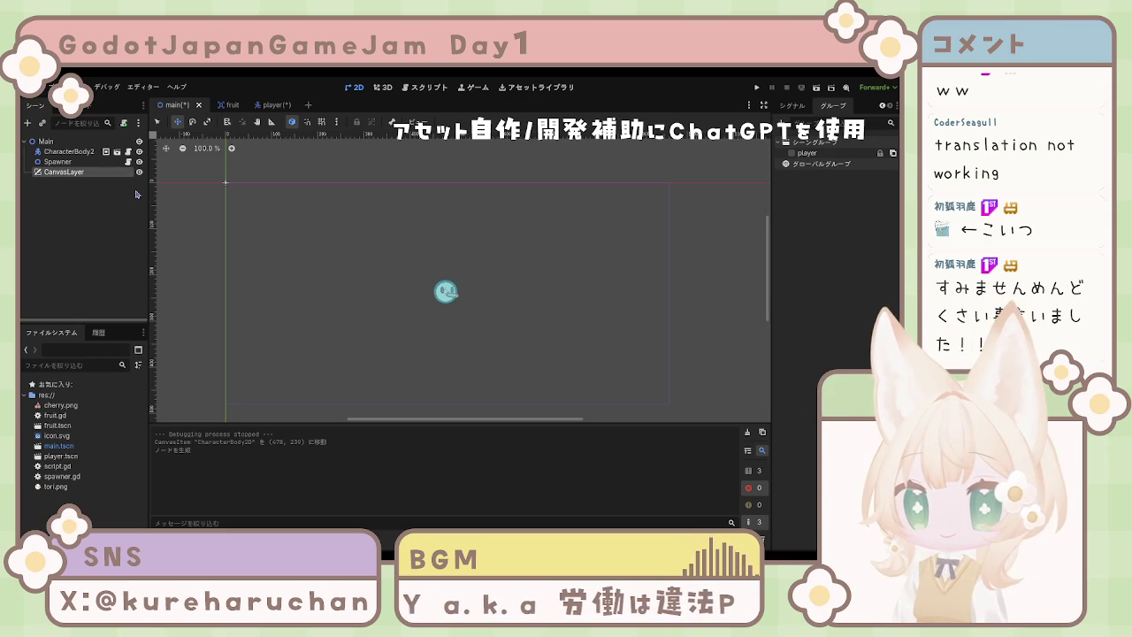
Rename the CanvasLayer node to UI.
{"action": "key", "text": "F2"}
{"action": "type", "text": "UI"}
{"action": "key", "text": "Return"}
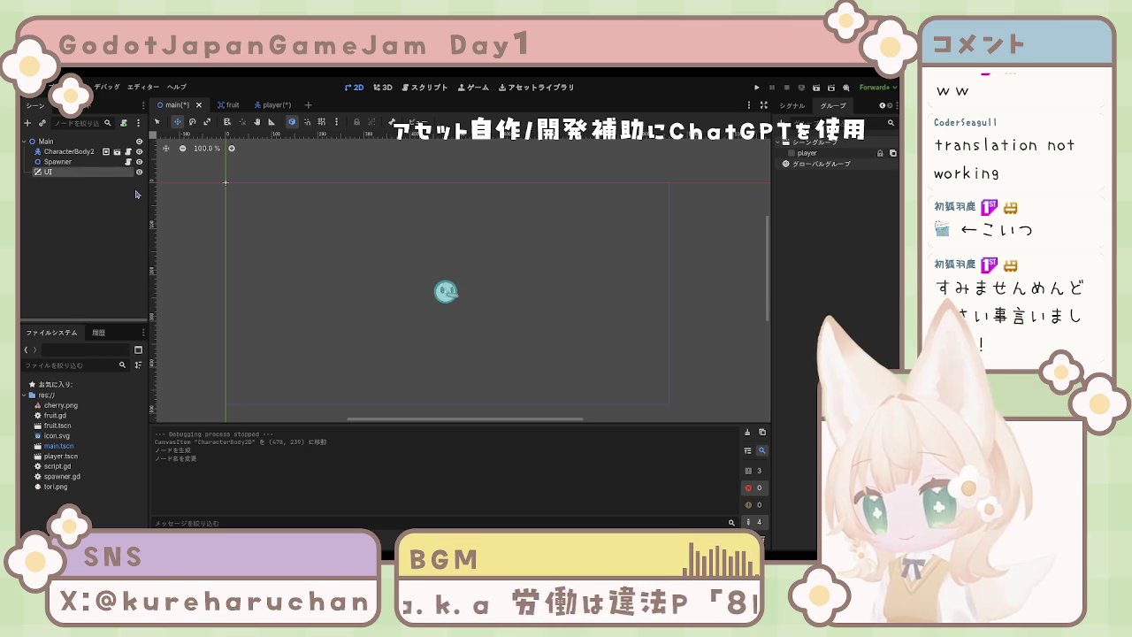
Add a Label child named ScoreLabel under UI and show its Inspector properties.
{"action": "left_click", "coordinate": [122, 200]}
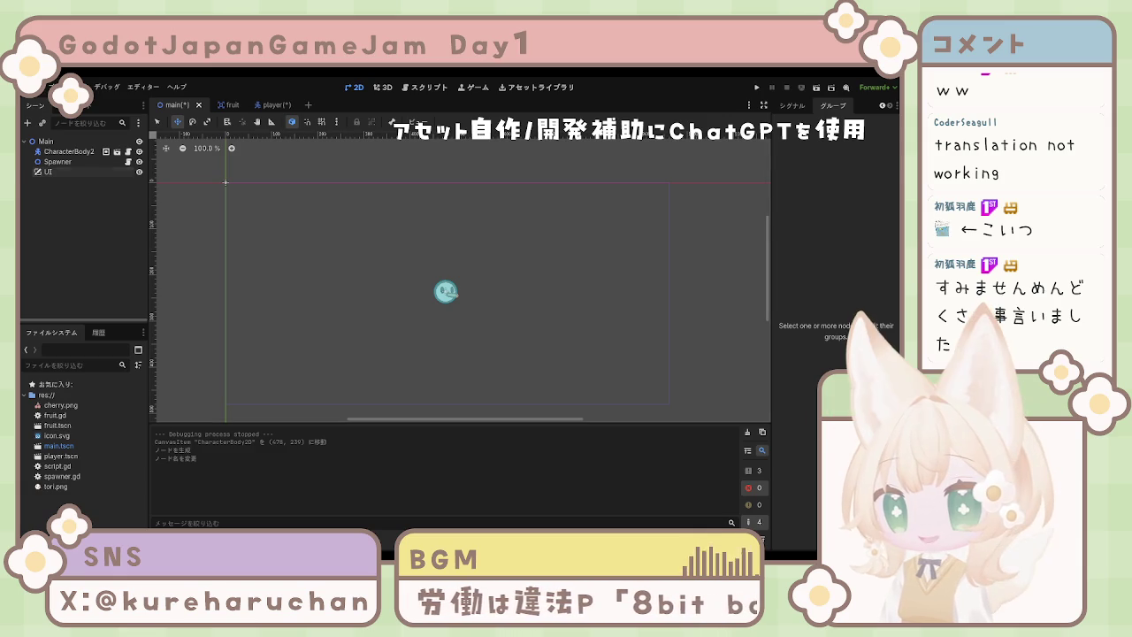
{"action": "left_click", "coordinate": [63, 174]}
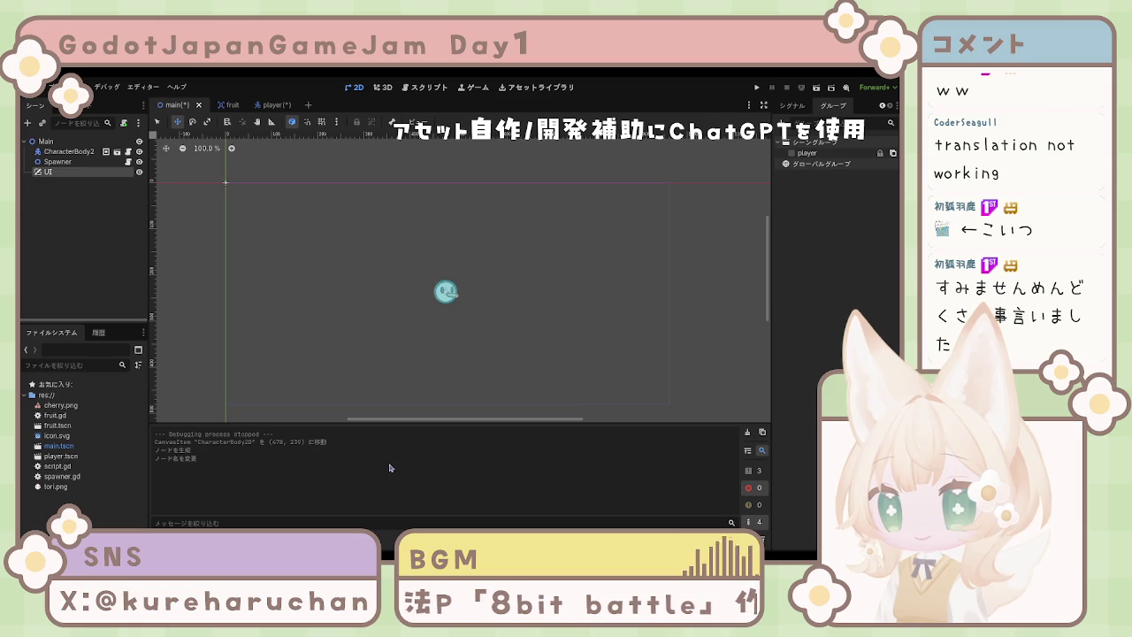
{"action": "key", "text": "Return"}
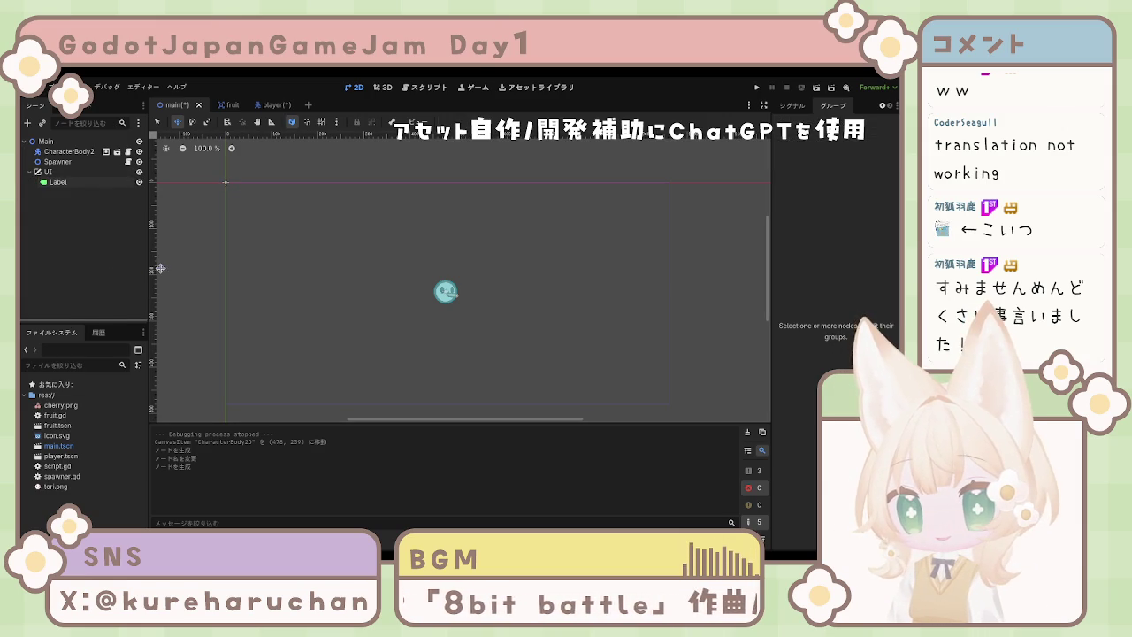
{"action": "left_click", "coordinate": [89, 181]}
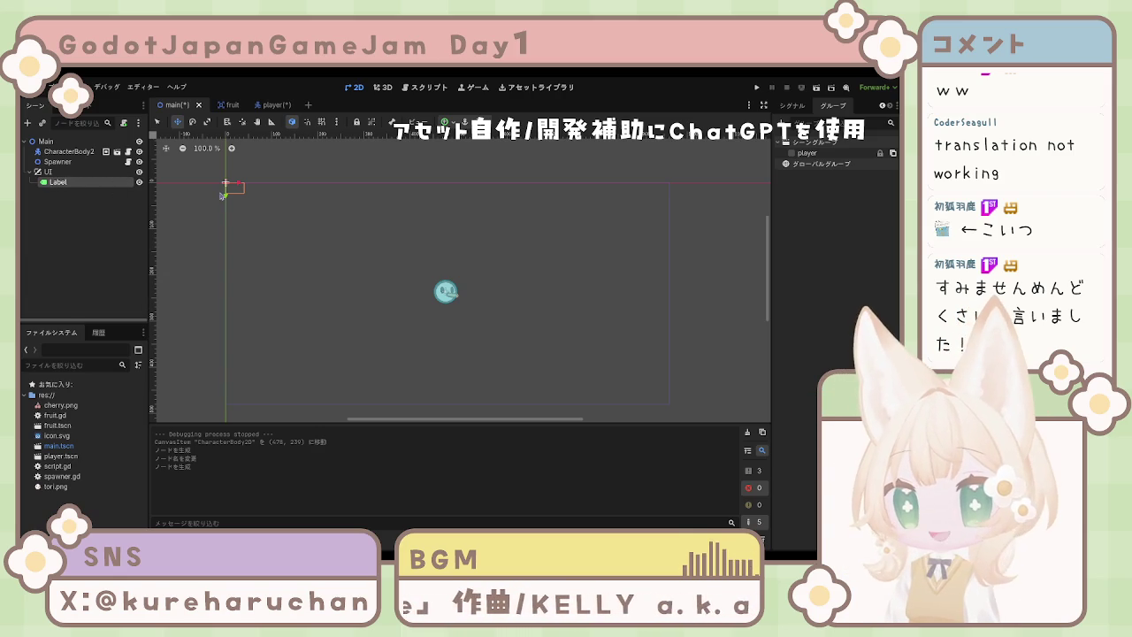
{"action": "left_click", "coordinate": [62, 217]}
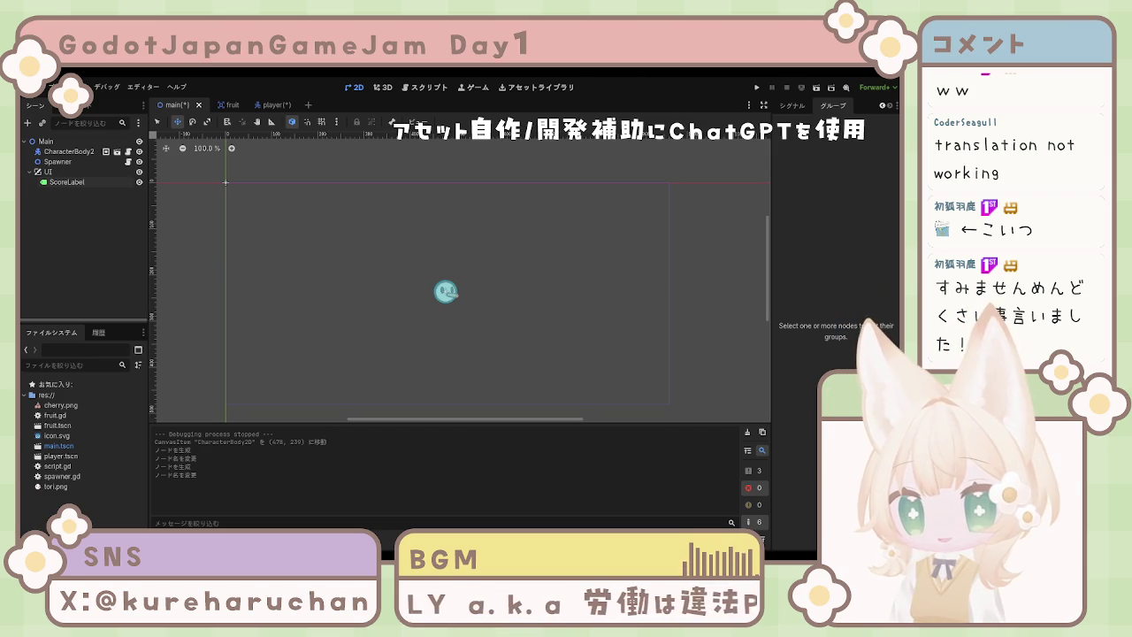
{"action": "left_click", "coordinate": [71, 182]}
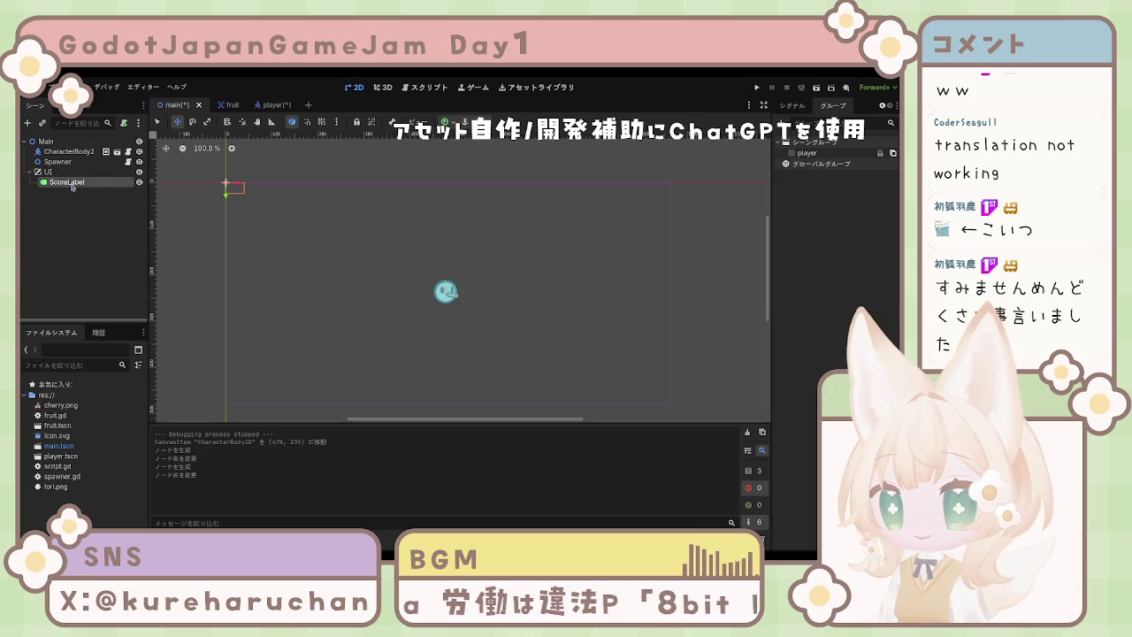
{"action": "left_click", "coordinate": [881, 107]}
{"action": "left_click", "coordinate": [803, 105]}
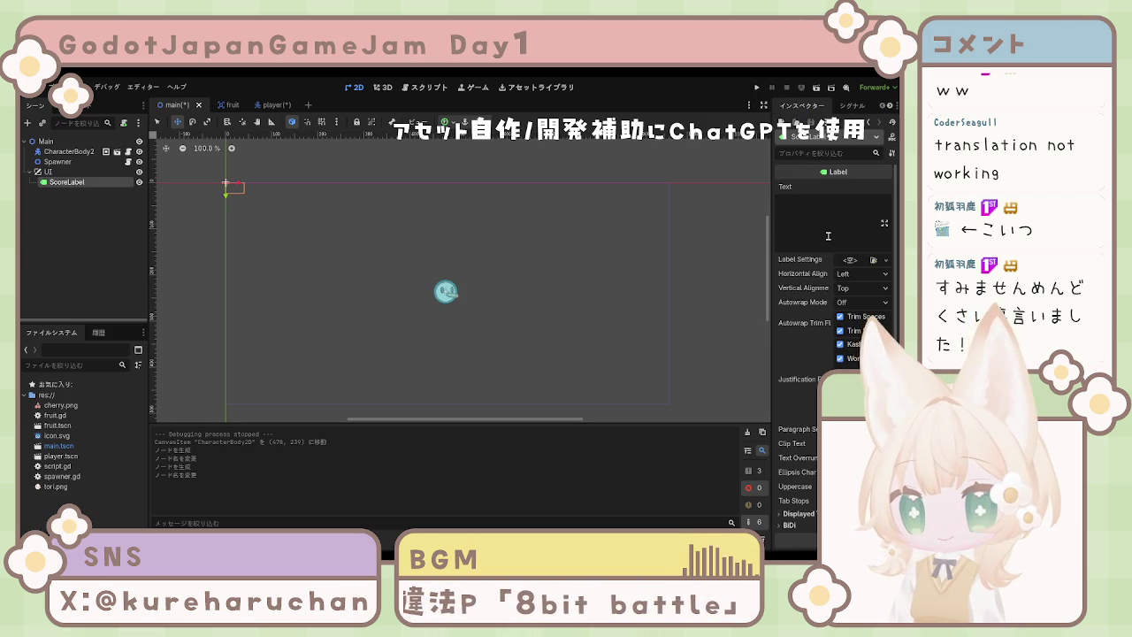
Set ScoreLabel's text to 'Score:0'.
{"action": "left_click", "coordinate": [835, 224]}
{"action": "type", "text": "S"}
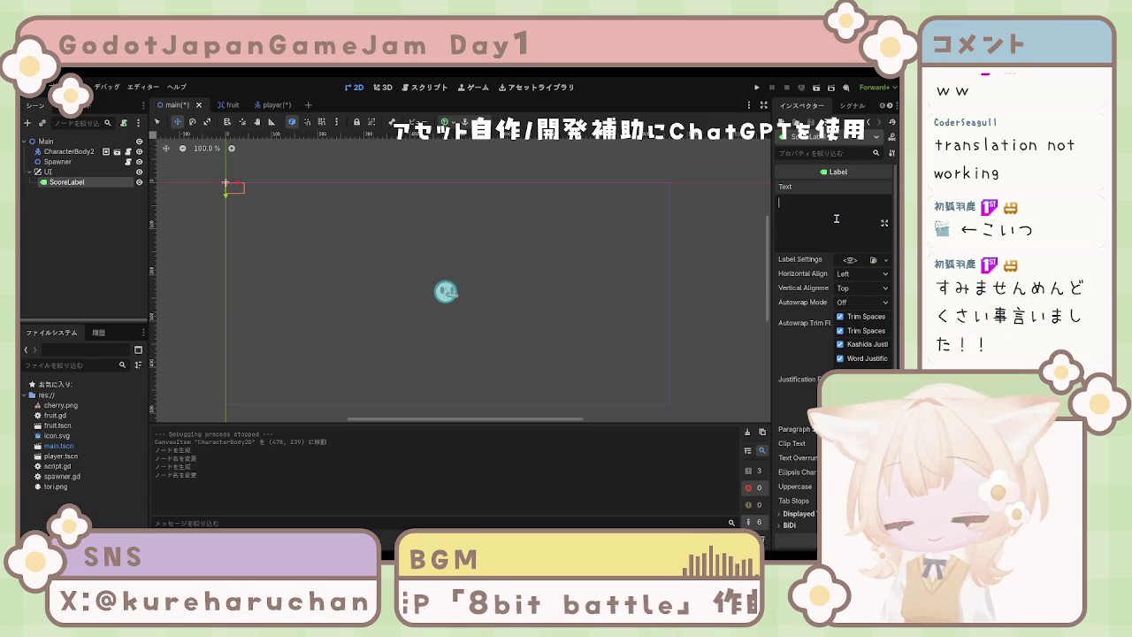
{"action": "type", "text": "core:0"}
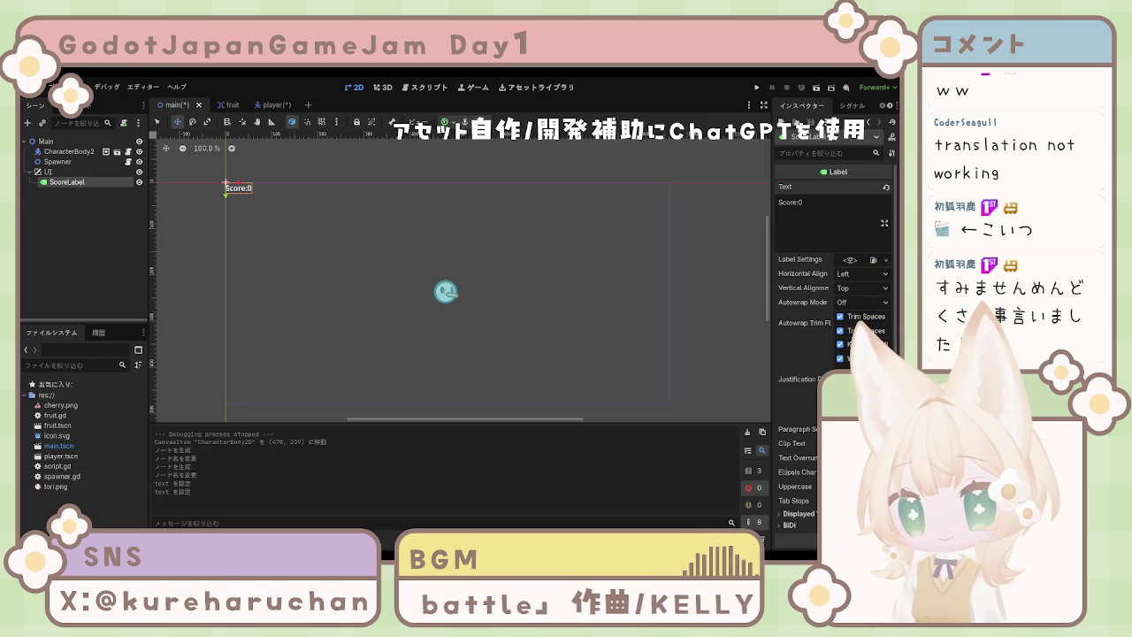
{"action": "scroll", "coordinate": [831, 336], "scroll_direction": "down", "scroll_amount": 5}
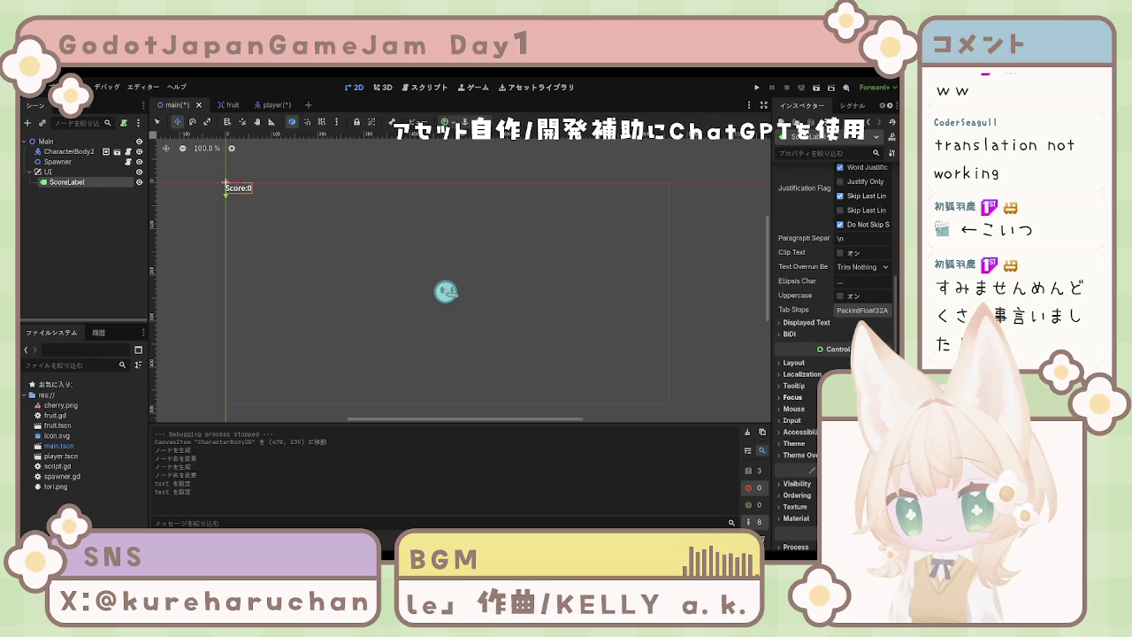
{"action": "scroll", "coordinate": [796, 398], "scroll_direction": "up", "scroll_amount": 5}
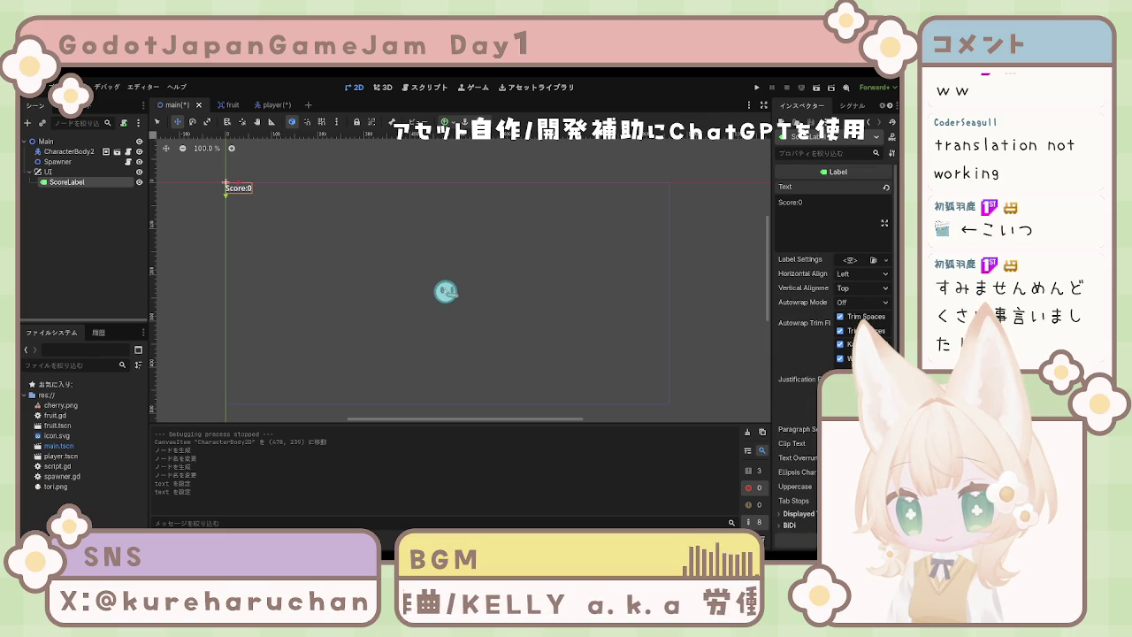
{"action": "scroll", "coordinate": [832, 354], "scroll_direction": "down", "scroll_amount": 4}
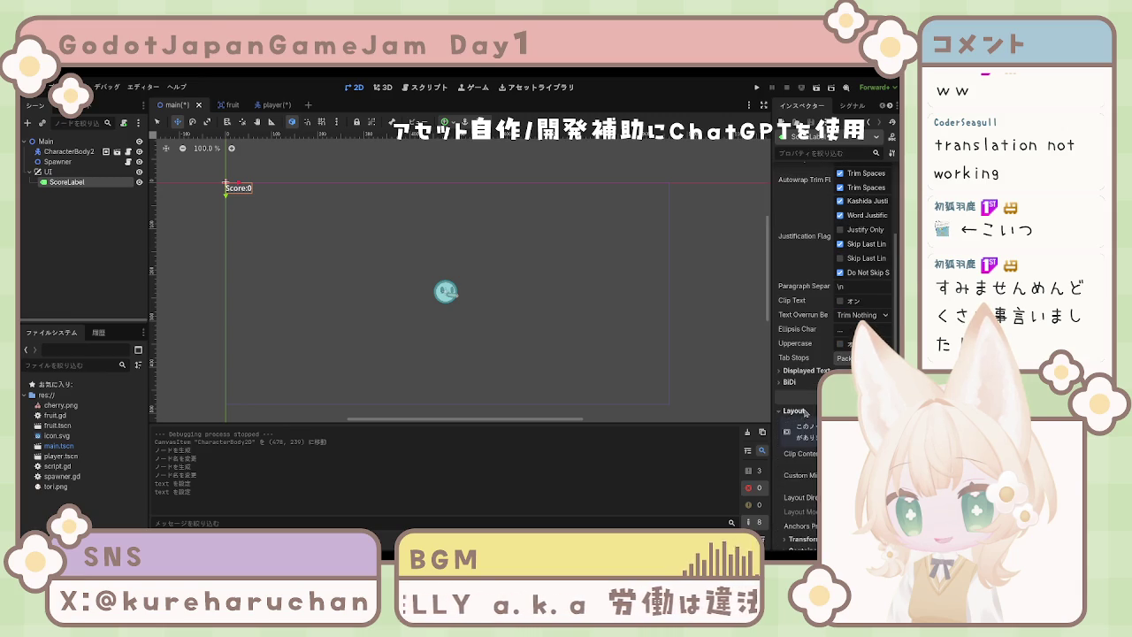
Expand the Layout and Transform properties and drag ScoreLabel toward the top-left.
{"action": "left_click", "coordinate": [797, 411]}
{"action": "scroll", "coordinate": [806, 412], "scroll_direction": "down", "scroll_amount": 2}
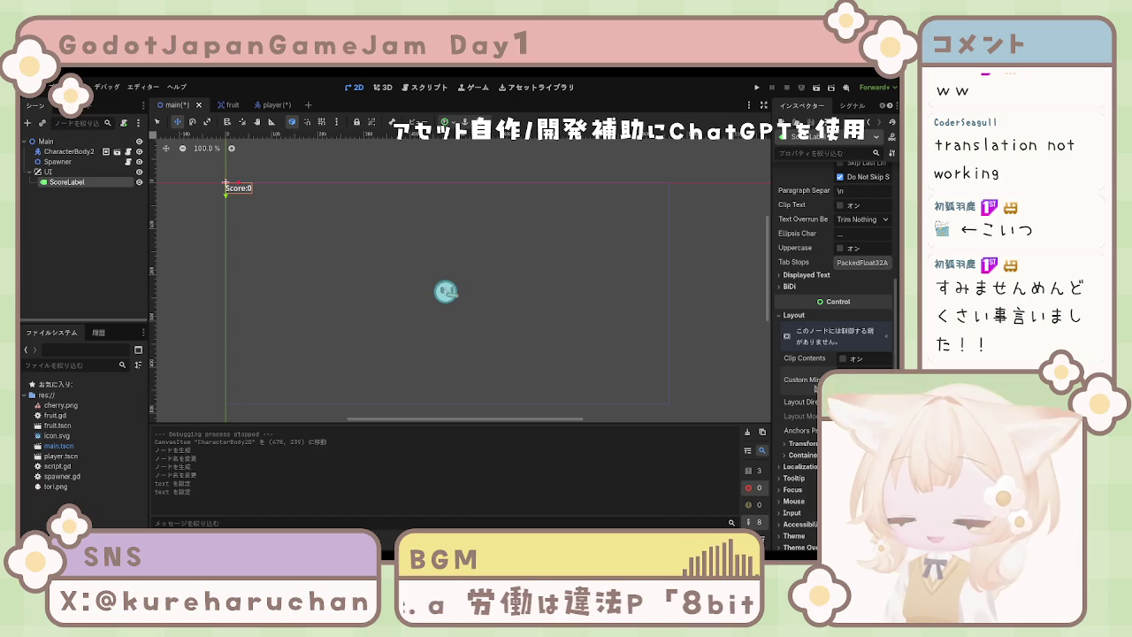
{"action": "left_click", "coordinate": [802, 443]}
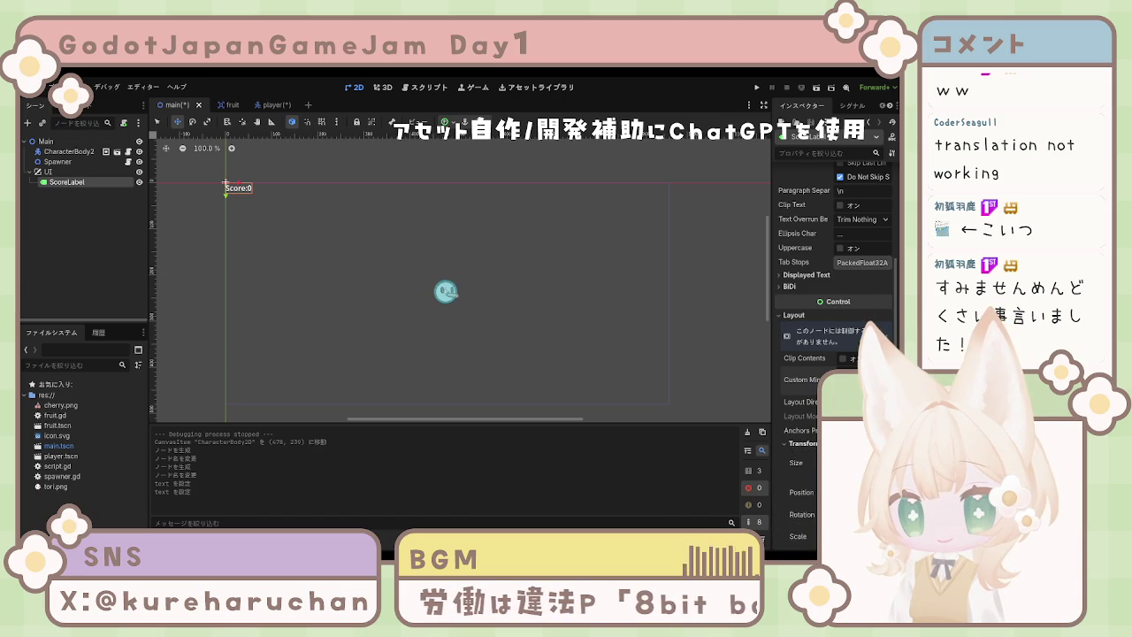
{"action": "scroll", "coordinate": [803, 443], "scroll_direction": "down", "scroll_amount": 1}
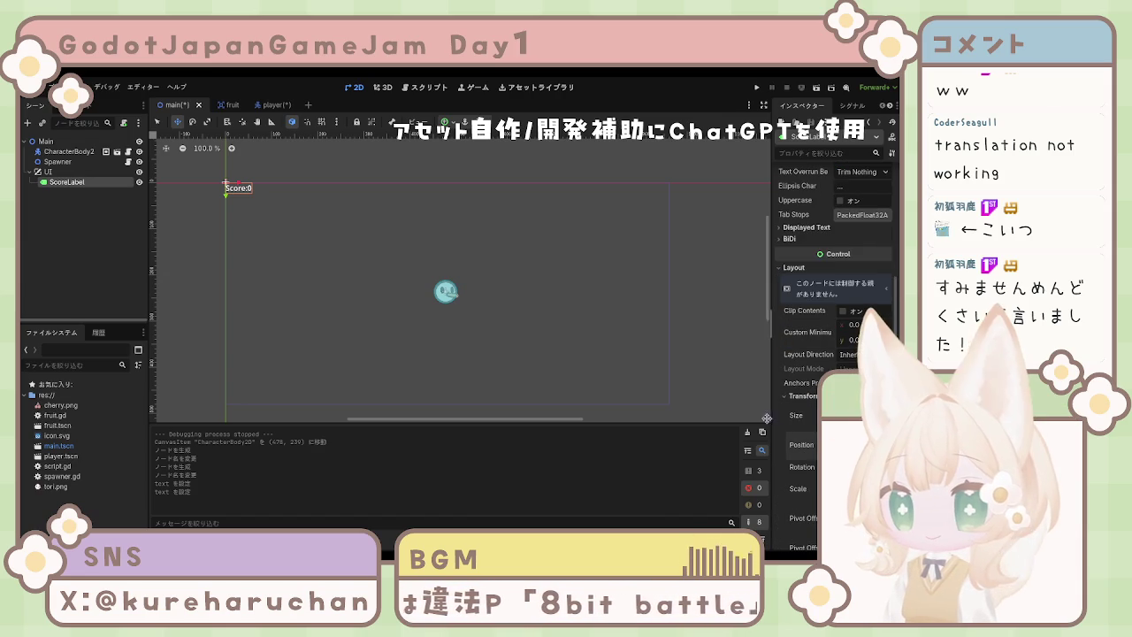
{"action": "mouse_move", "coordinate": [239, 188]}
{"action": "left_mouse_down"}
{"action": "mouse_move", "coordinate": [382, 260]}
{"action": "mouse_move", "coordinate": [304, 199]}
{"action": "mouse_move", "coordinate": [250, 195]}
{"action": "left_mouse_up"}
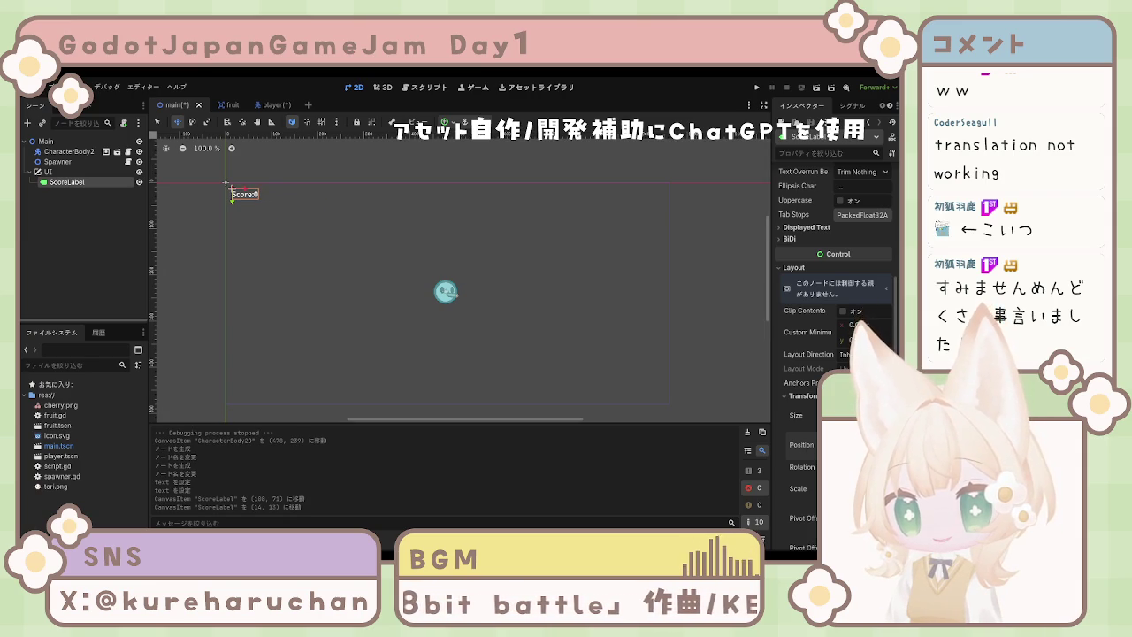
Position ScoreLabel near the top-left at about (14, 14) and save the main scene.
{"action": "key", "text": "Return"}
{"action": "left_click_drag", "start_coordinate": [239, 194], "coordinate": [239, 195]}
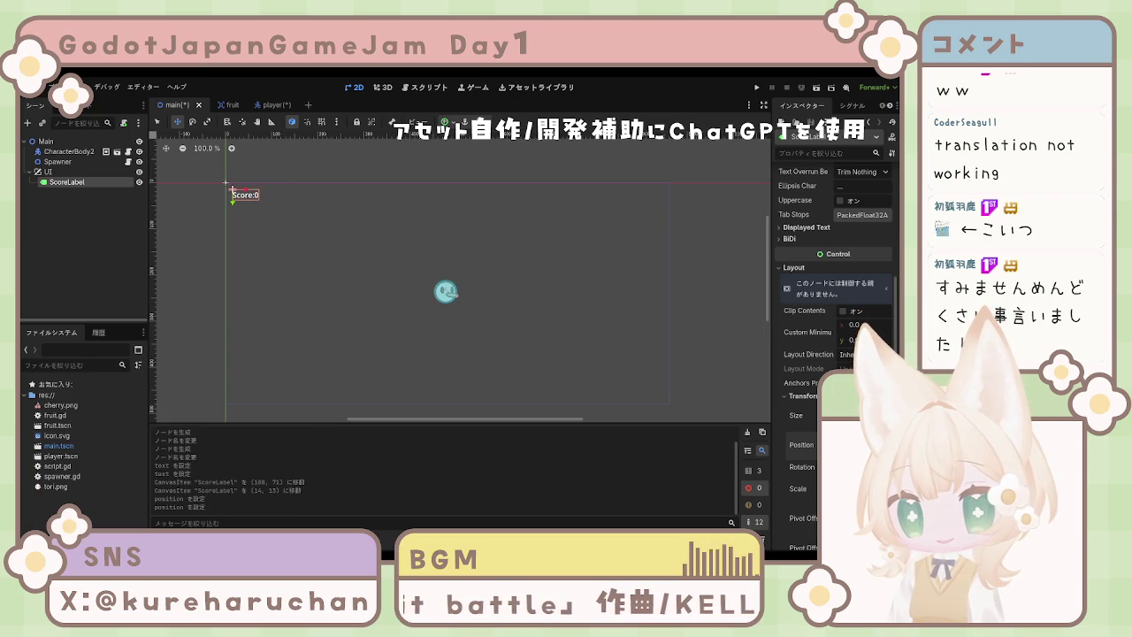
{"action": "key", "text": "ctrl+z"}
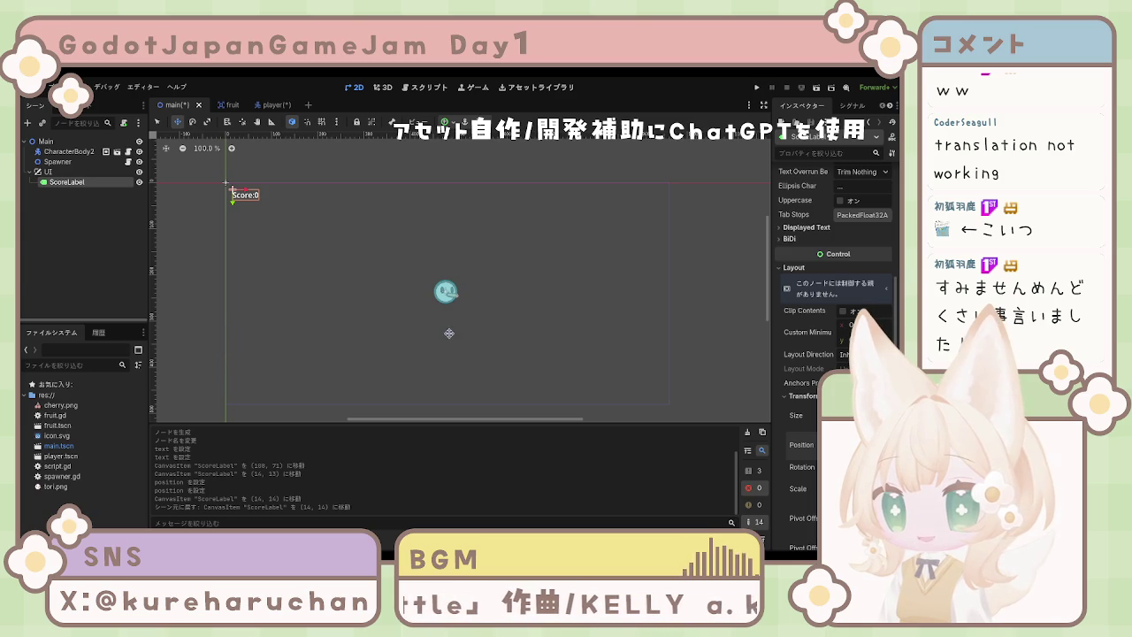
{"action": "left_click", "coordinate": [88, 258]}
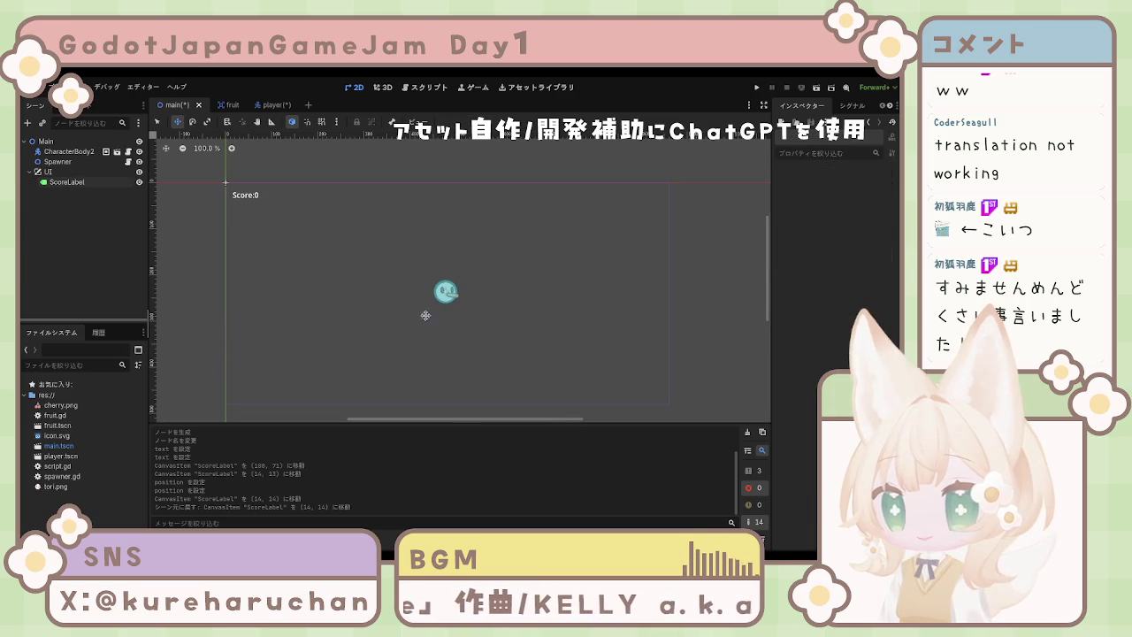
{"action": "key", "text": "ctrl+s"}
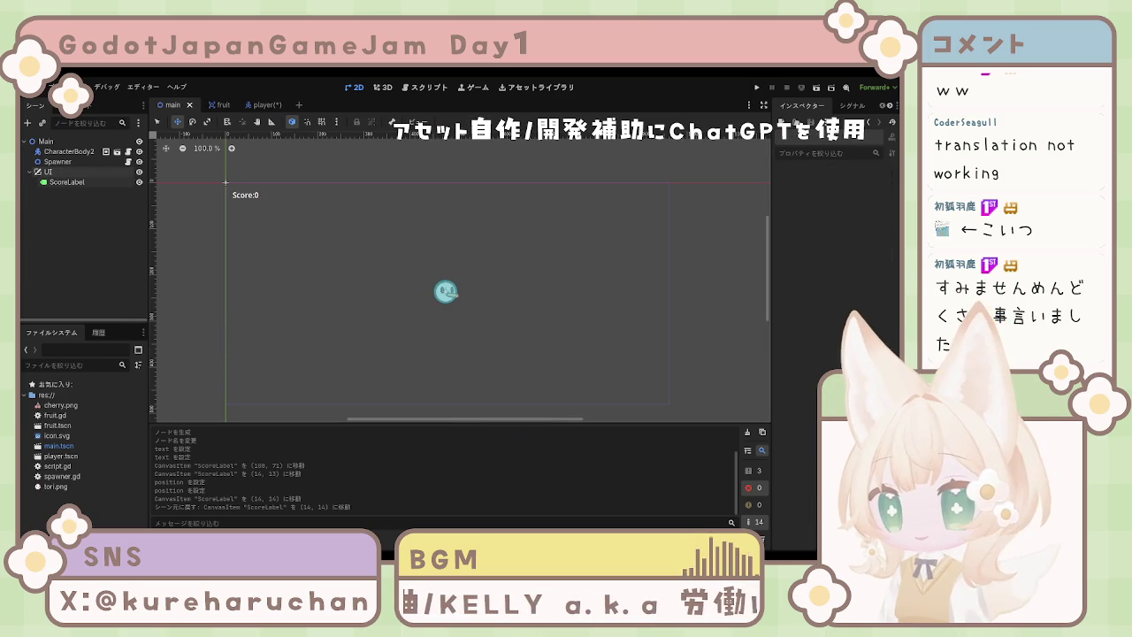
{"action": "left_click", "coordinate": [266, 105]}
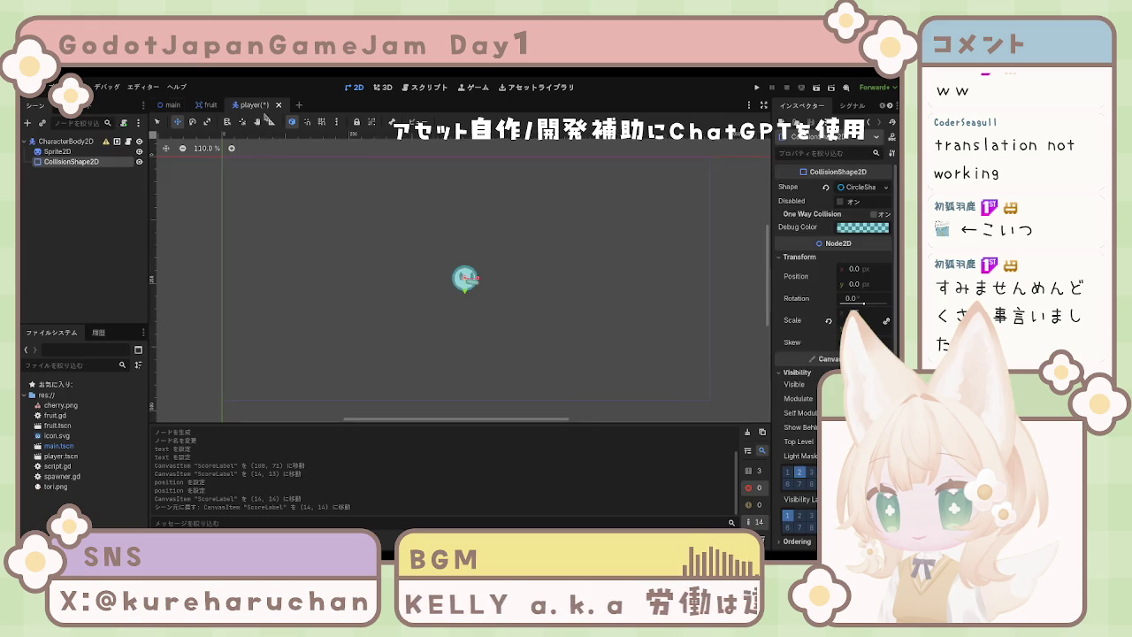
{"action": "left_click", "coordinate": [171, 231]}
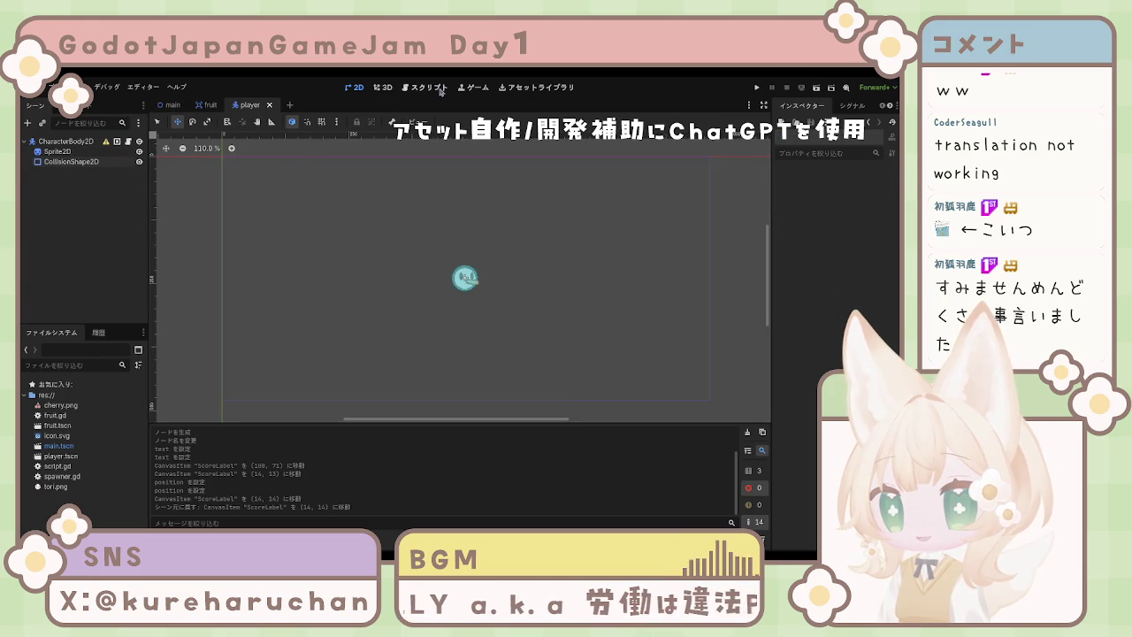
{"action": "left_click", "coordinate": [436, 89]}
{"action": "left_click", "coordinate": [177, 162]}
{"action": "left_click", "coordinate": [176, 152]}
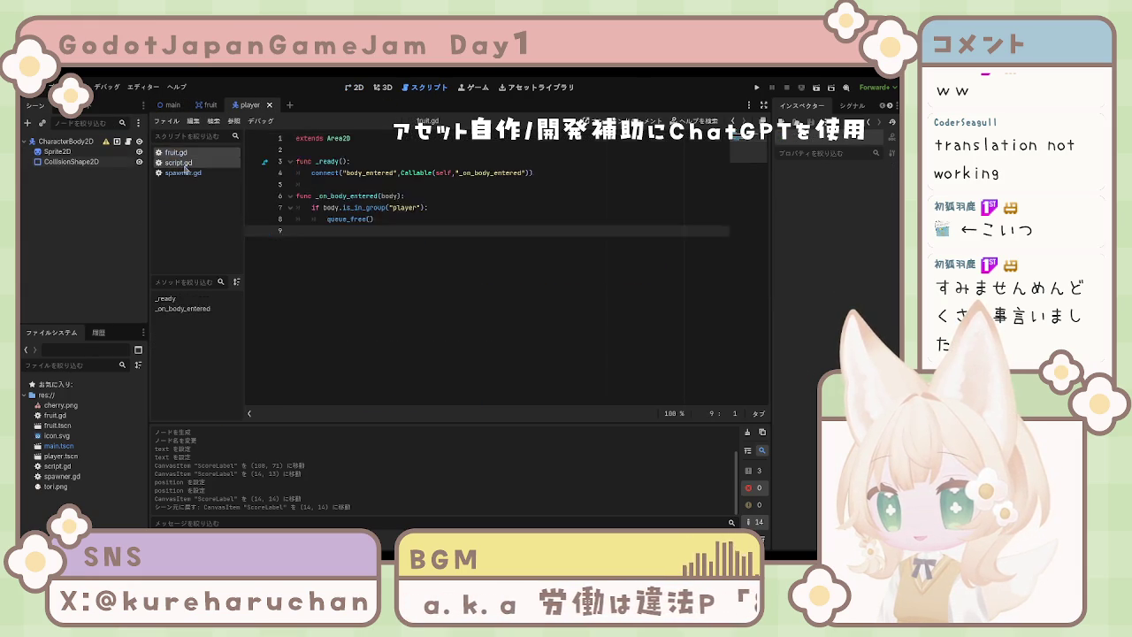
{"action": "left_click", "coordinate": [177, 162]}
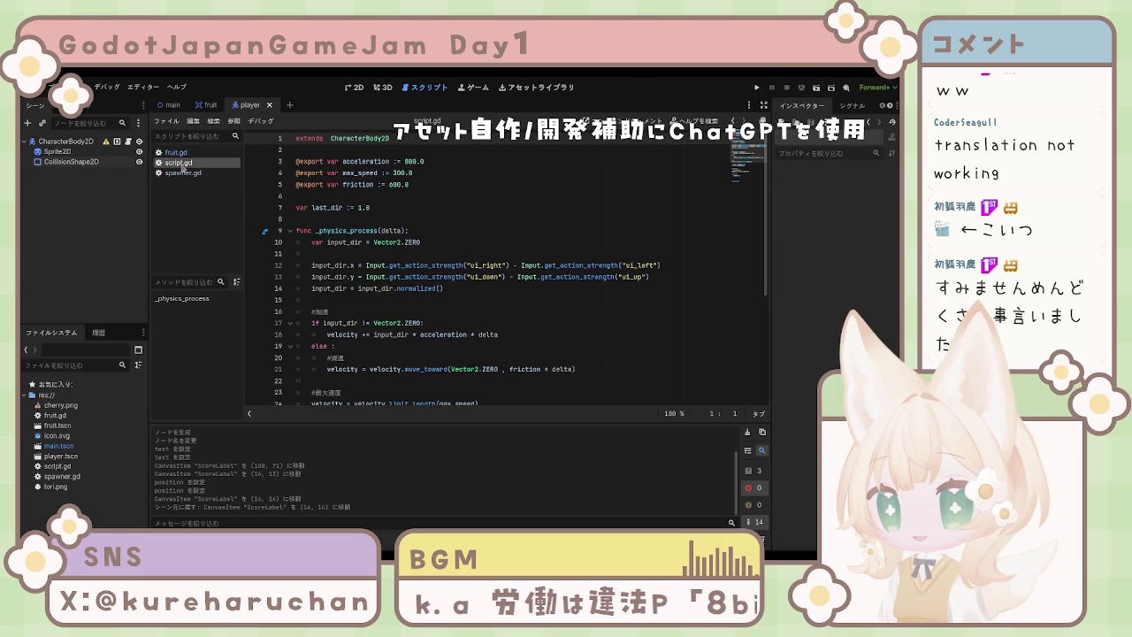
{"action": "left_click", "coordinate": [70, 466]}
{"action": "type", "text": "player"}
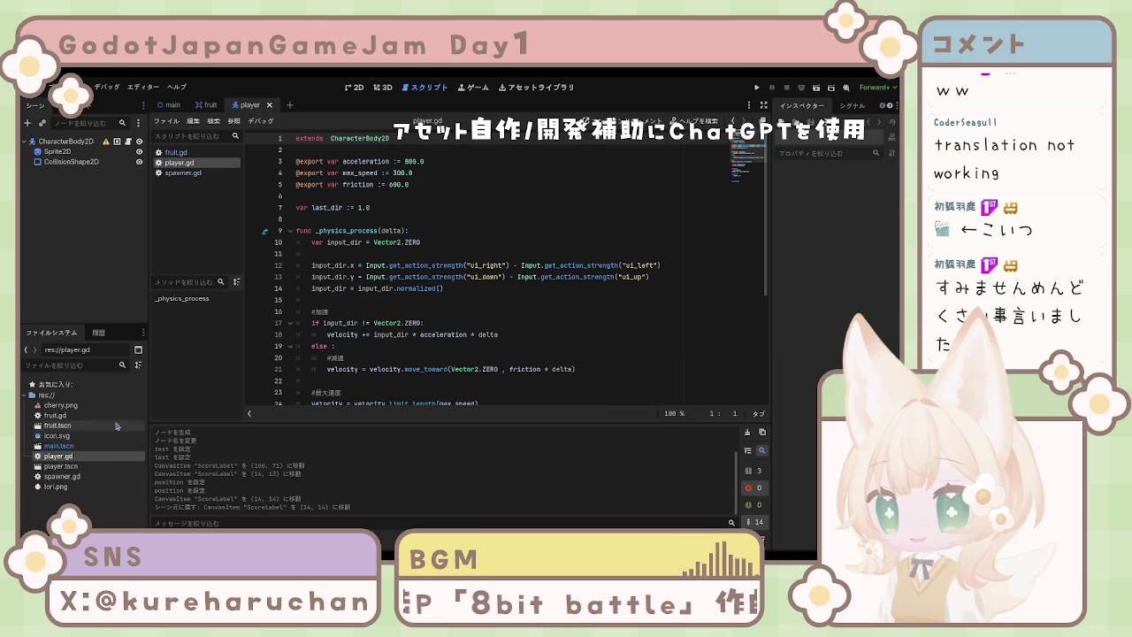
{"action": "left_click", "coordinate": [495, 243]}
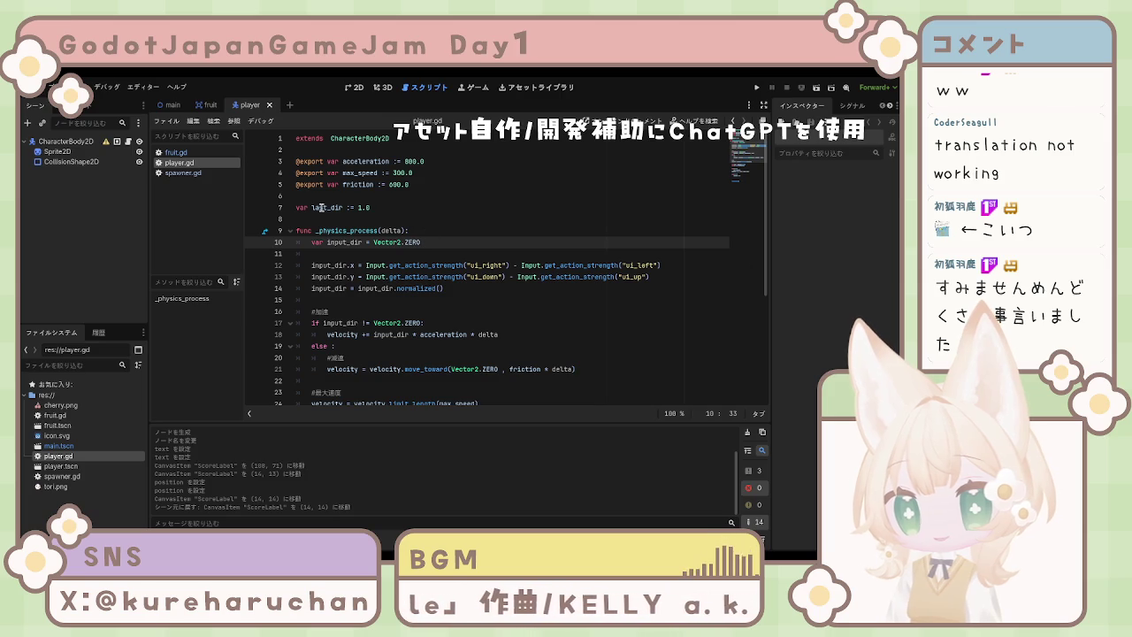
{"action": "key", "text": "Up"}
{"action": "key", "text": "Up"}
{"action": "key", "text": "Up"}
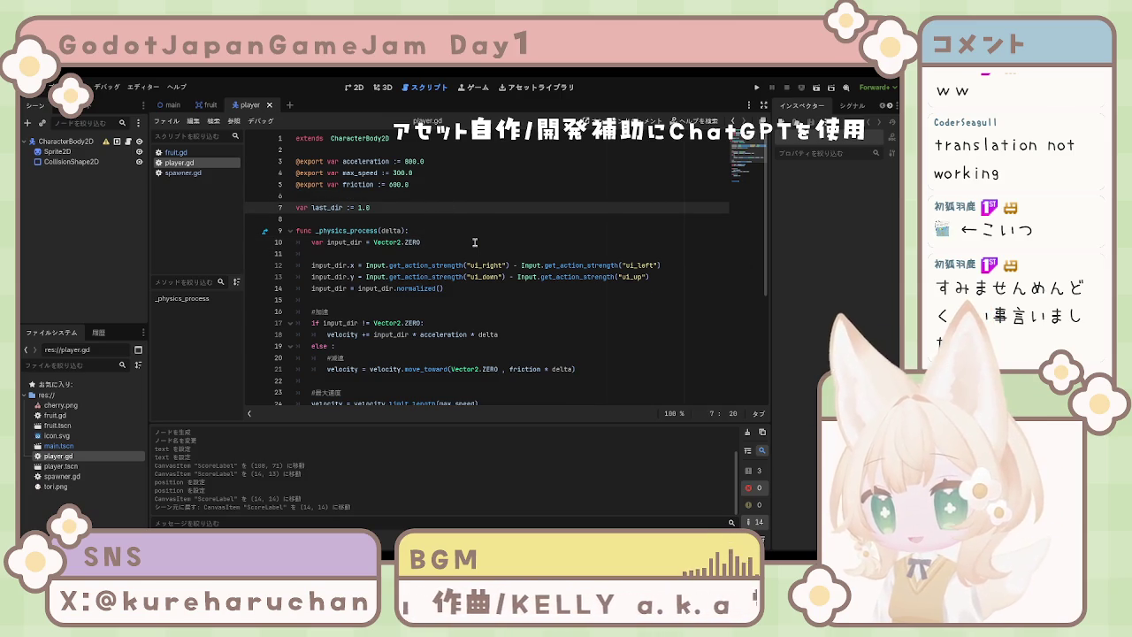
{"action": "key", "text": "Return"}
{"action": "type", "text": "var "}
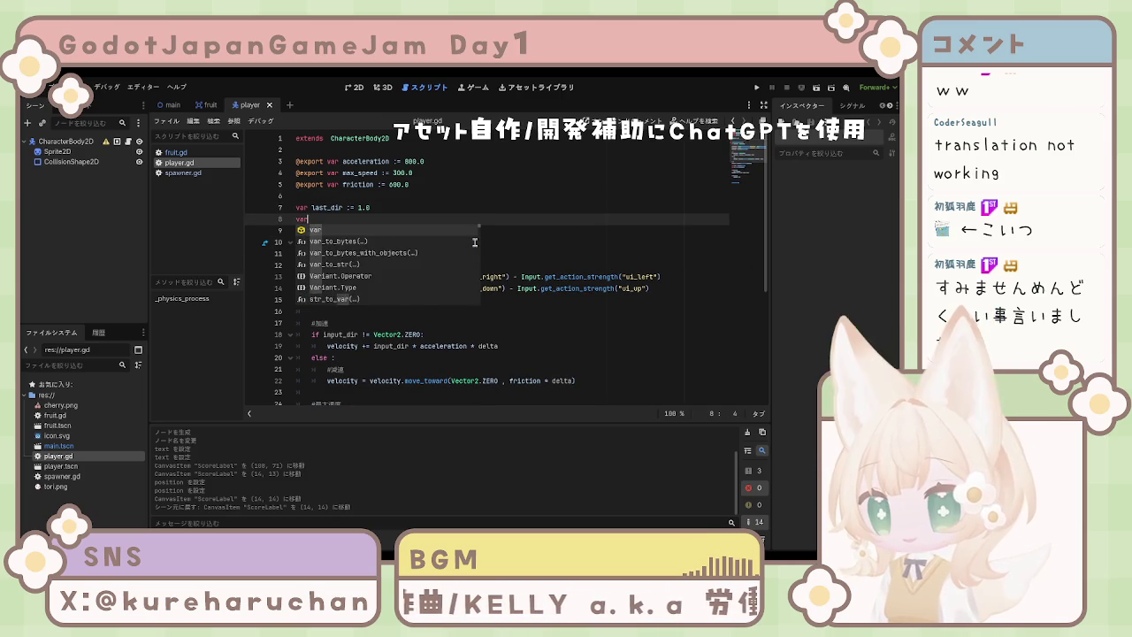
{"action": "type", "text": "score"}
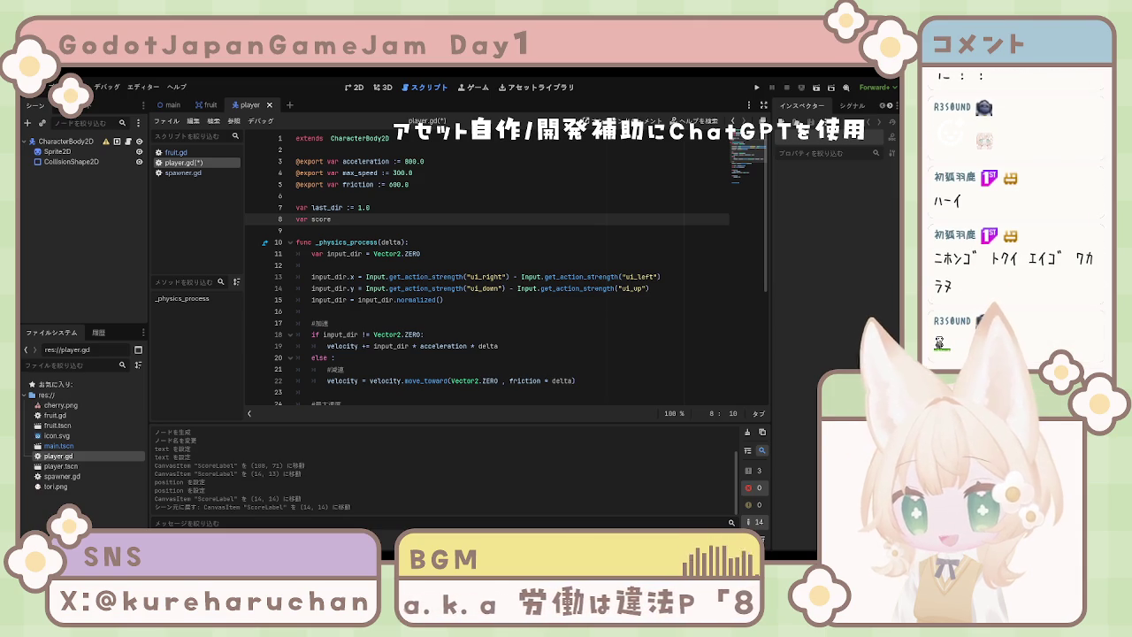
{"action": "left_click", "coordinate": [420, 346]}
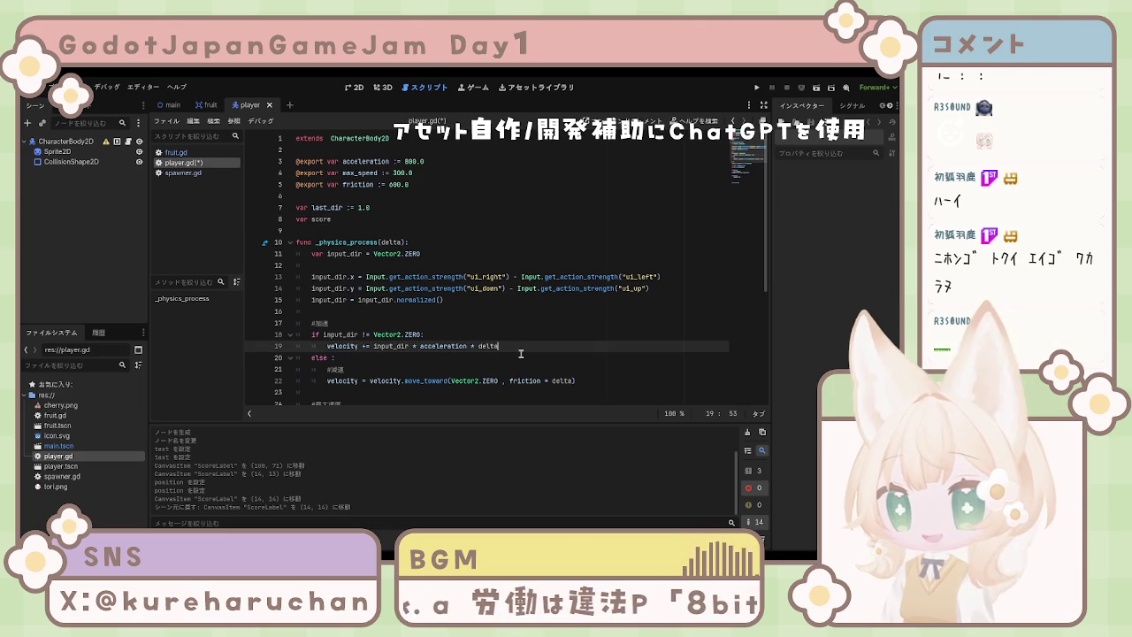
{"action": "key", "text": "Up"}
{"action": "left_click", "coordinate": [421, 346]}
{"action": "left_click", "coordinate": [424, 324]}
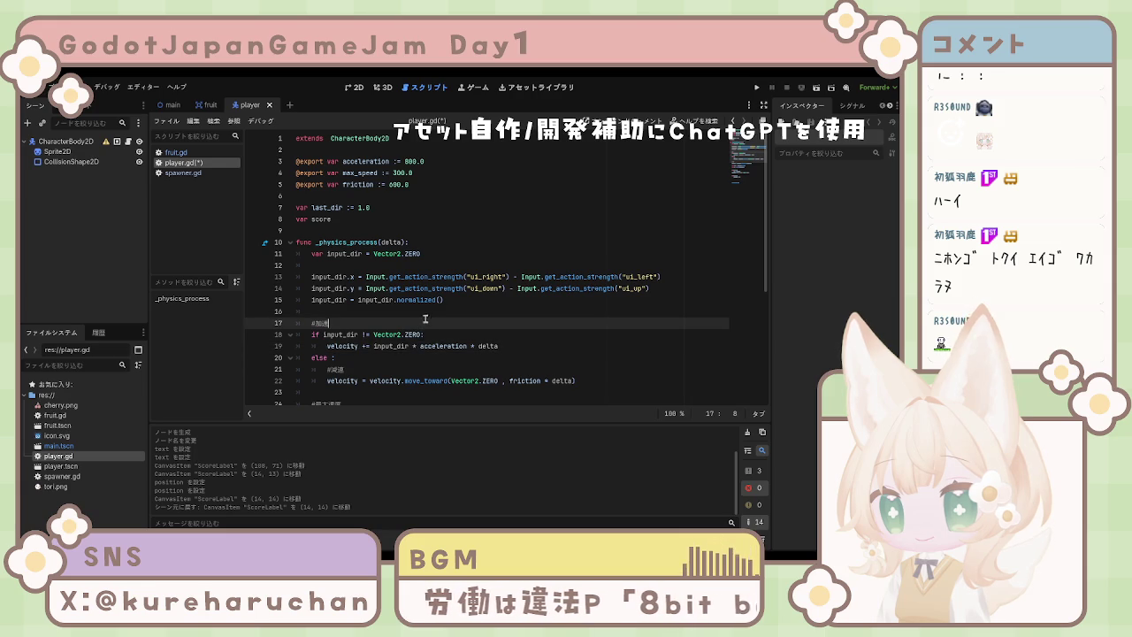
{"action": "left_click", "coordinate": [358, 219]}
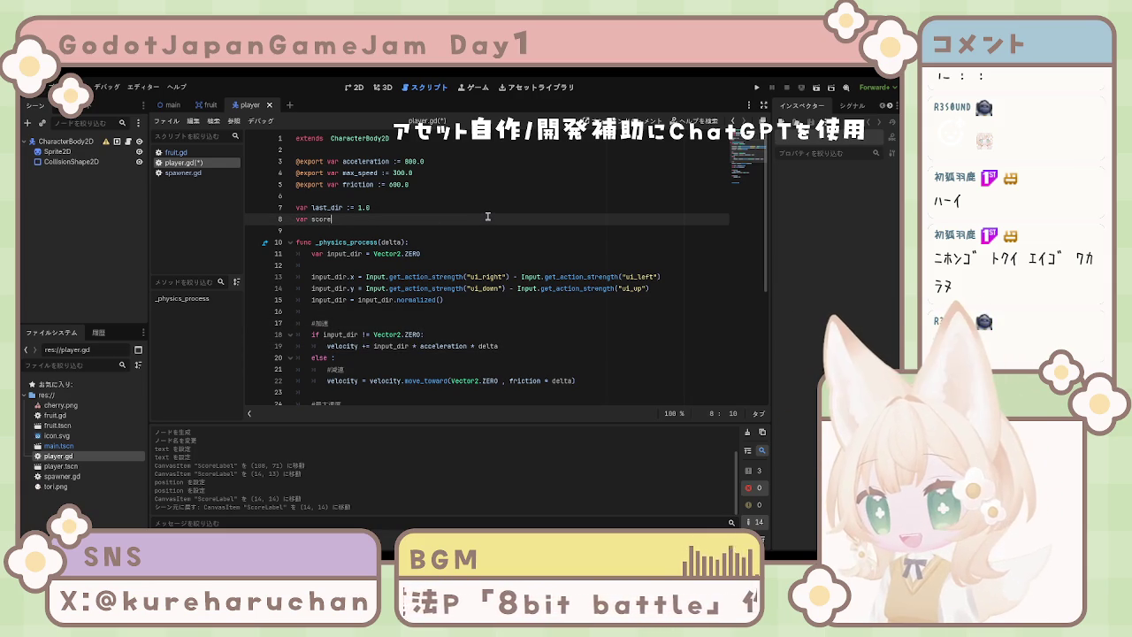
{"action": "type", "text": " := 0"}
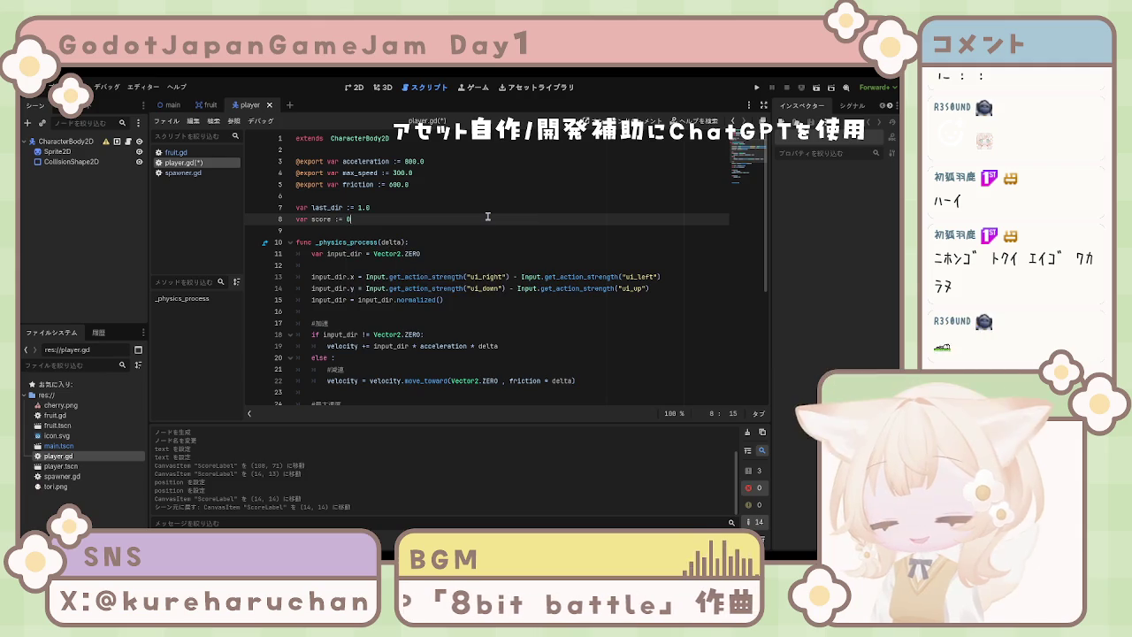
{"action": "key", "text": "Return"}
{"action": "type", "text": "@"}
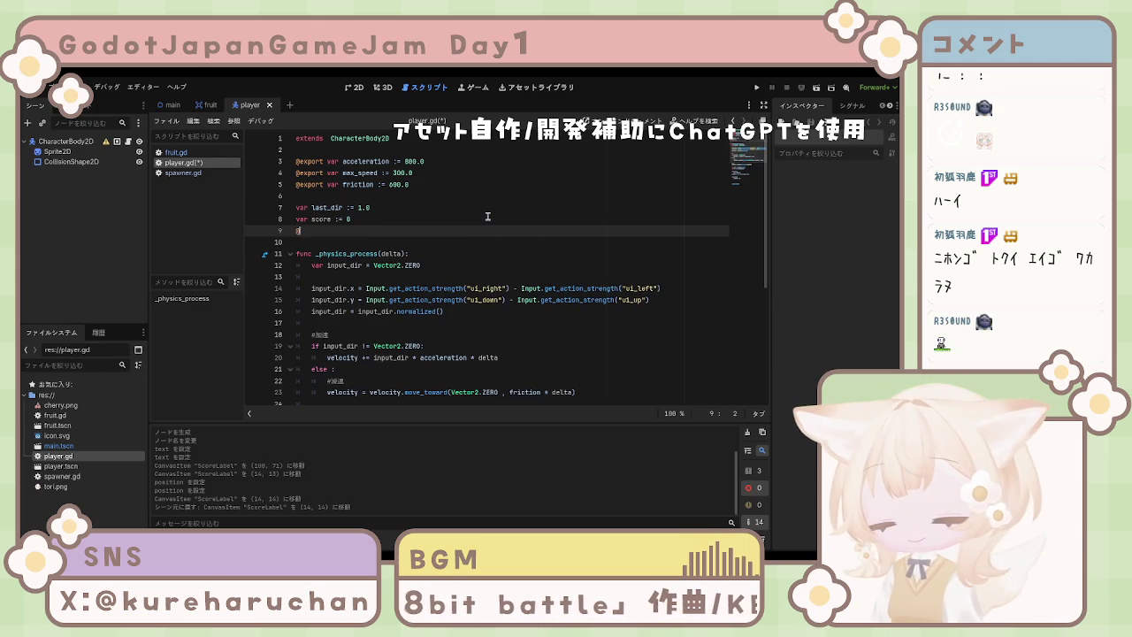
{"action": "type", "text": "onrea"}
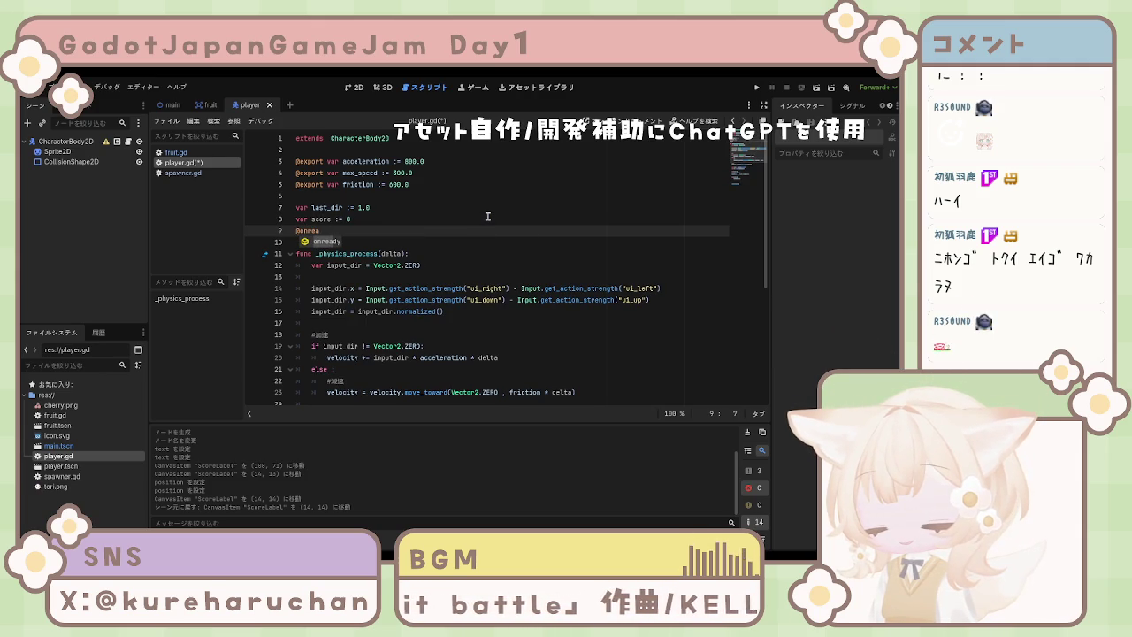
{"action": "type", "text": "dy"}
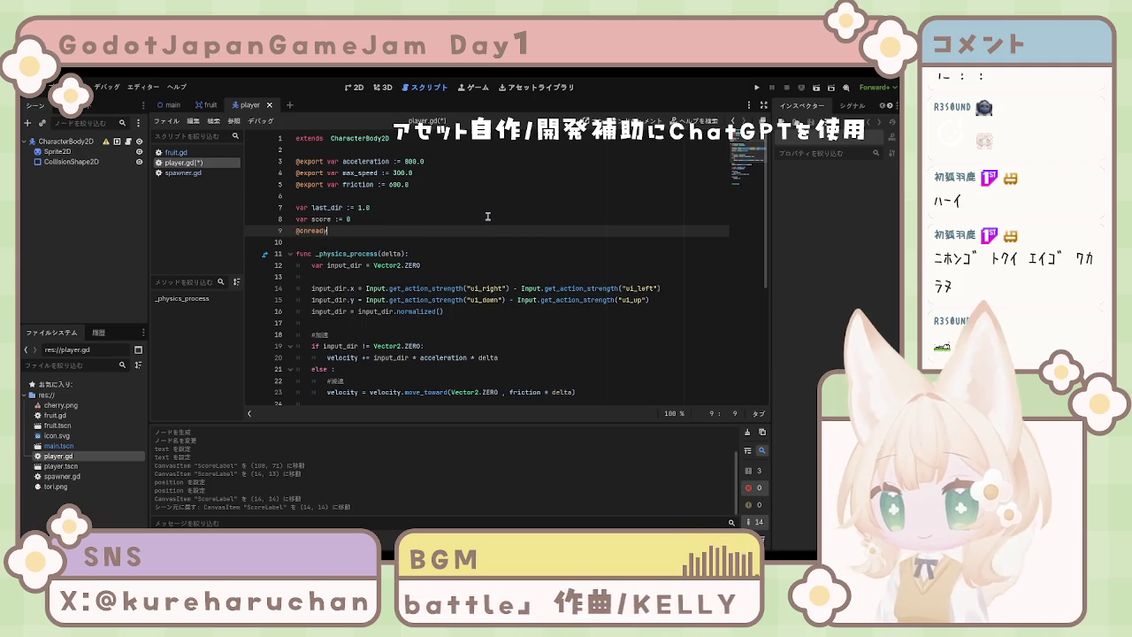
{"action": "type", "text": " var "}
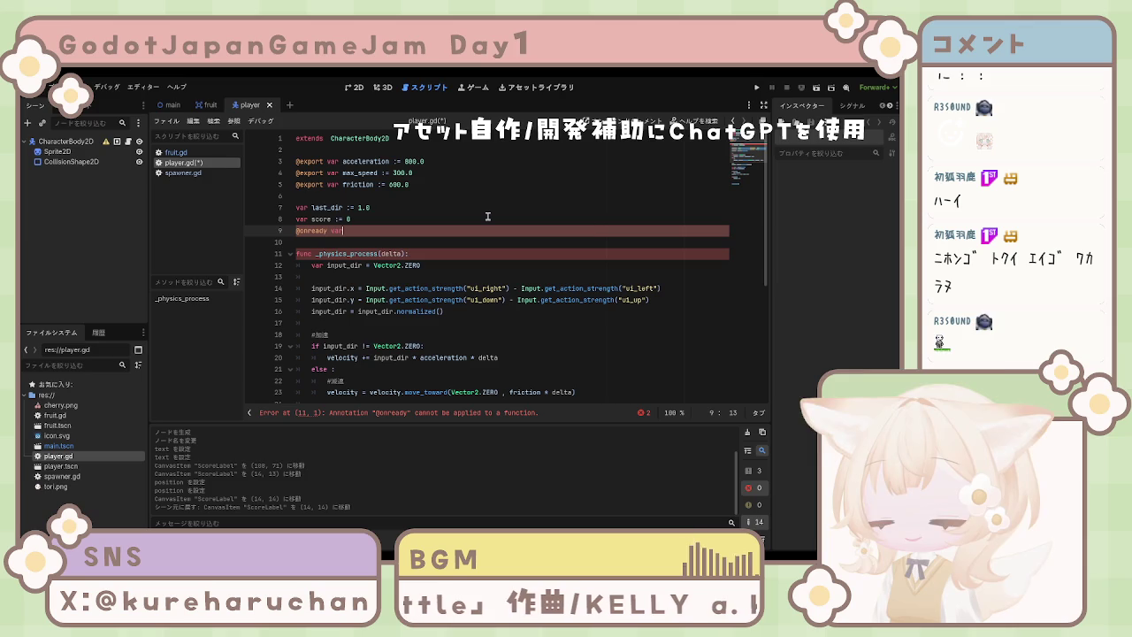
{"action": "type", "text": "score"}
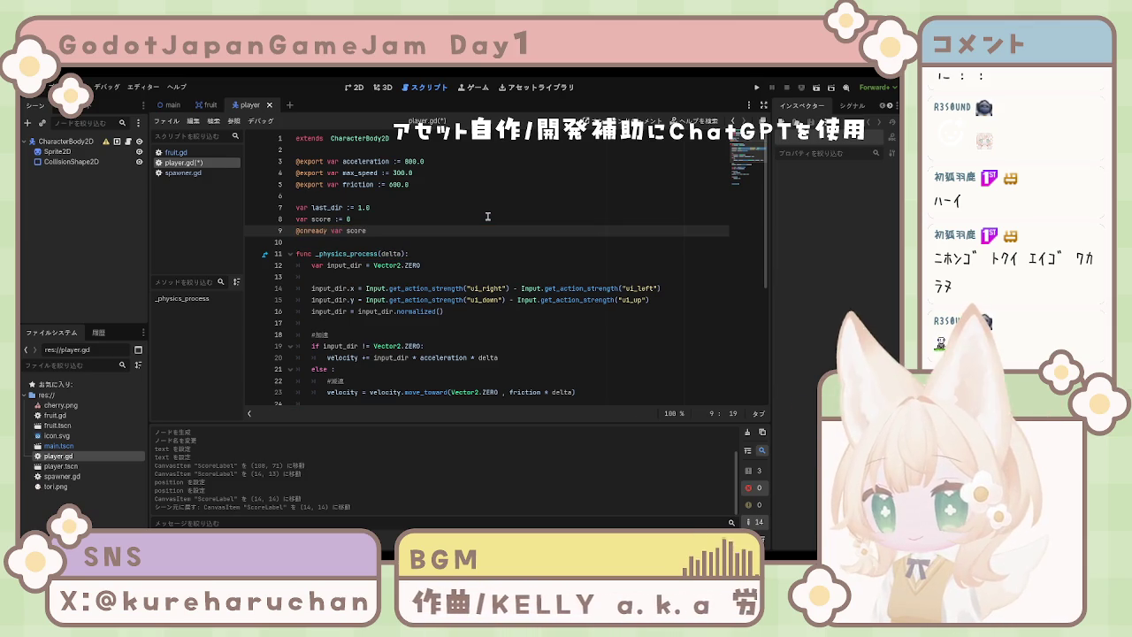
{"action": "type", "text": "_label"}
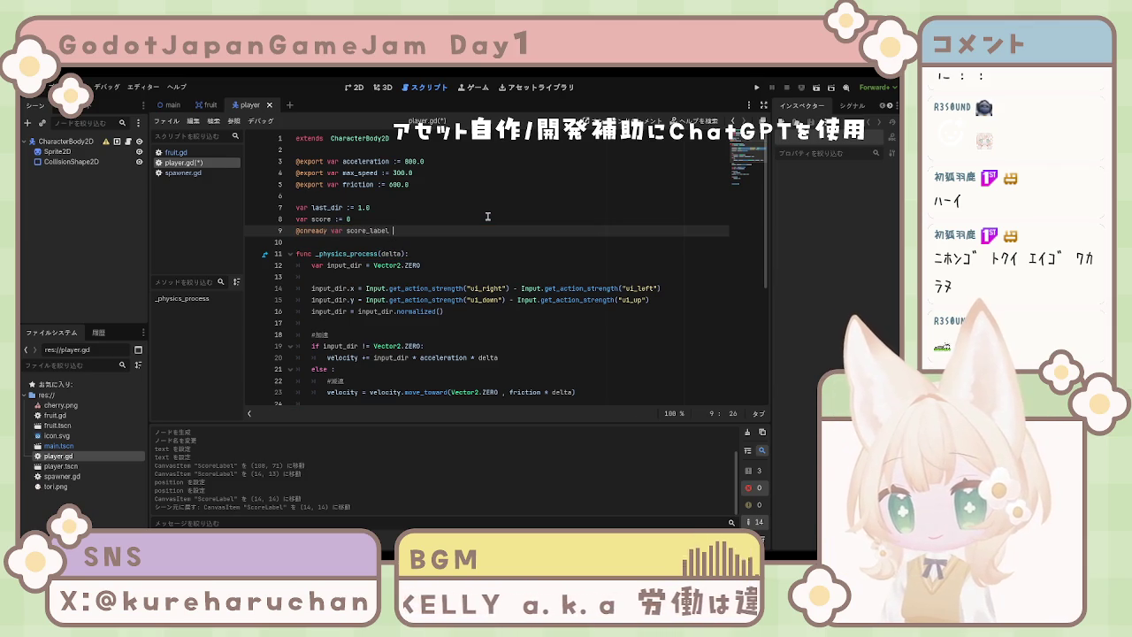
{"action": "type", "text": " ="}
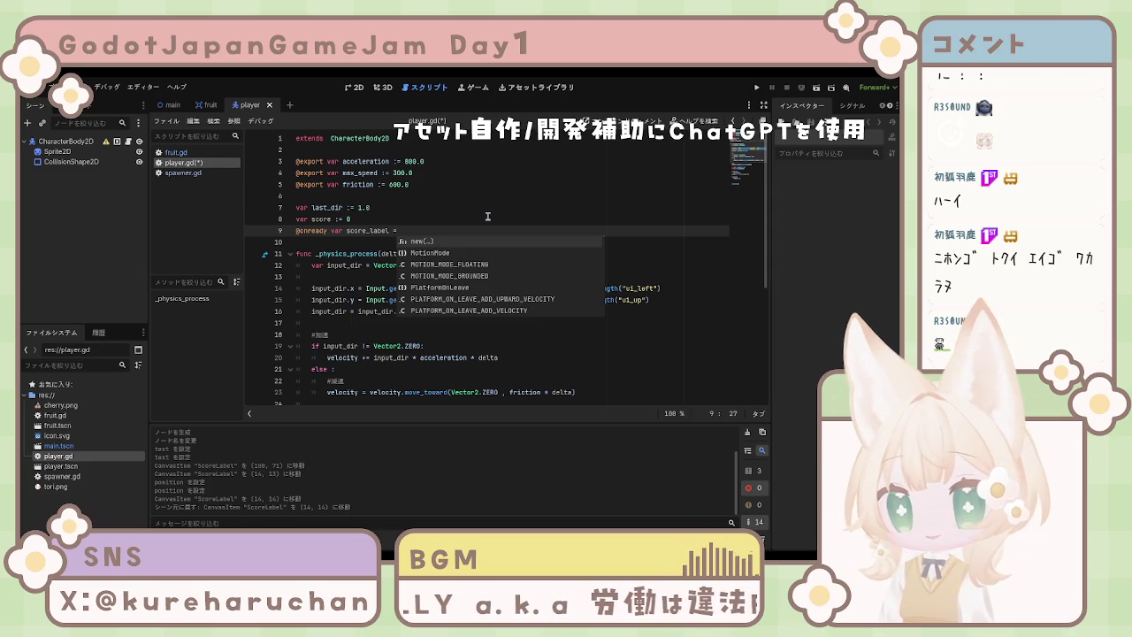
{"action": "type", "text": "get"}
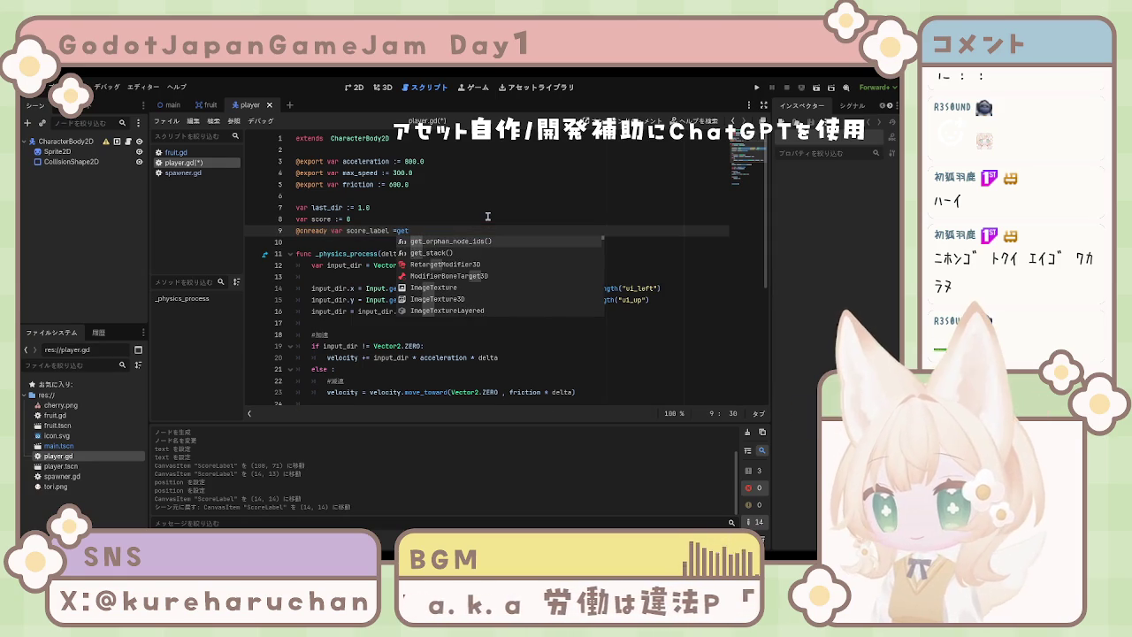
Complete score_label as get_node("/root/main/UI/ScoreLabel").
{"action": "key", "text": "Down"}
{"action": "key", "text": "Up"}
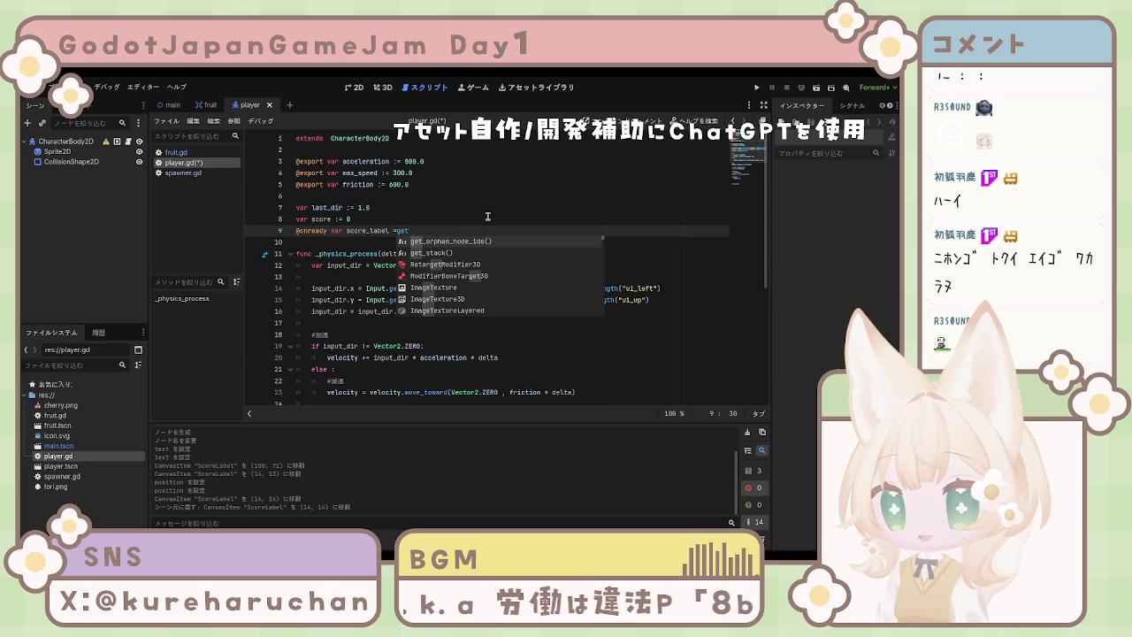
{"action": "key", "text": "Down"}
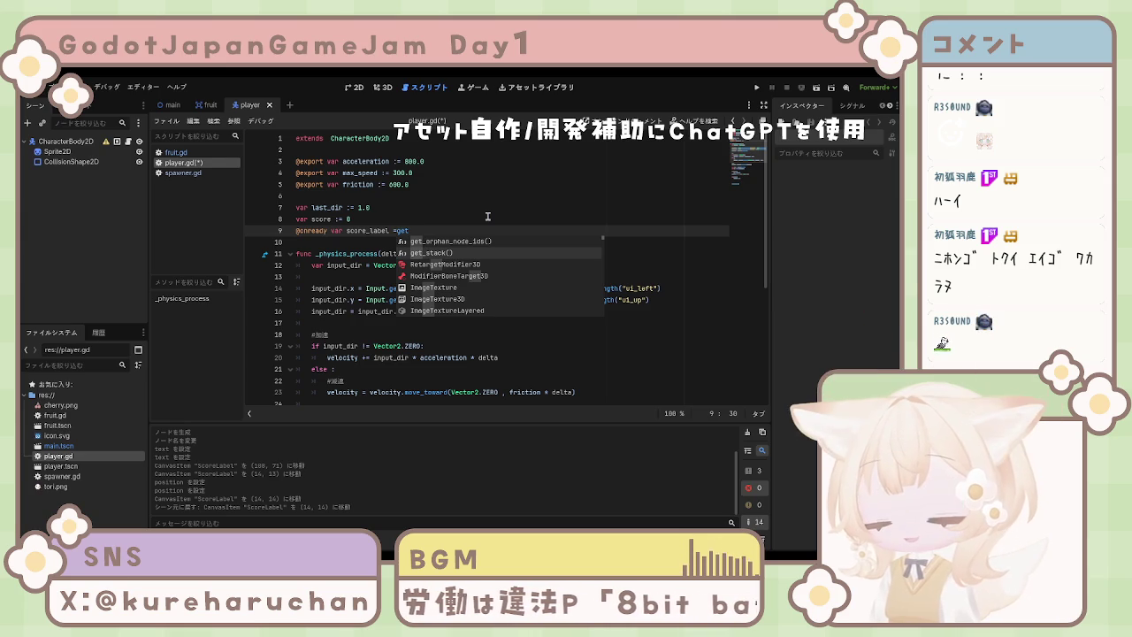
{"action": "type", "text": "_node"}
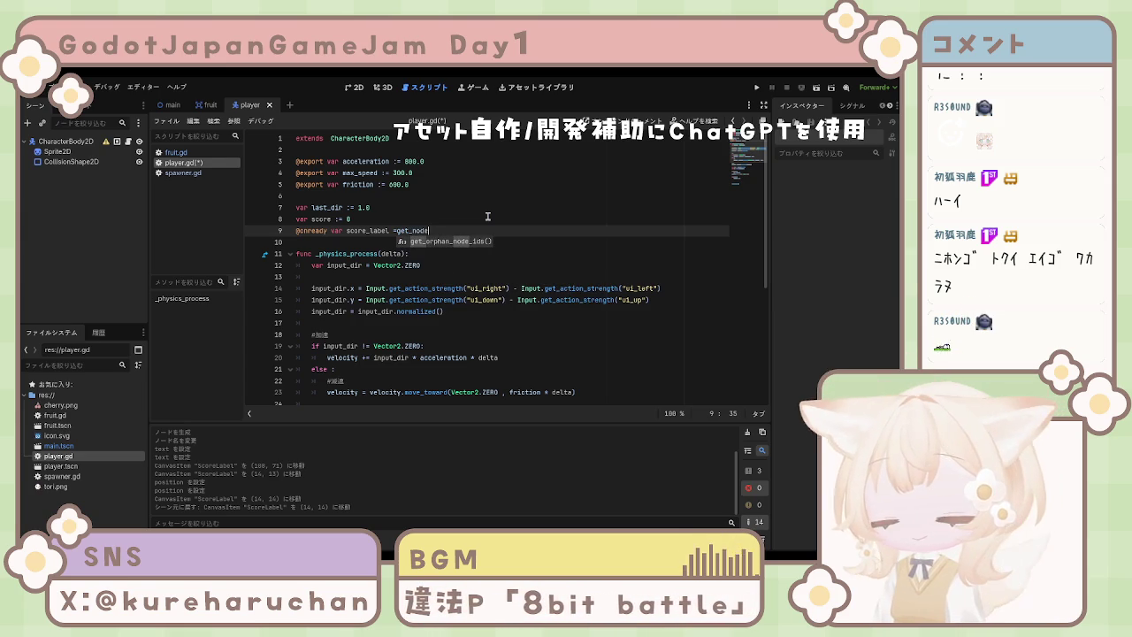
{"action": "type", "text": "(\"/"}
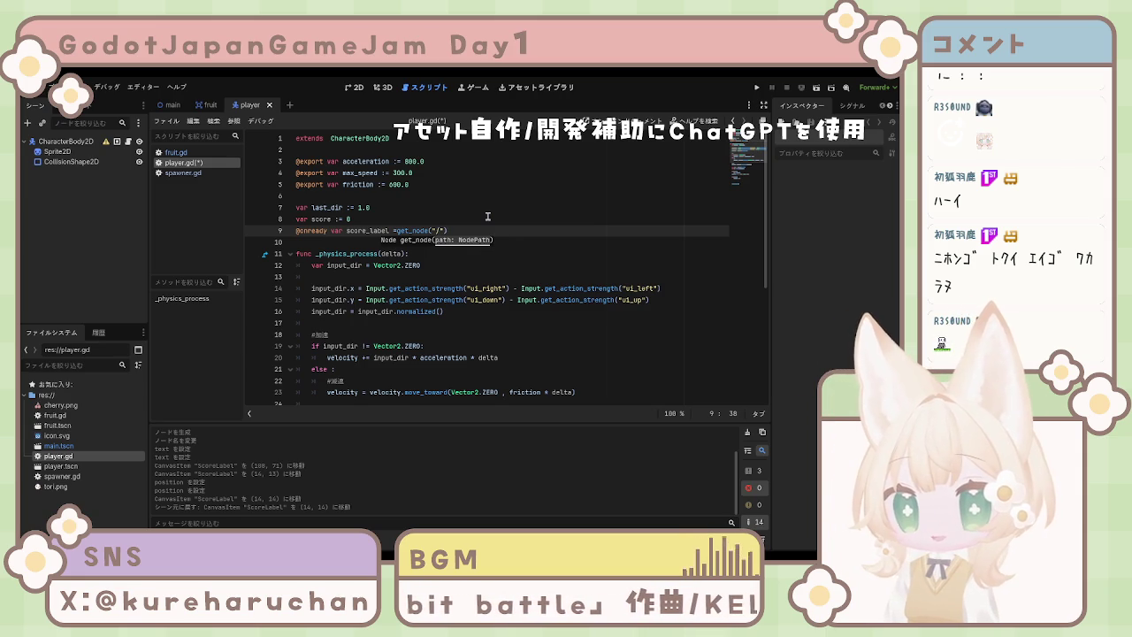
{"action": "type", "text": "root"}
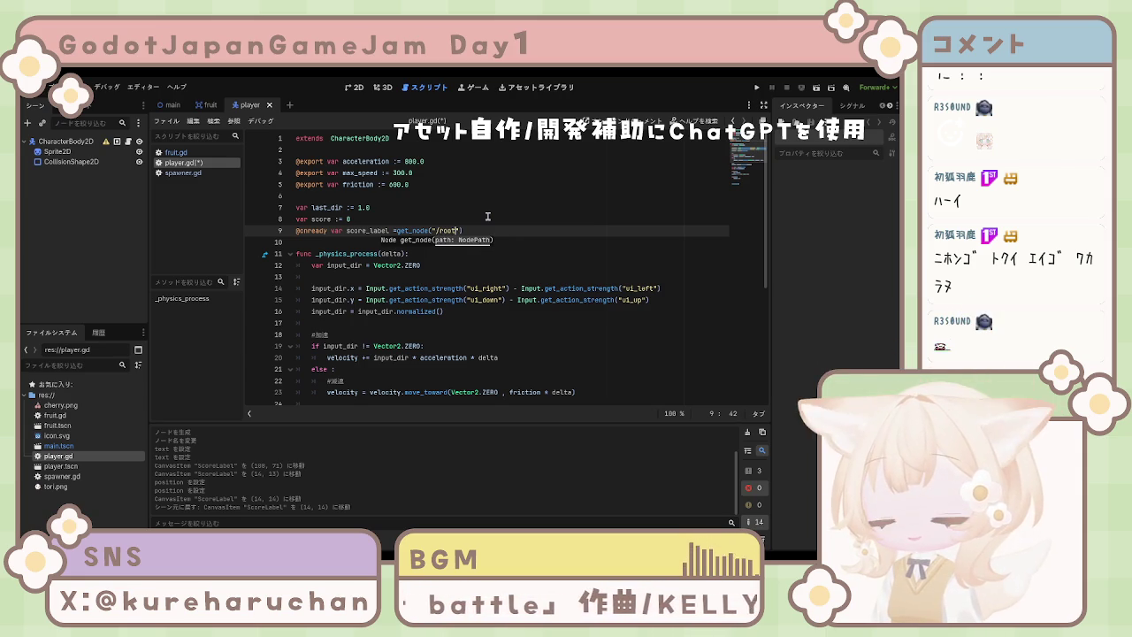
{"action": "key", "text": "BackSpace"}
{"action": "key", "text": "BackSpace"}
{"action": "key", "text": "BackSpace"}
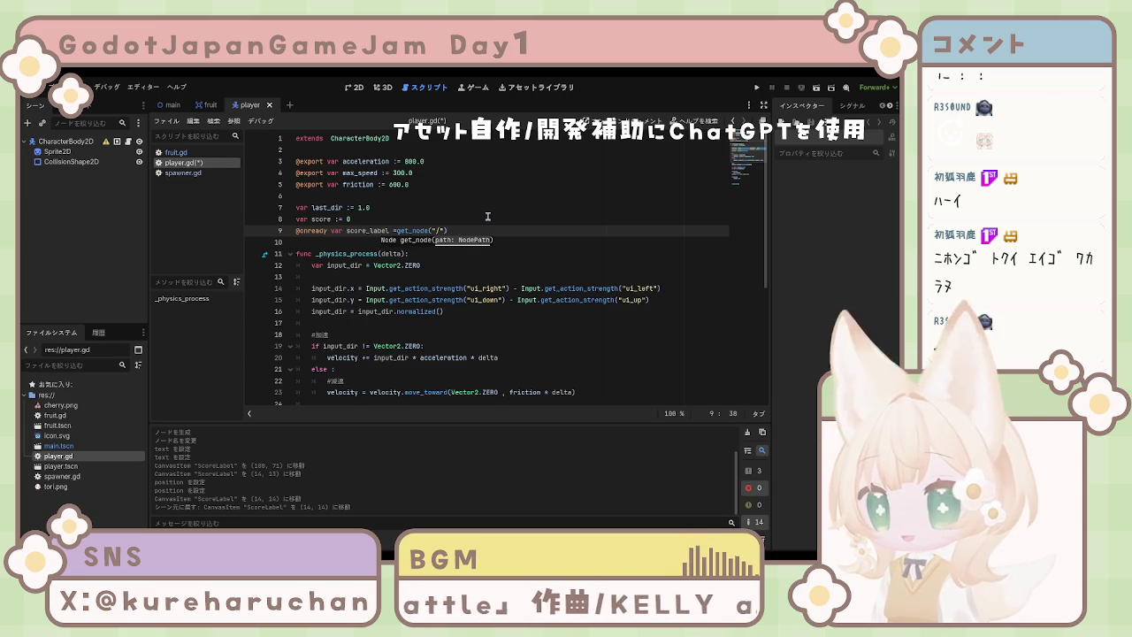
{"action": "type", "text": "main"}
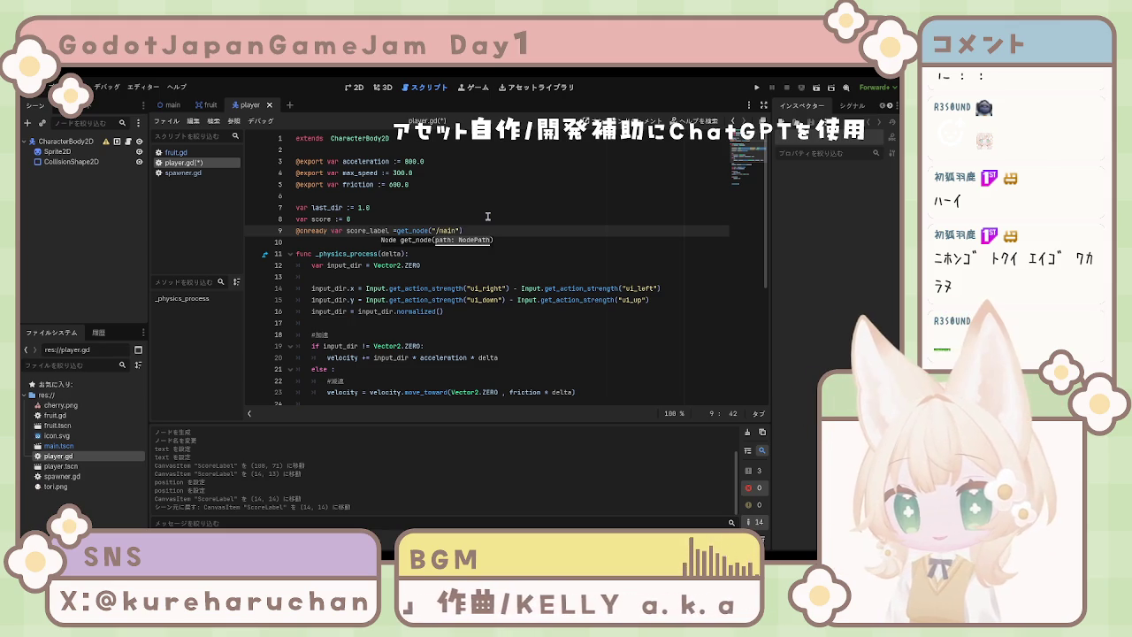
{"action": "key", "text": "BackSpace"}
{"action": "key", "text": "BackSpace"}
{"action": "key", "text": "BackSpace"}
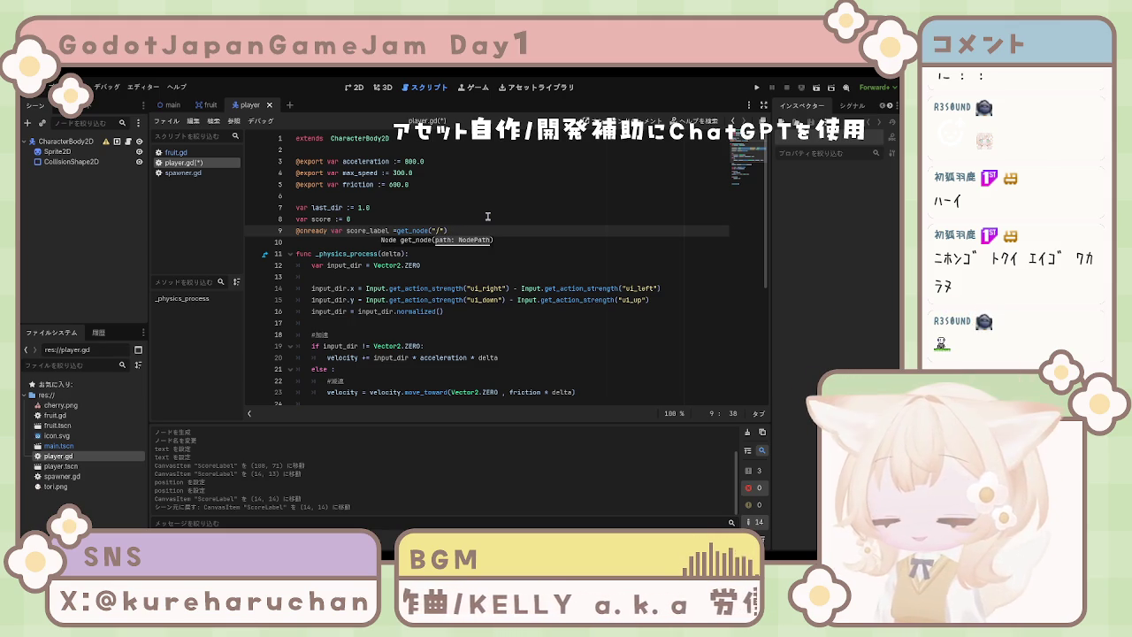
{"action": "type", "text": "root"}
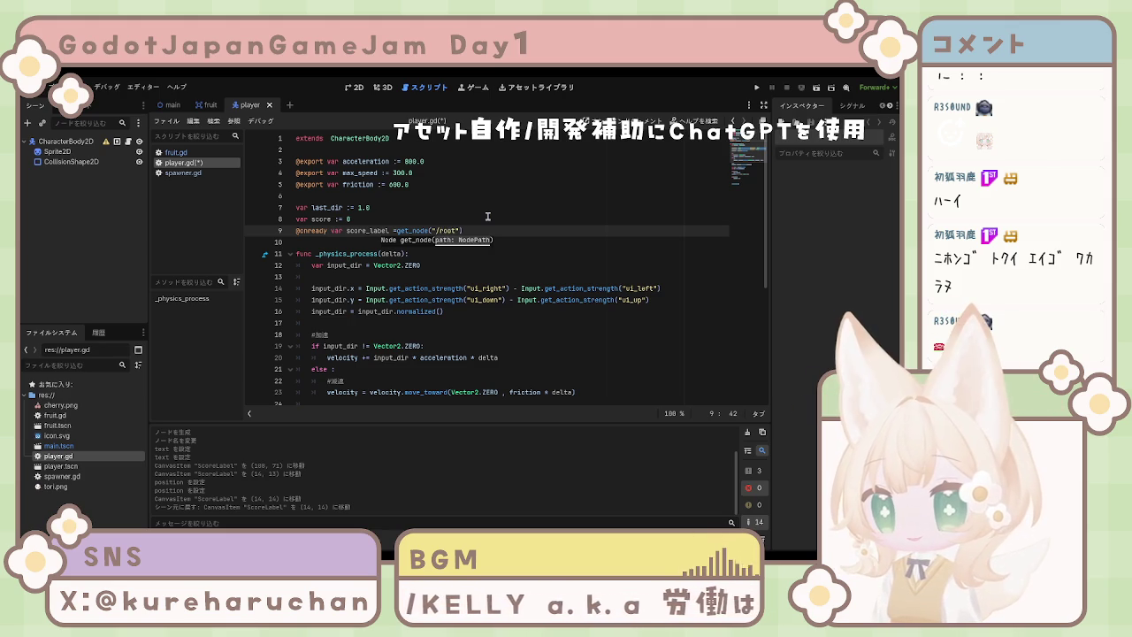
{"action": "type", "text": "/mai"}
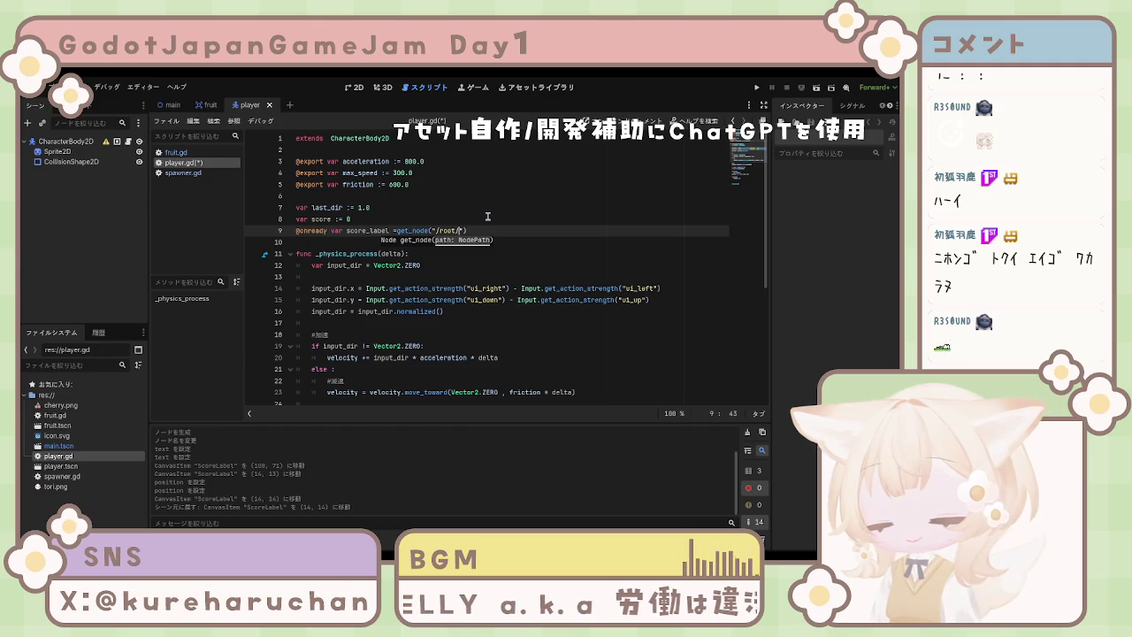
{"action": "key", "text": "BackSpace"}
{"action": "key", "text": "BackSpace"}
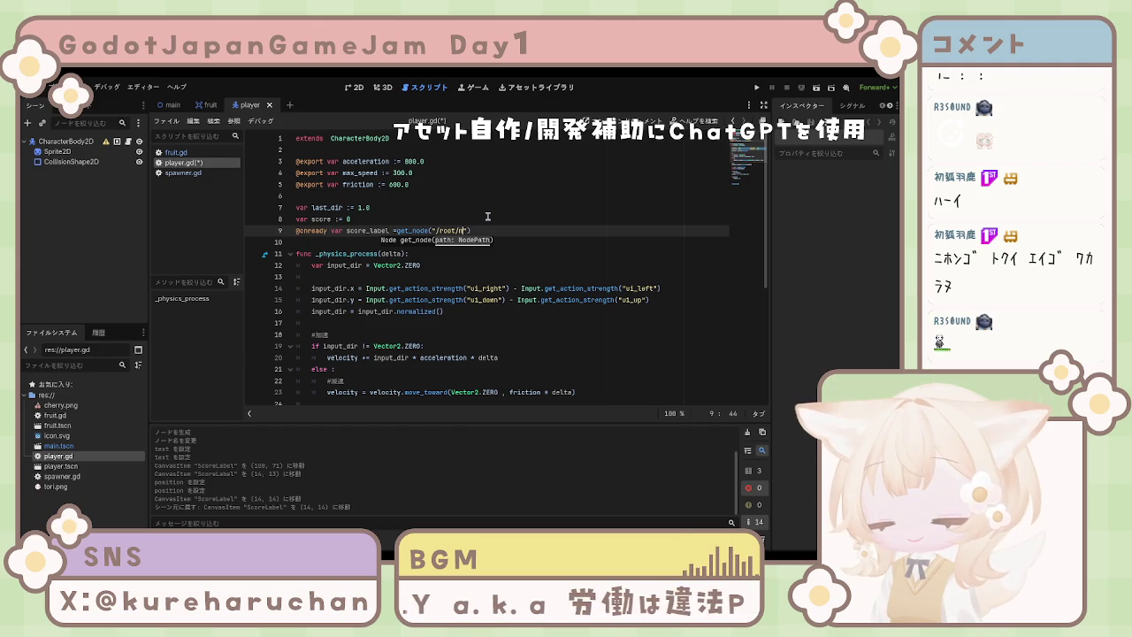
{"action": "type", "text": "ain/"}
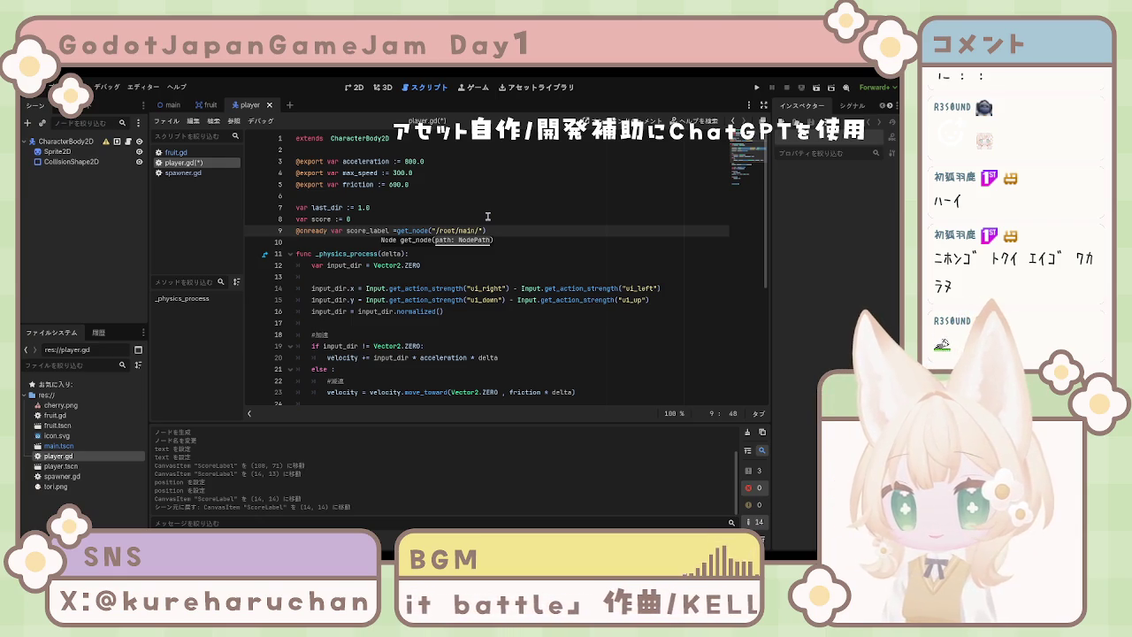
{"action": "type", "text": "UI"}
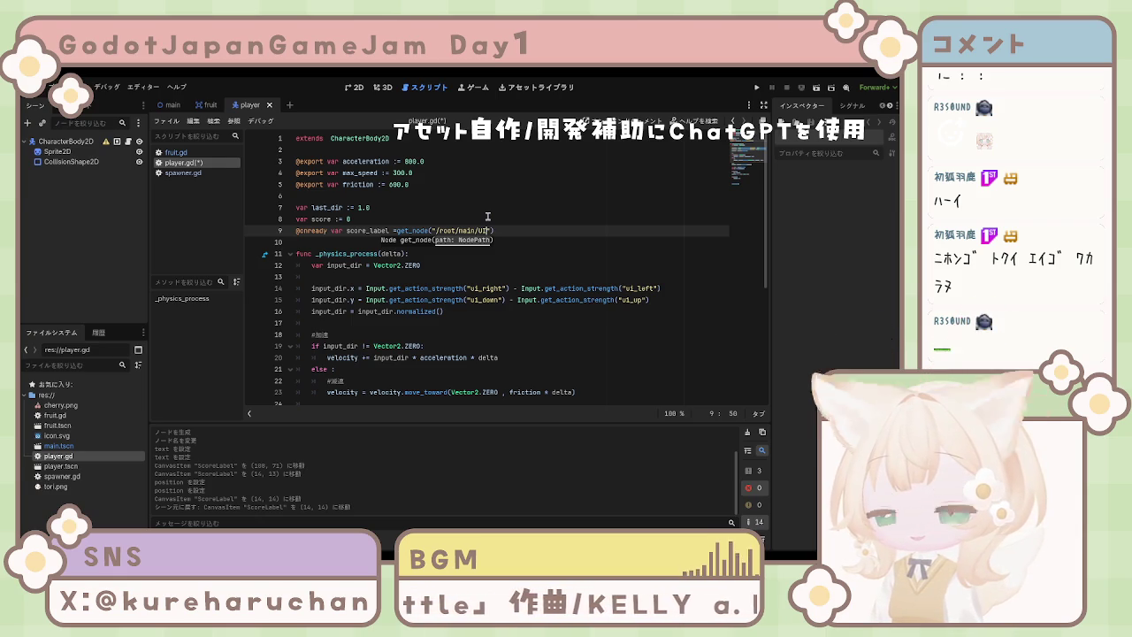
{"action": "type", "text": "/ScoreLa"}
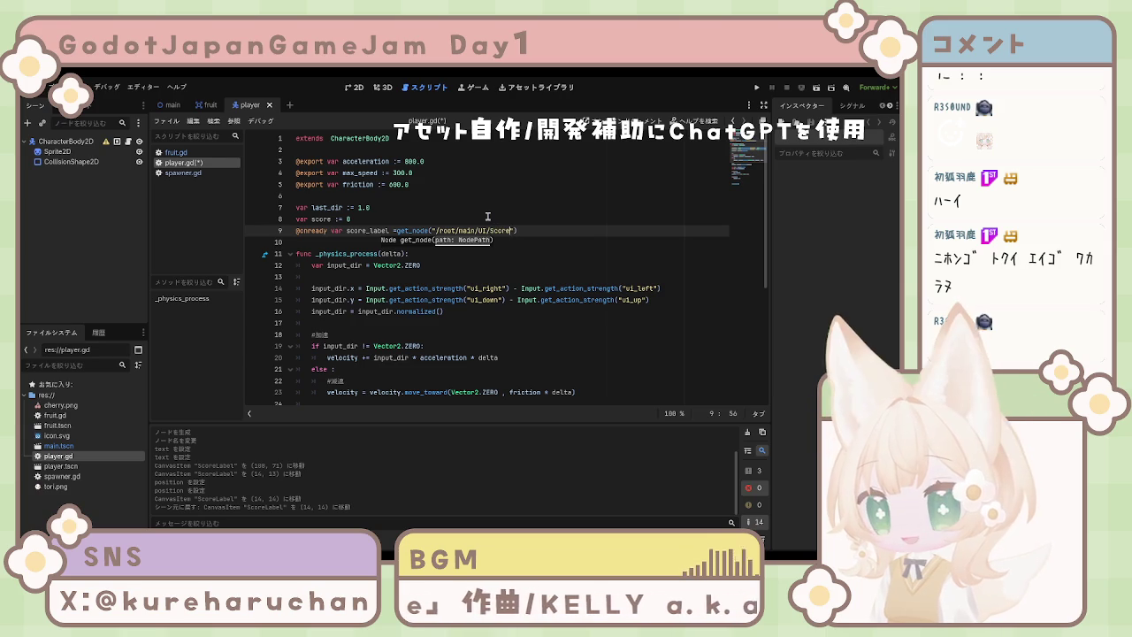
{"action": "type", "text": "bel"}
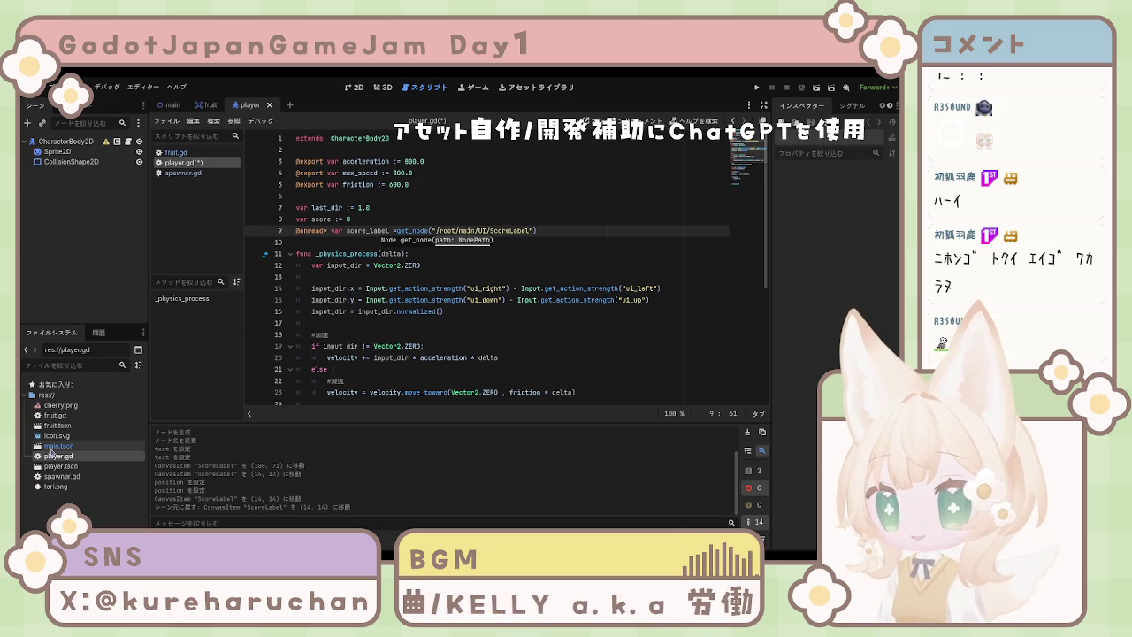
{"action": "type", "text": "\""}
Save player.gd and select main.tscn in the FileSystem dock.
{"action": "left_click", "coordinate": [492, 288]}
{"action": "key", "text": "ctrl+s"}
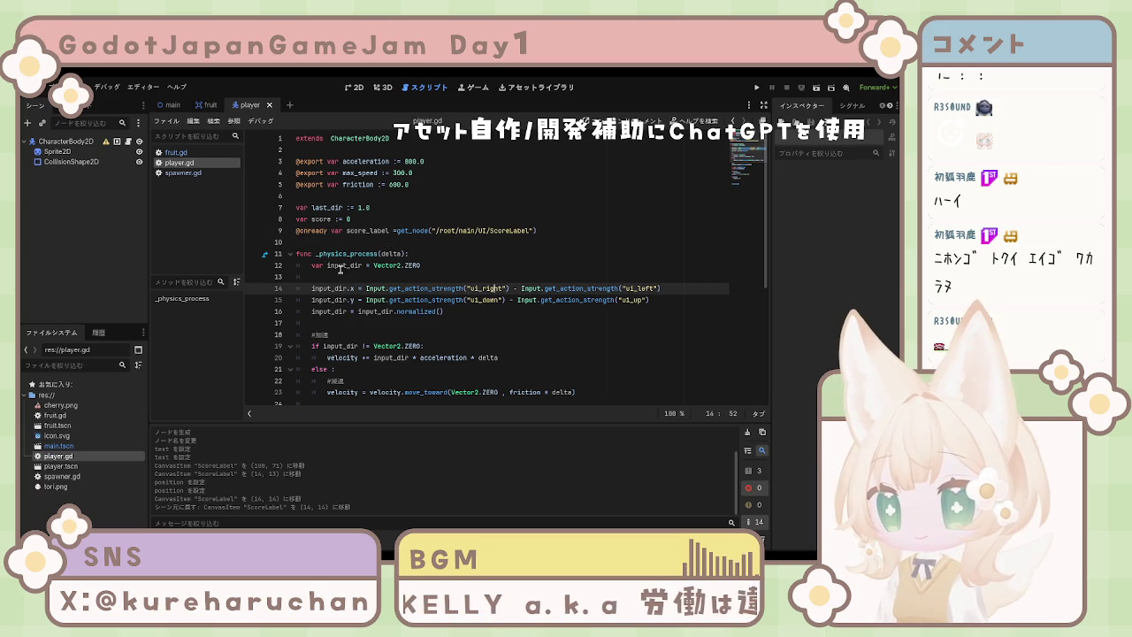
{"action": "left_click", "coordinate": [53, 447]}
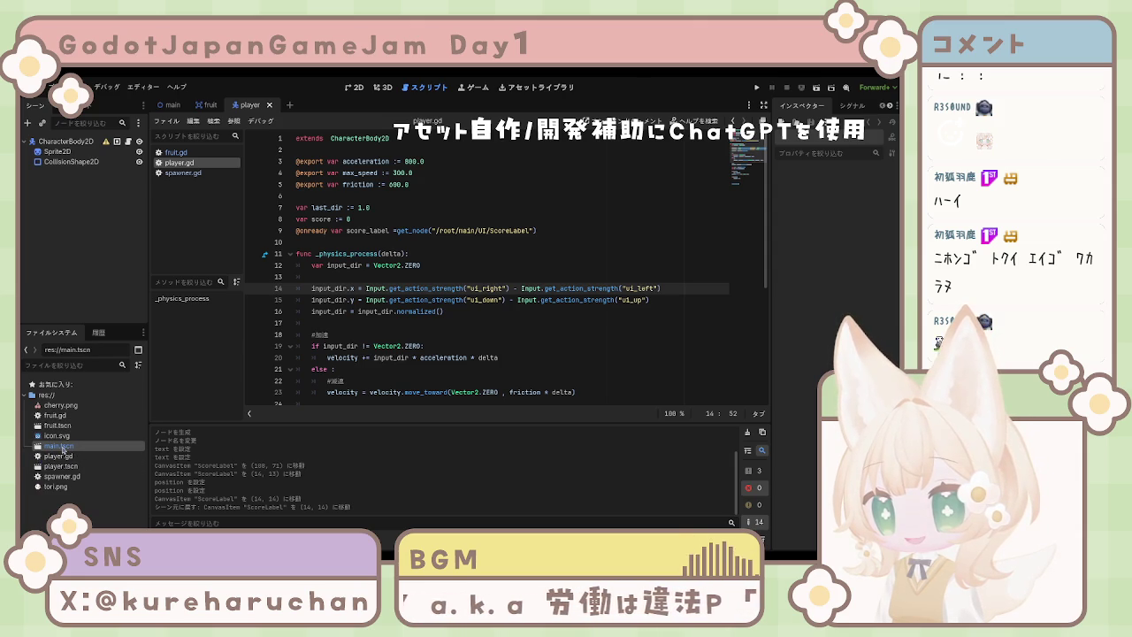
Open main.tscn, capitalize 'main' to 'Main' in the label path, and save the script.
{"action": "double_click", "coordinate": [62, 450]}
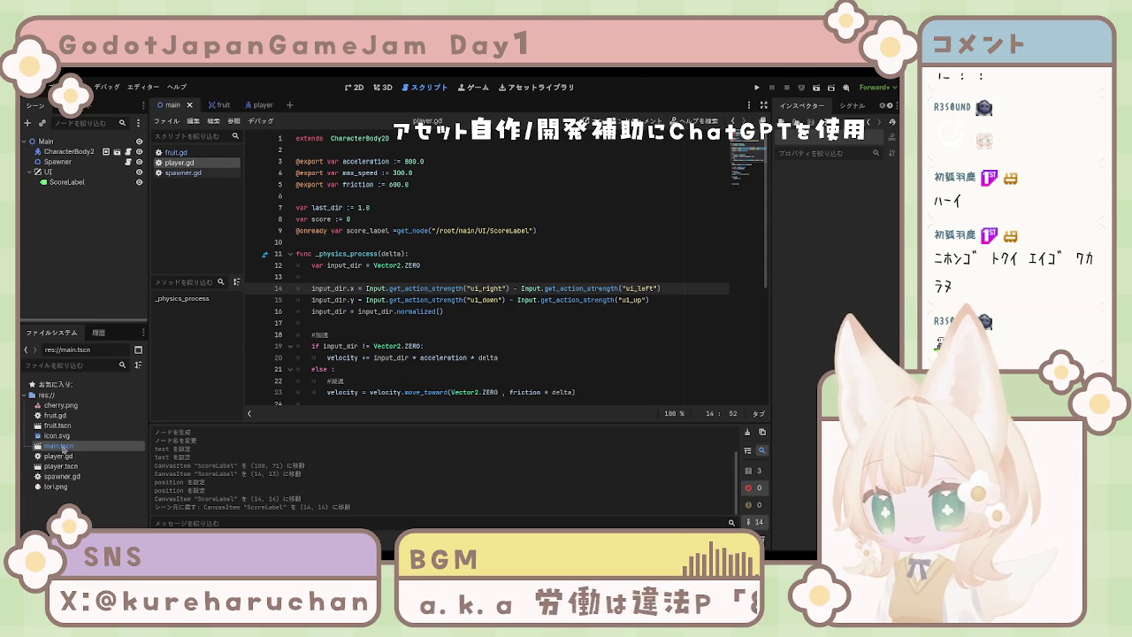
{"action": "left_click", "coordinate": [458, 231]}
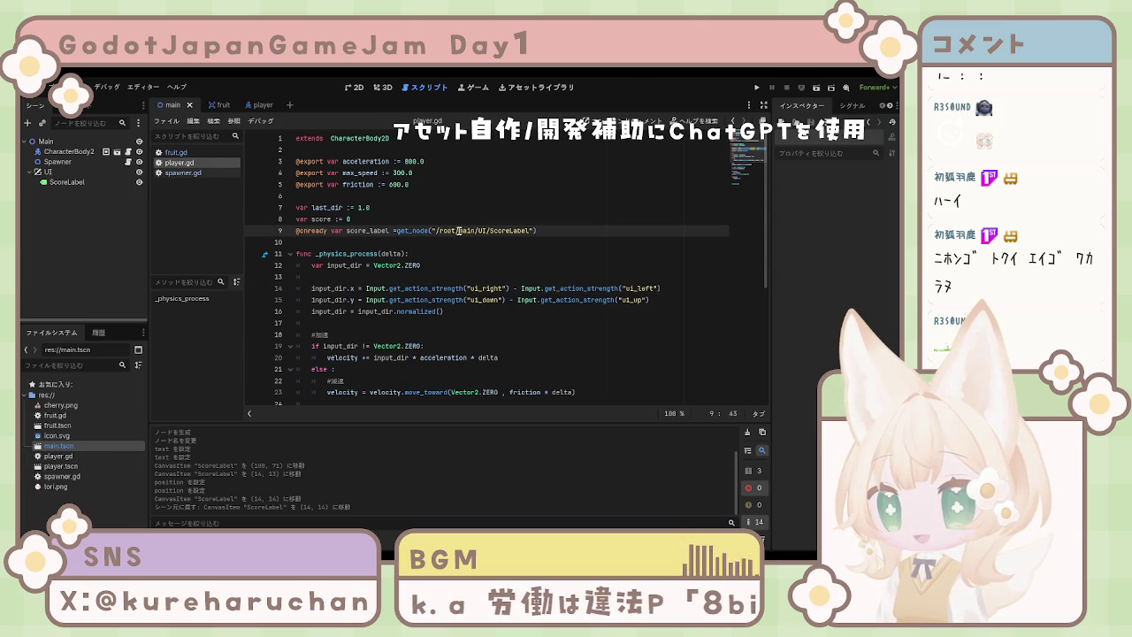
{"action": "key", "text": "Delete"}
{"action": "type", "text": "M"}
{"action": "left_click", "coordinate": [483, 276]}
{"action": "key", "text": "ctrl+s"}
Delete /root from the path, leaving "/Main/UI/ScoreLabel", and add blank lines after line 9.
{"action": "left_click", "coordinate": [447, 242]}
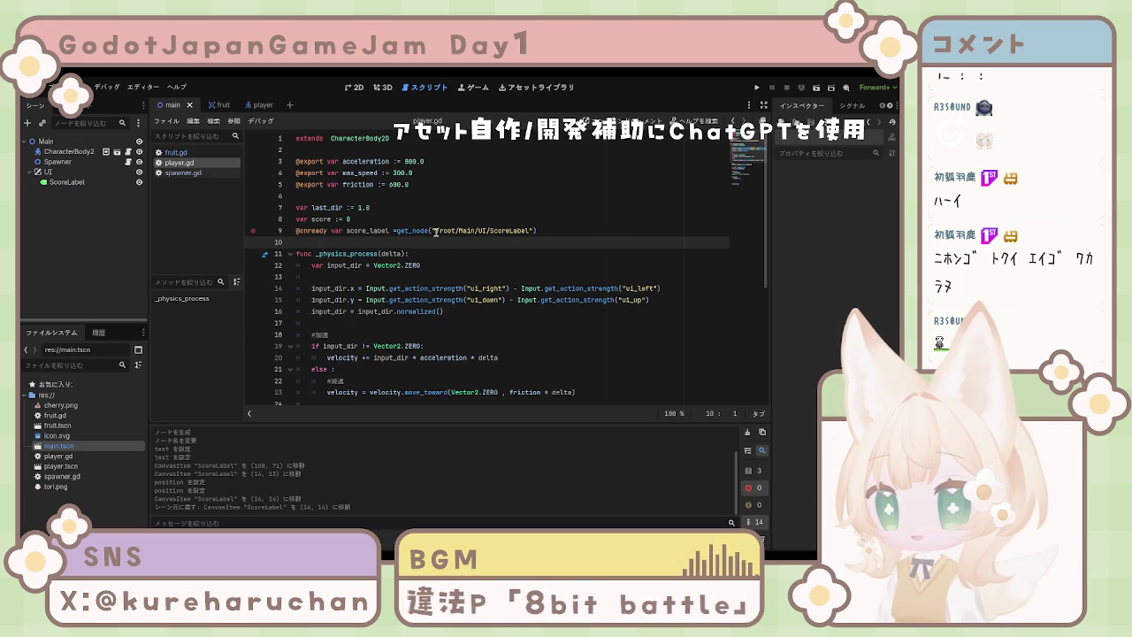
{"action": "left_click_drag", "start_coordinate": [457, 230], "coordinate": [439, 230]}
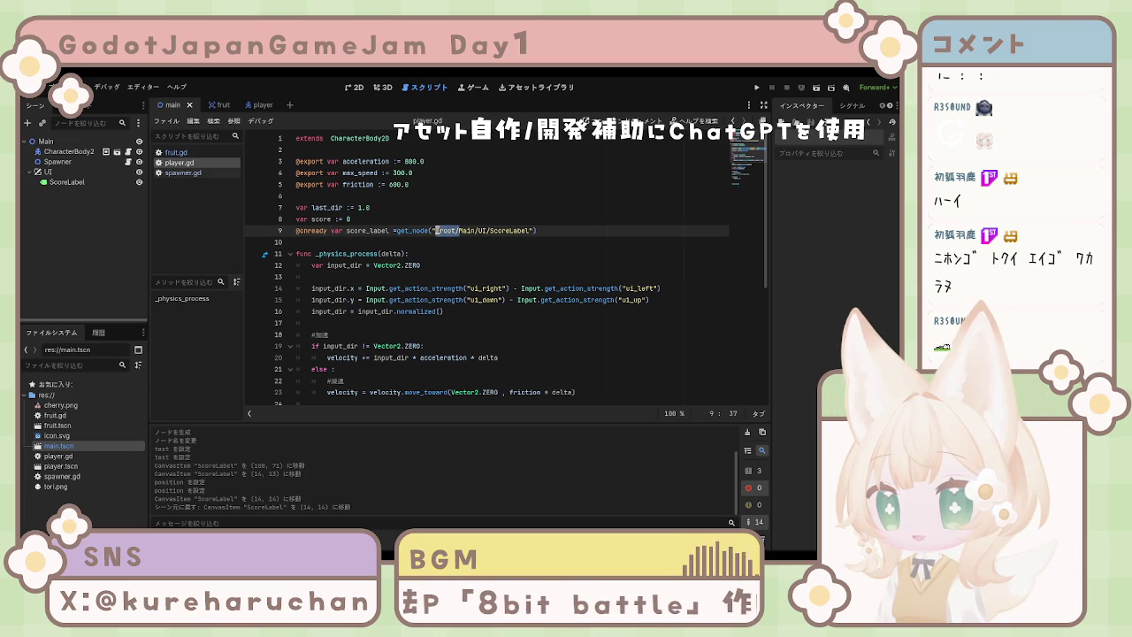
{"action": "left_click", "coordinate": [455, 241]}
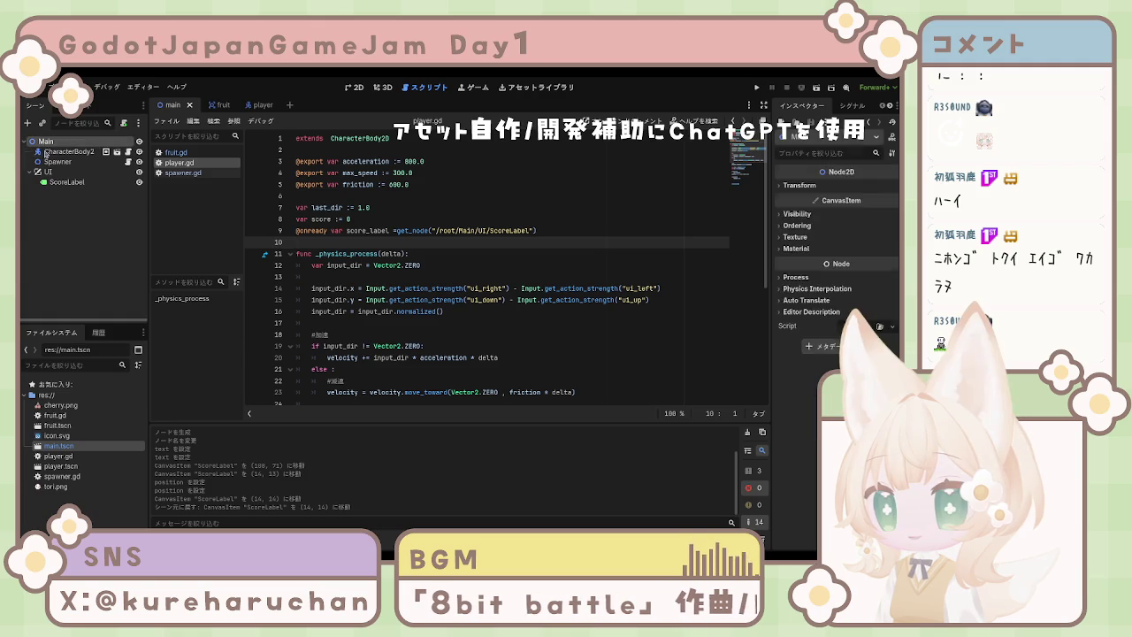
{"action": "left_click_drag", "start_coordinate": [461, 230], "coordinate": [434, 230]}
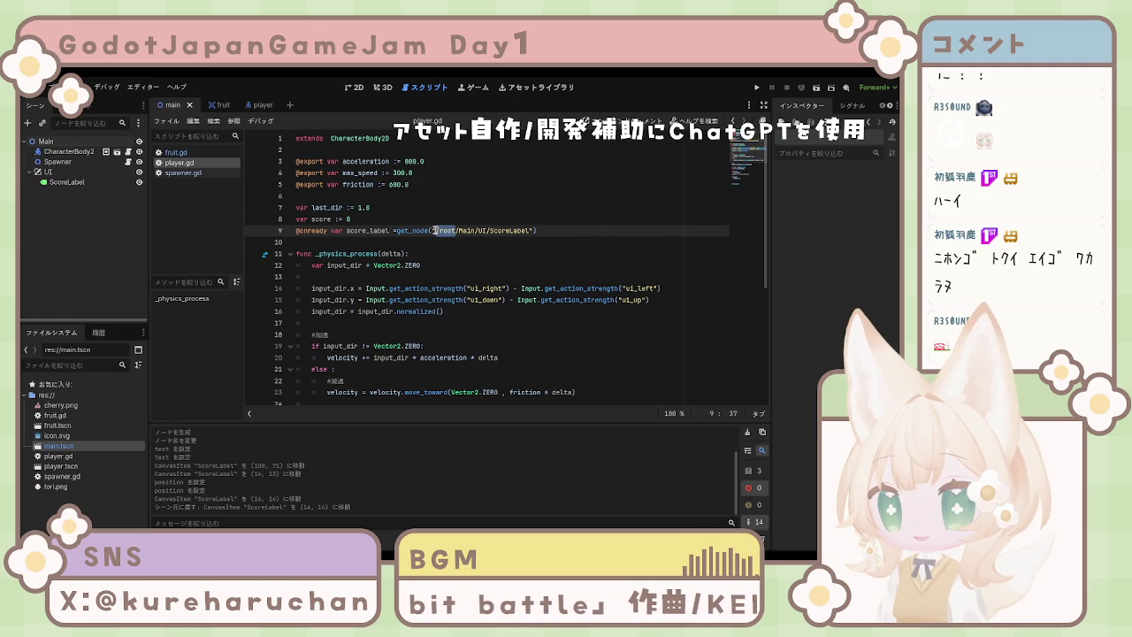
{"action": "key", "text": "BackSpace"}
{"action": "left_click", "coordinate": [467, 255]}
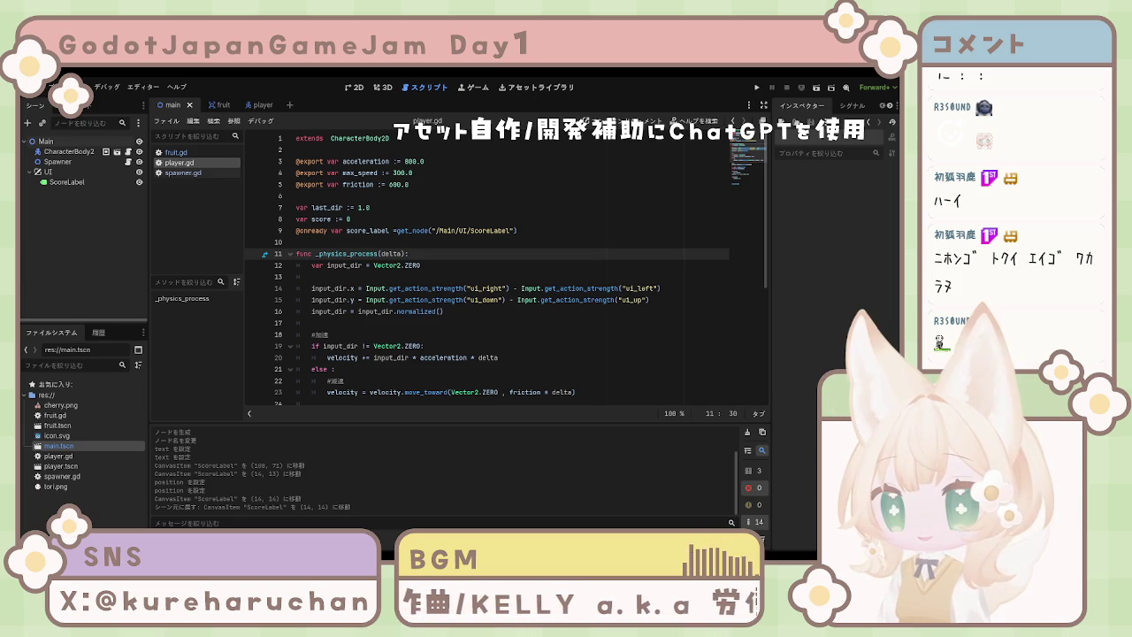
{"action": "left_click", "coordinate": [520, 230]}
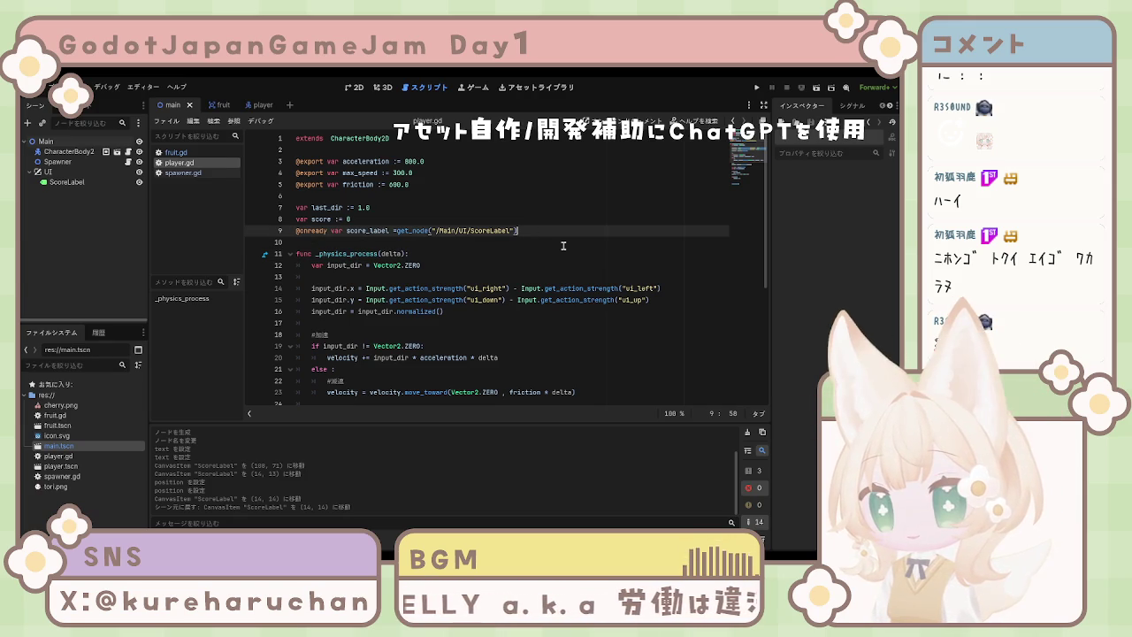
{"action": "key", "text": "Return"}
{"action": "key", "text": "Return"}
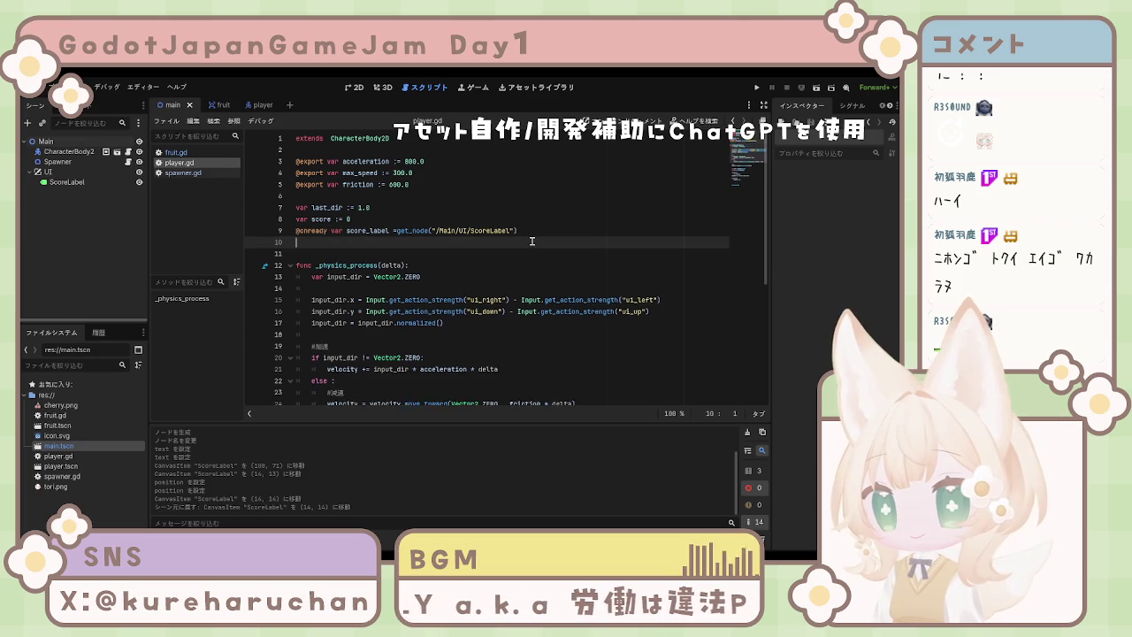
Paste the add_score(amount) function that updates score and the label text, then run the game.
{"action": "type", "text": "func add_score(amount): \tscore += amount \tscore_label.text = \"Score: \" + str(score)"}
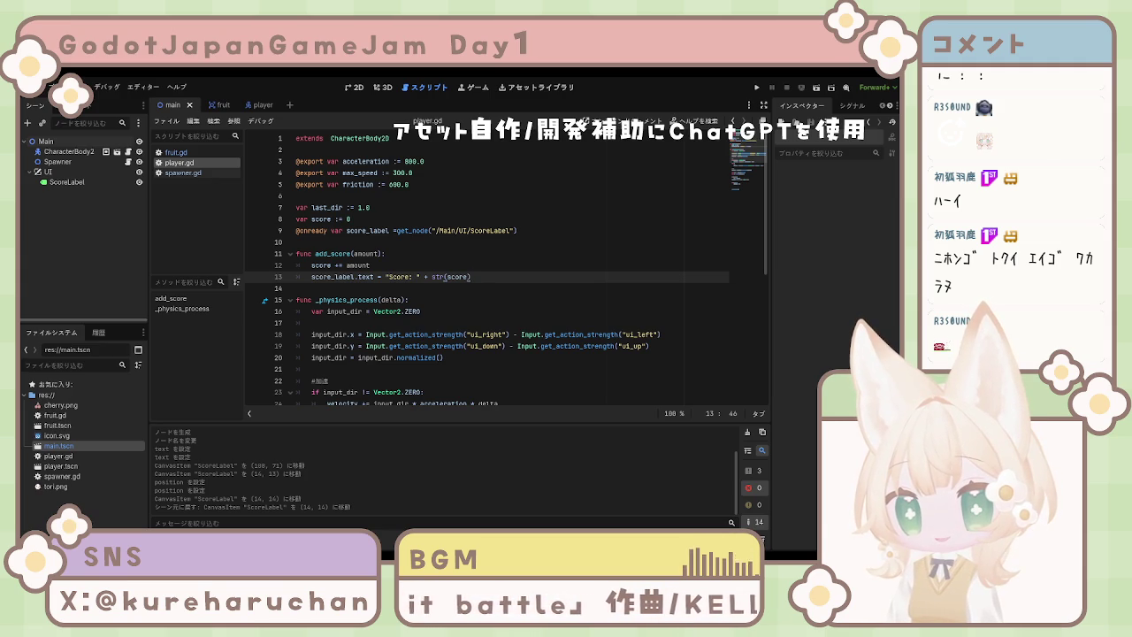
{"action": "key", "text": "F5"}
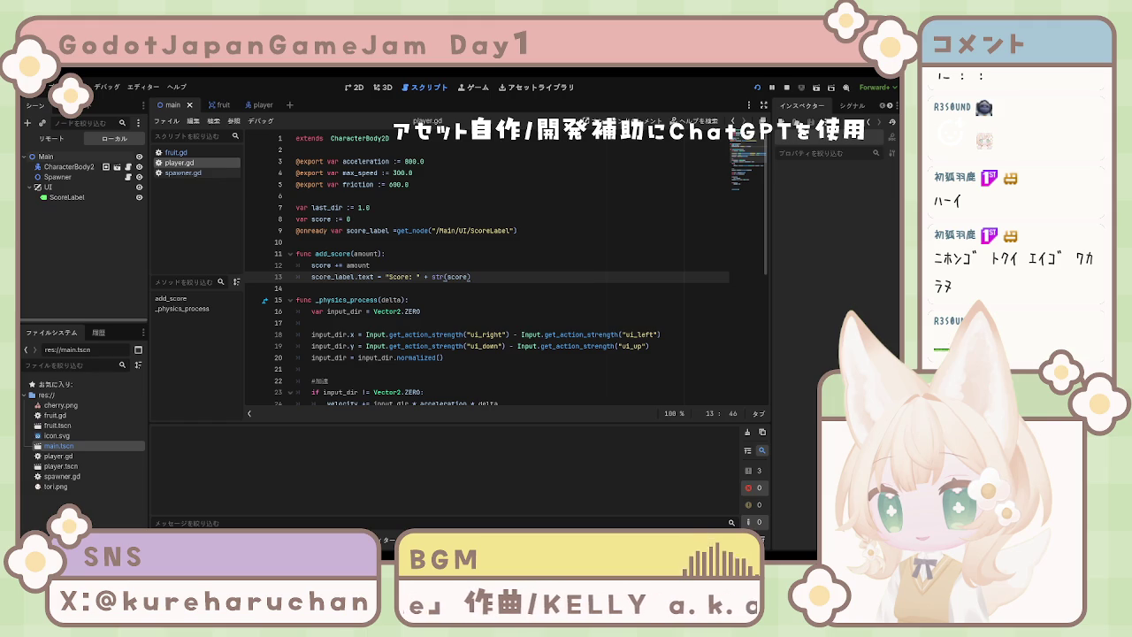
Stop the game and restore /root before /Main in the label path.
{"action": "key", "text": "F8"}
{"action": "left_click", "coordinate": [575, 287]}
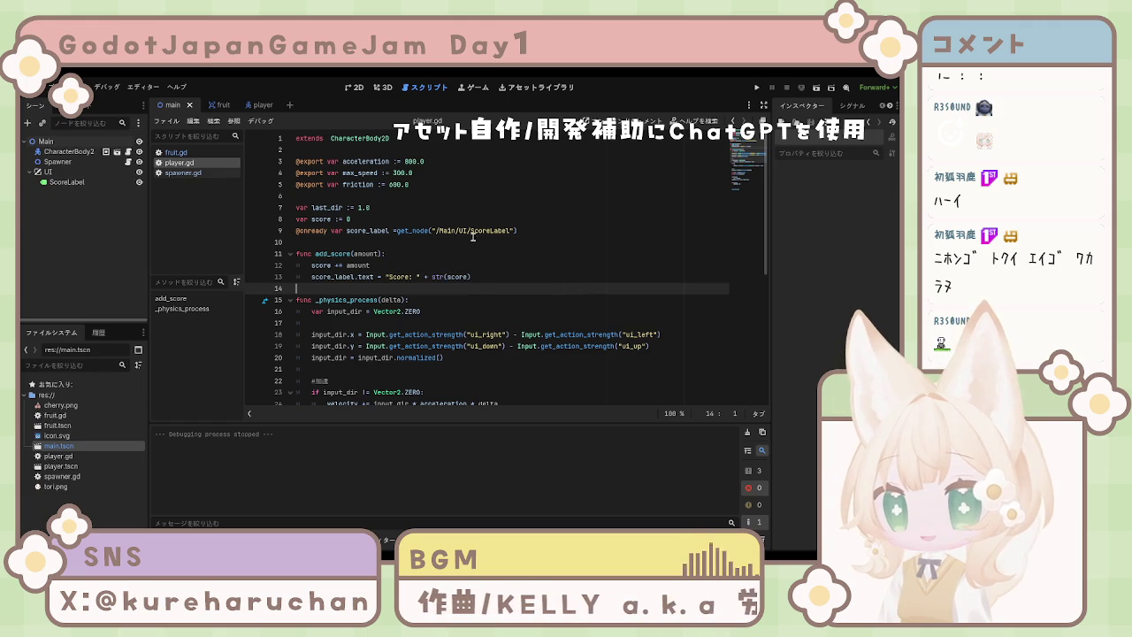
{"action": "left_click", "coordinate": [575, 231]}
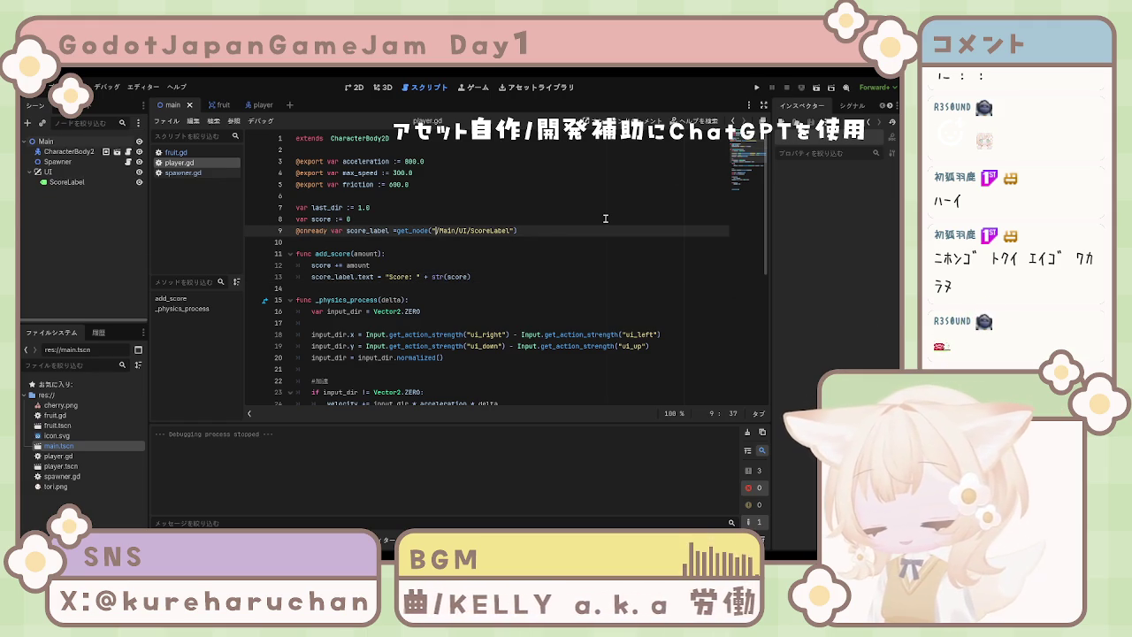
{"action": "type", "text": "/root"}
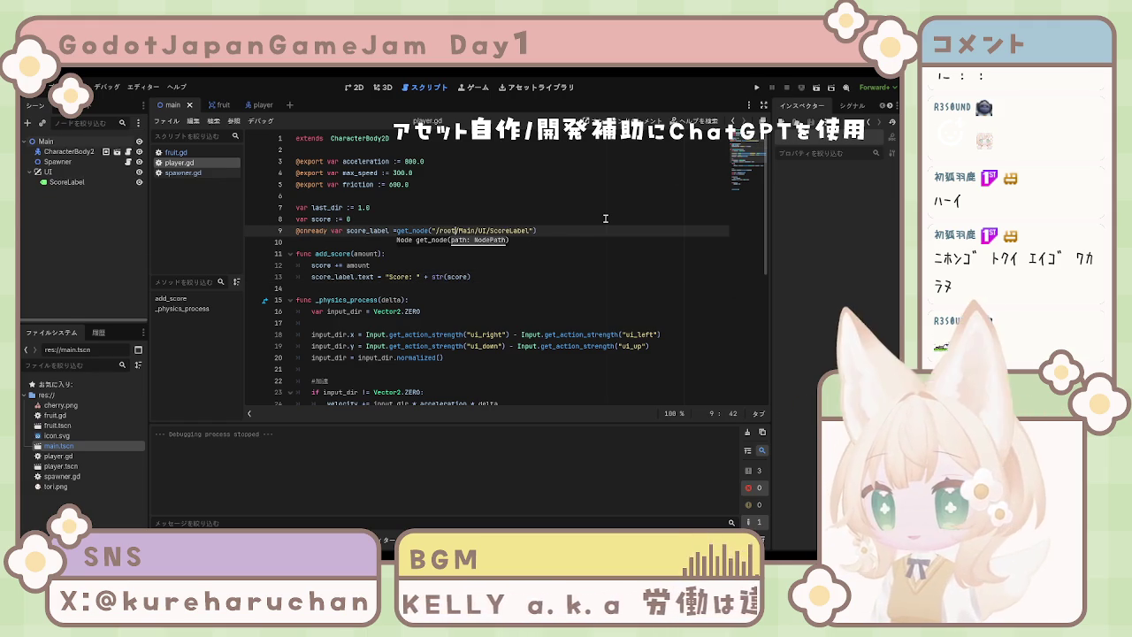
Run the game to confirm Score:0 appears, then stop it.
{"action": "key", "text": "F5"}
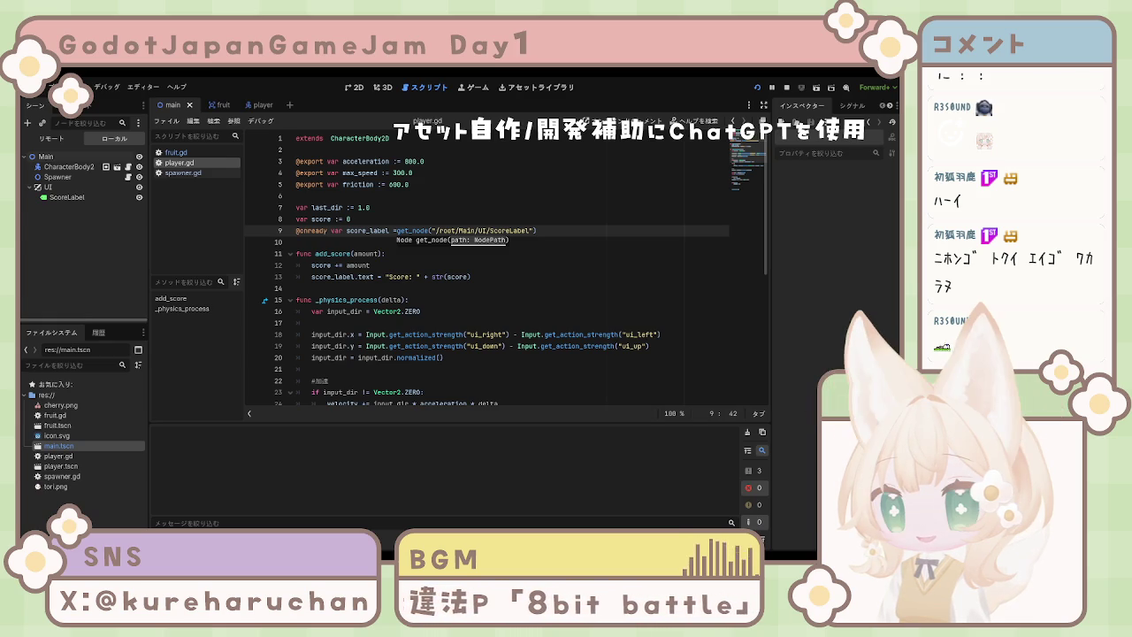
{"action": "key", "text": "F5"}
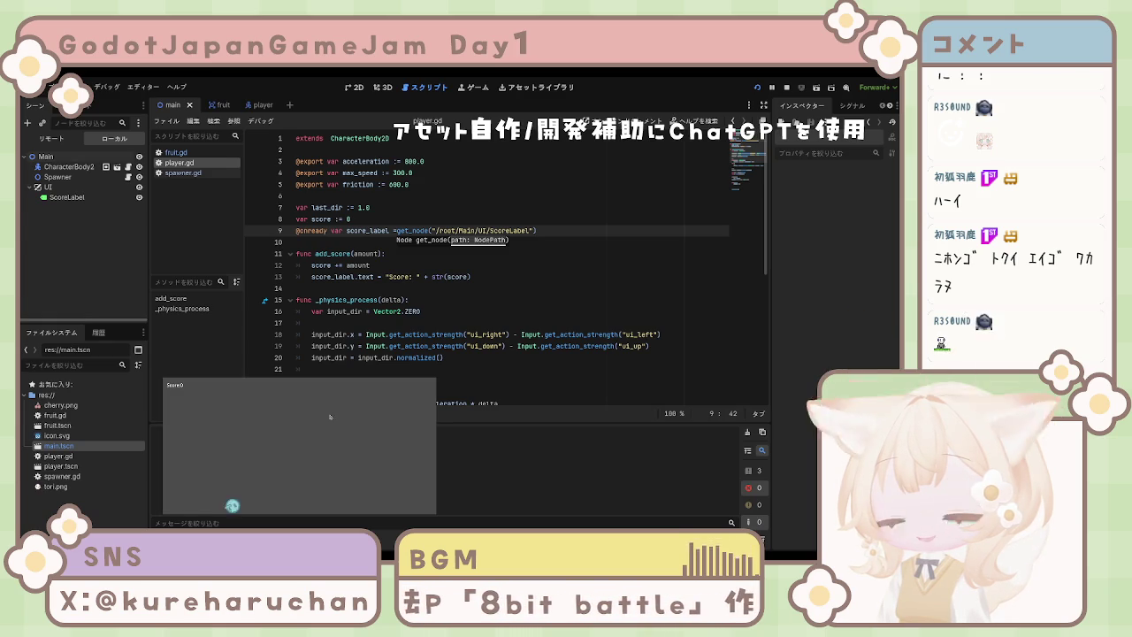
{"action": "key", "text": "F8"}
{"action": "left_click", "coordinate": [409, 300]}
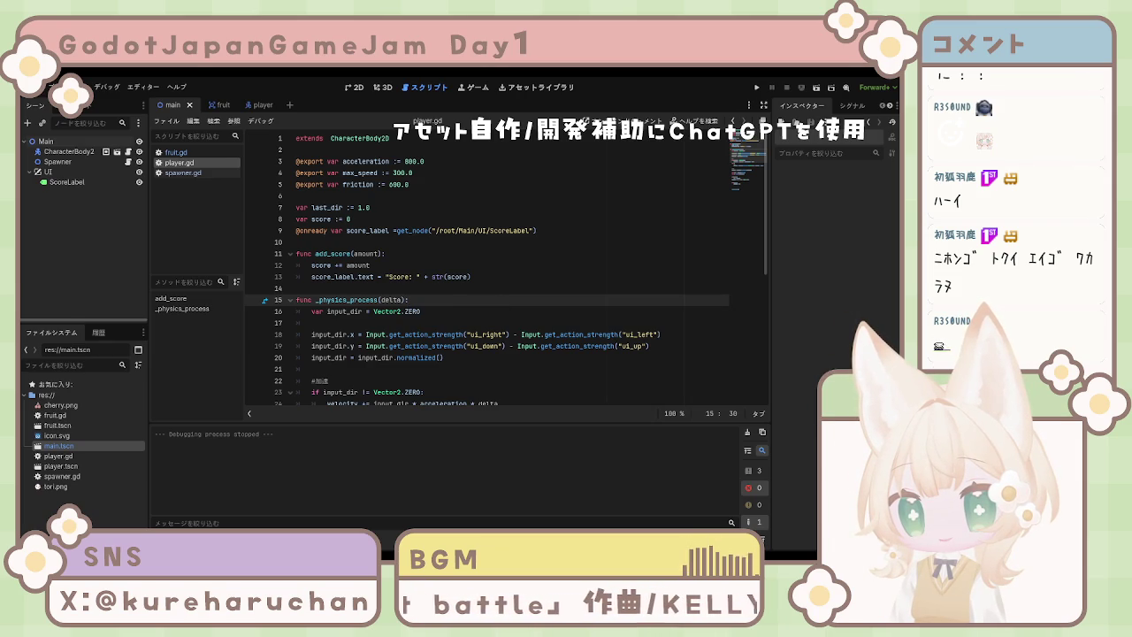
Inspect the ScoreLabel and UI nodes and the add_score function, then switch to the fruit scene.
{"action": "left_click", "coordinate": [422, 311]}
{"action": "left_click", "coordinate": [97, 182]}
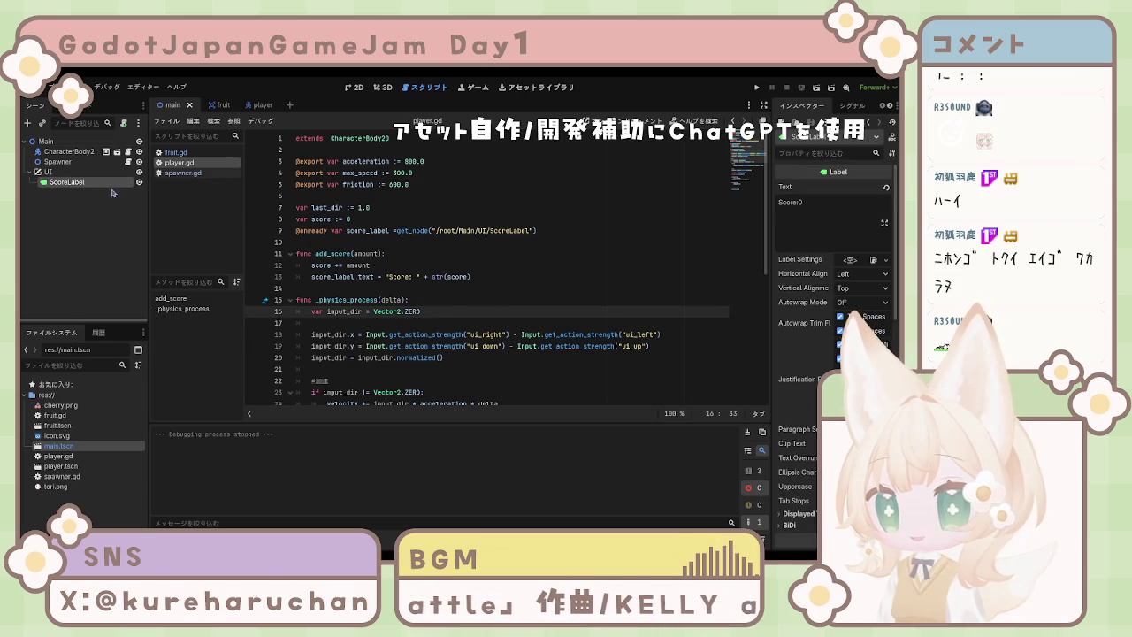
{"action": "scroll", "coordinate": [832, 265], "scroll_direction": "down", "scroll_amount": 10}
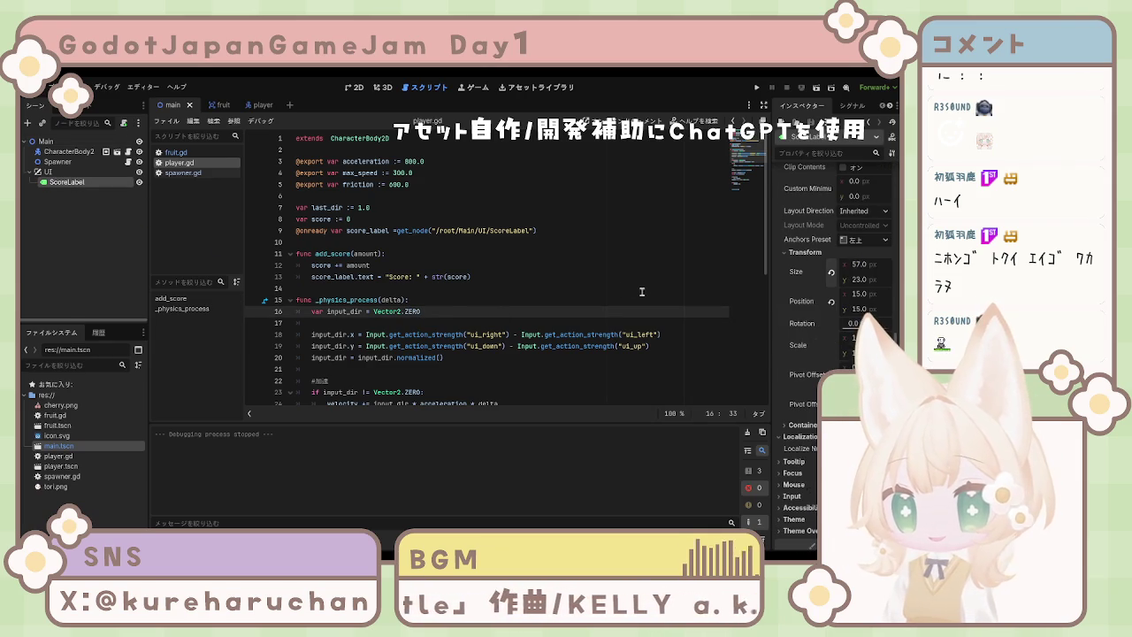
{"action": "left_click", "coordinate": [406, 210]}
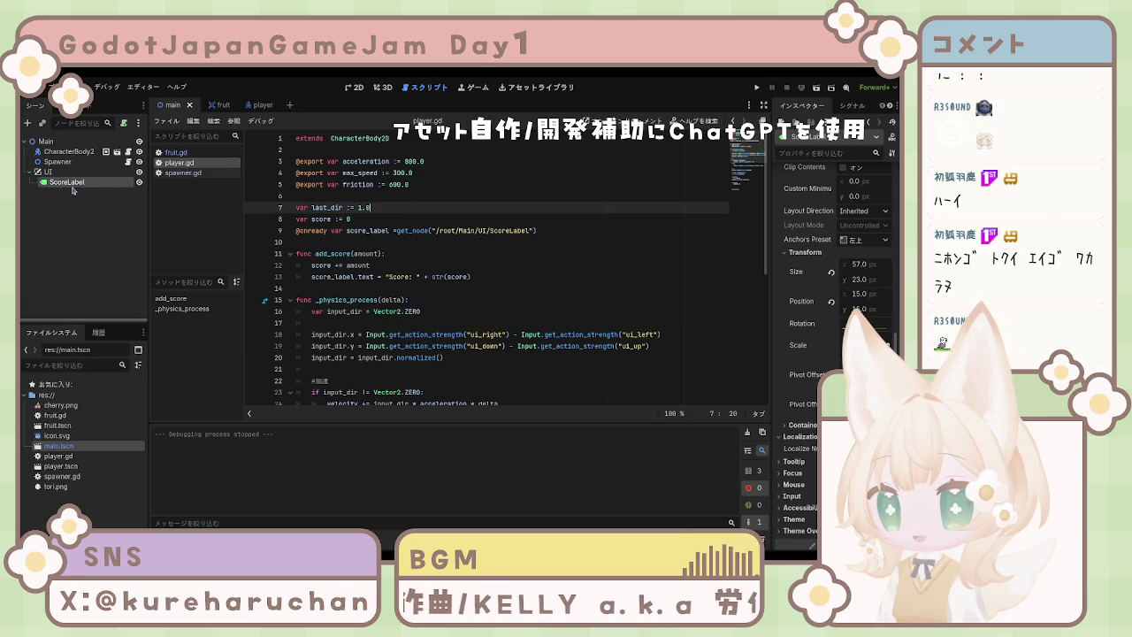
{"action": "left_click", "coordinate": [66, 173]}
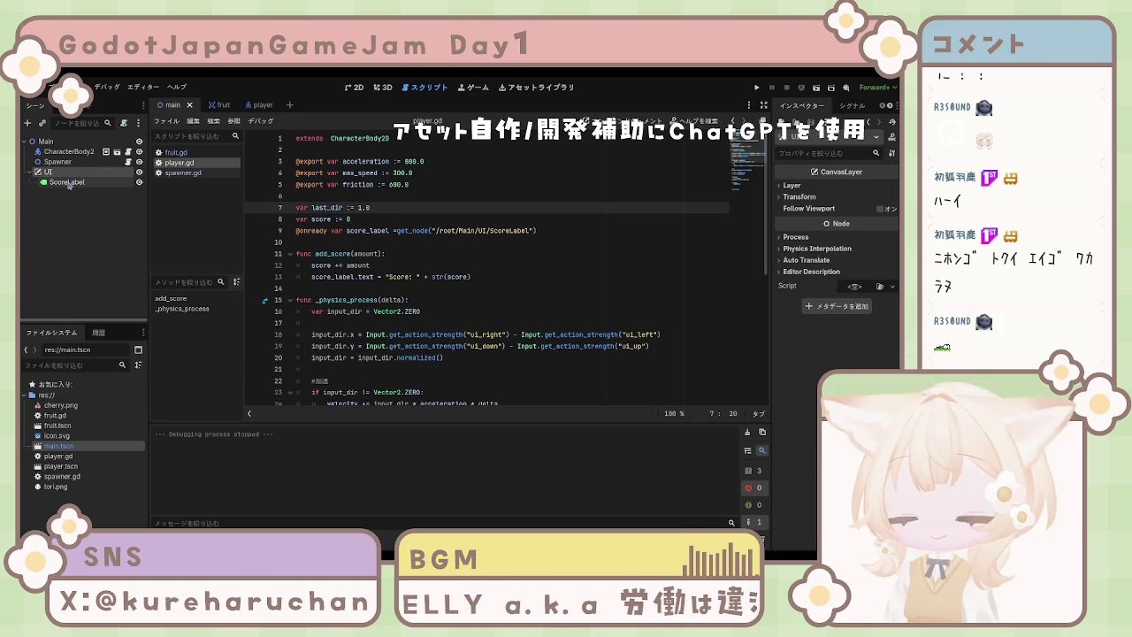
{"action": "left_click", "coordinate": [68, 183]}
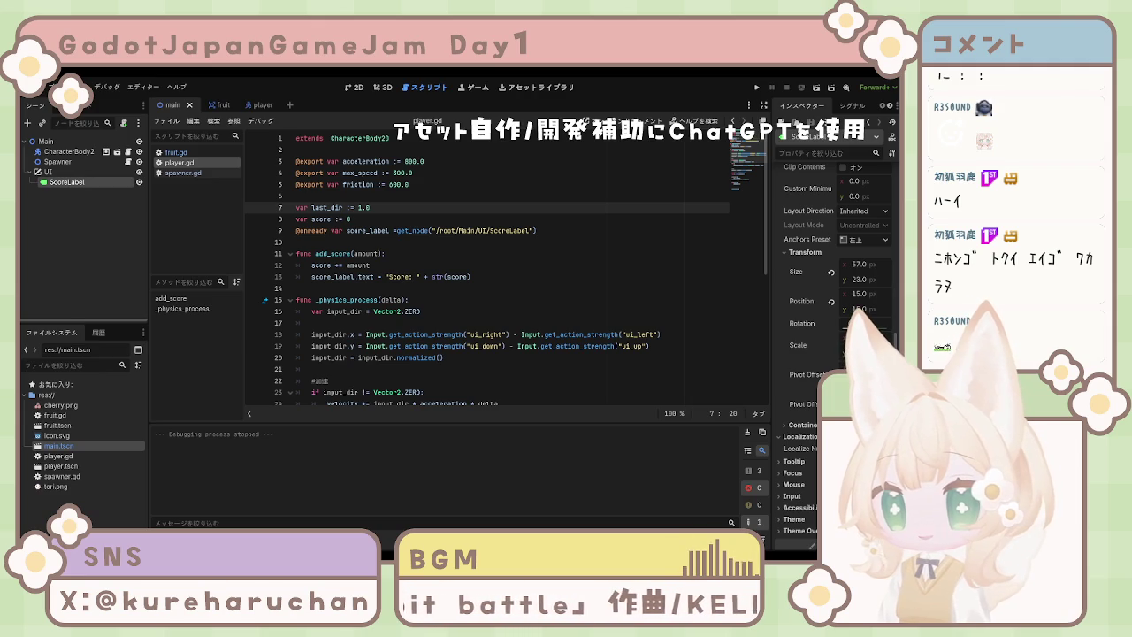
{"action": "left_click", "coordinate": [389, 277]}
{"action": "left_click", "coordinate": [345, 254]}
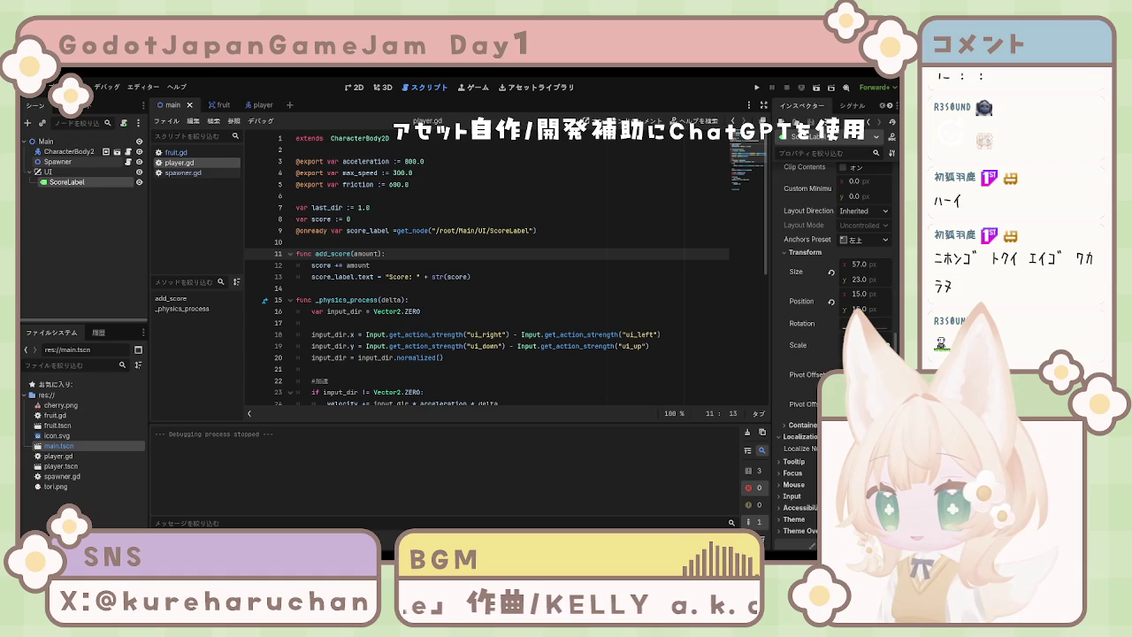
{"action": "left_click", "coordinate": [216, 105]}
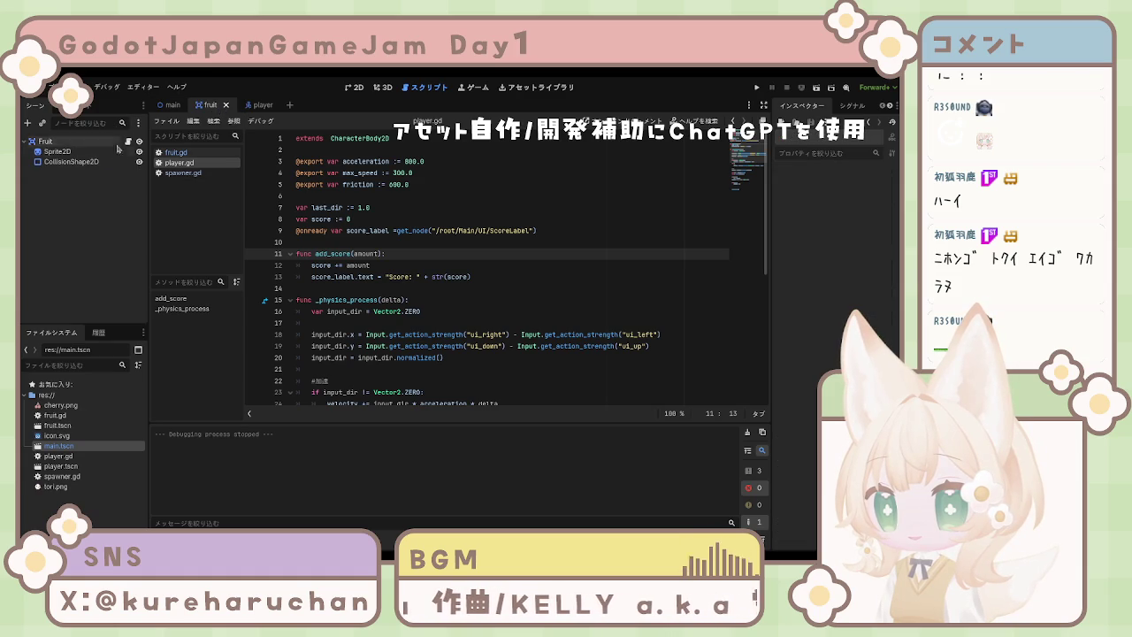
In fruit.gd, replace the player check and removal lines with code calling body.add_score(1).
{"action": "left_click", "coordinate": [55, 152]}
{"action": "left_click", "coordinate": [45, 142]}
{"action": "left_click", "coordinate": [176, 152]}
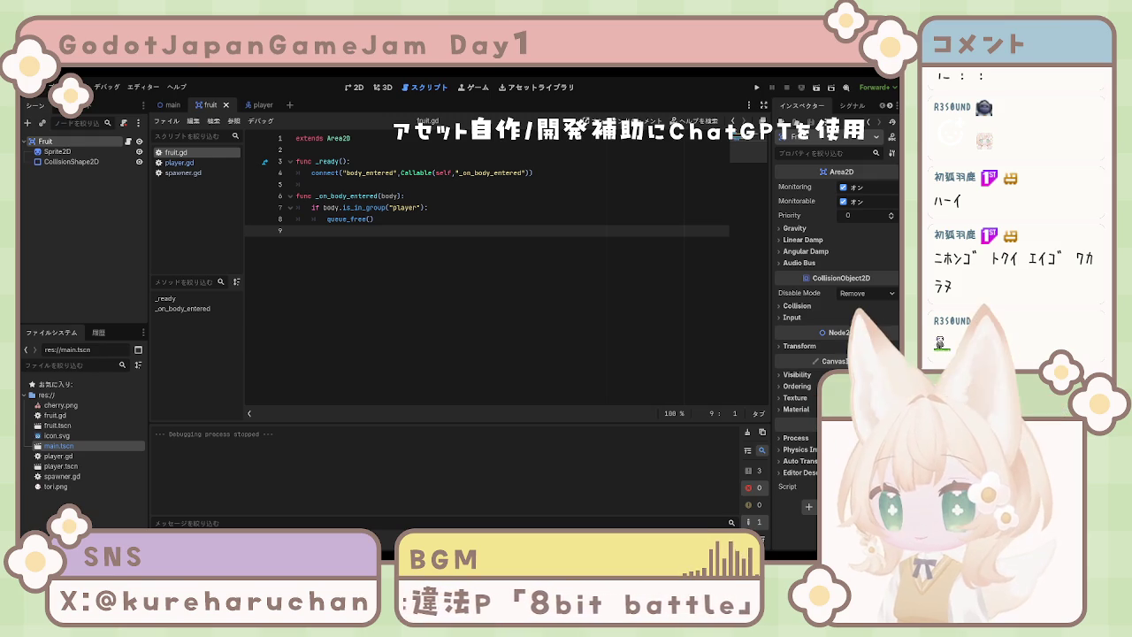
{"action": "mouse_move", "coordinate": [311, 207]}
{"action": "left_mouse_down"}
{"action": "mouse_move", "coordinate": [398, 222]}
{"action": "mouse_move", "coordinate": [401, 236]}
{"action": "left_mouse_up"}
{"action": "type", "text": "print(\"当たった！\") \tif body.is_in_group(\"player\"): \t\tprint(\"プレイヤーだ！\") \t\tbody.add_score(1) \t\tqueue_free()"}
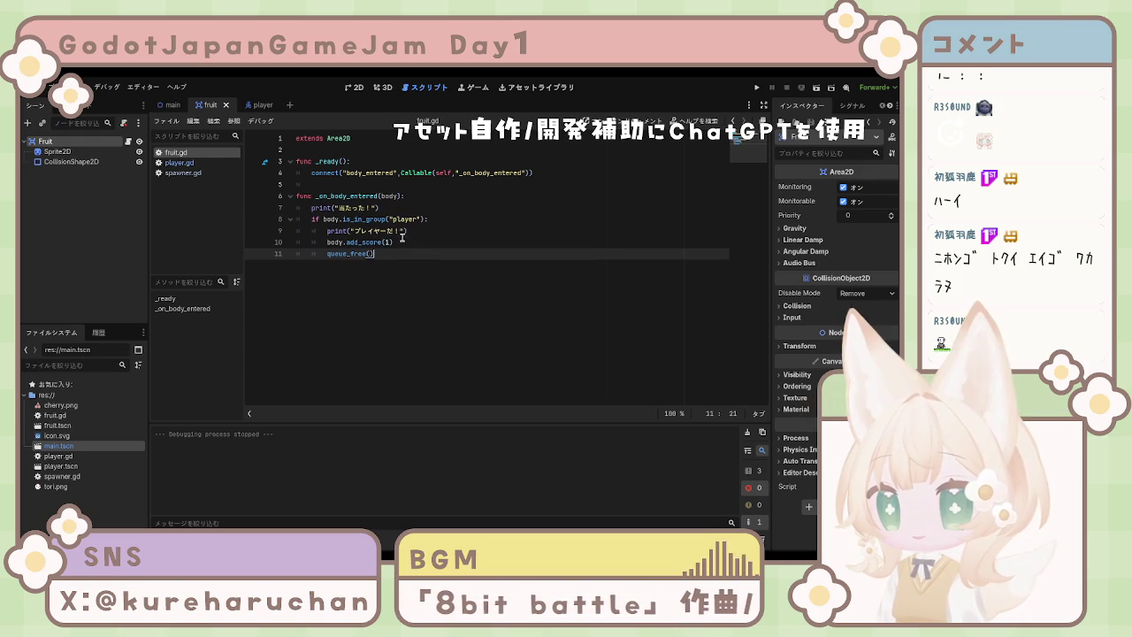
Playtest the game, steering the player to collect fruit until Score: 20, then stop it.
{"action": "key", "text": "F5"}
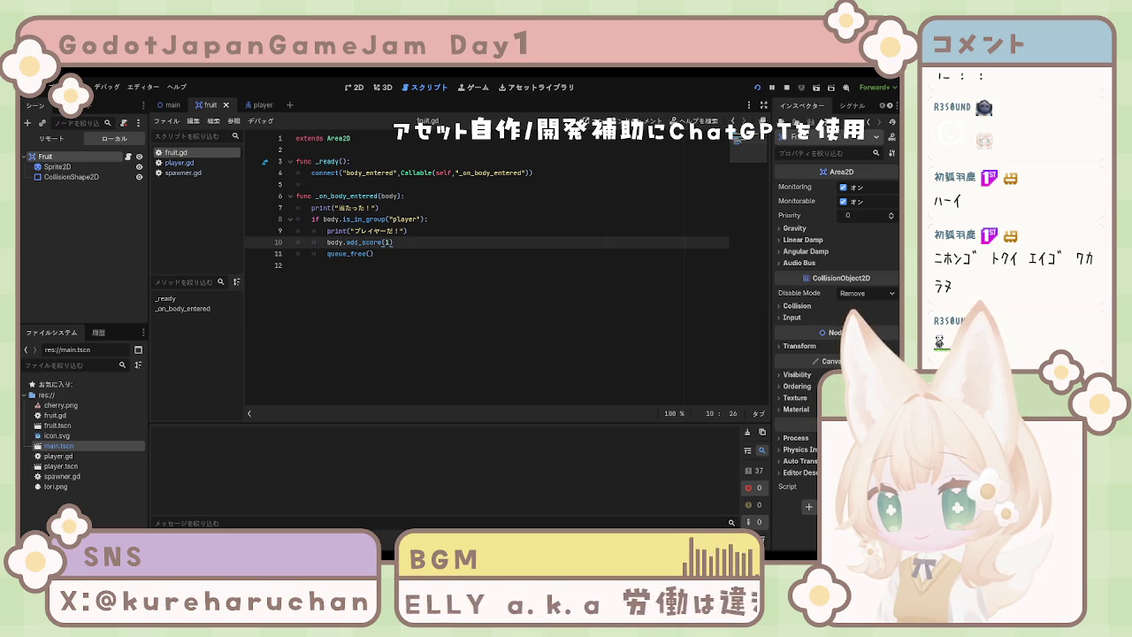
{"action": "key", "text": "alt+Tab"}
{"action": "key", "text": "Right"}
{"action": "key", "text": "Down"}
{"action": "key", "text": "Left"}
{"action": "key", "text": "Left"}
{"action": "key", "text": "Right"}
{"action": "key", "text": "Left"}
{"action": "key", "text": "Left"}
{"action": "key", "text": "Right"}
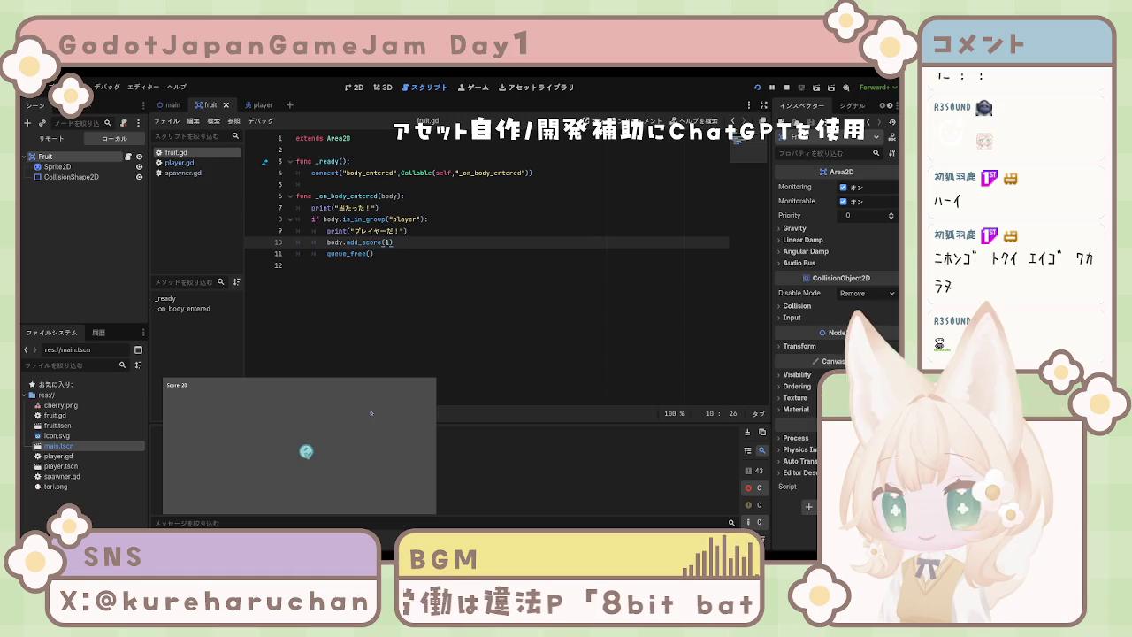
{"action": "key", "text": "F8"}
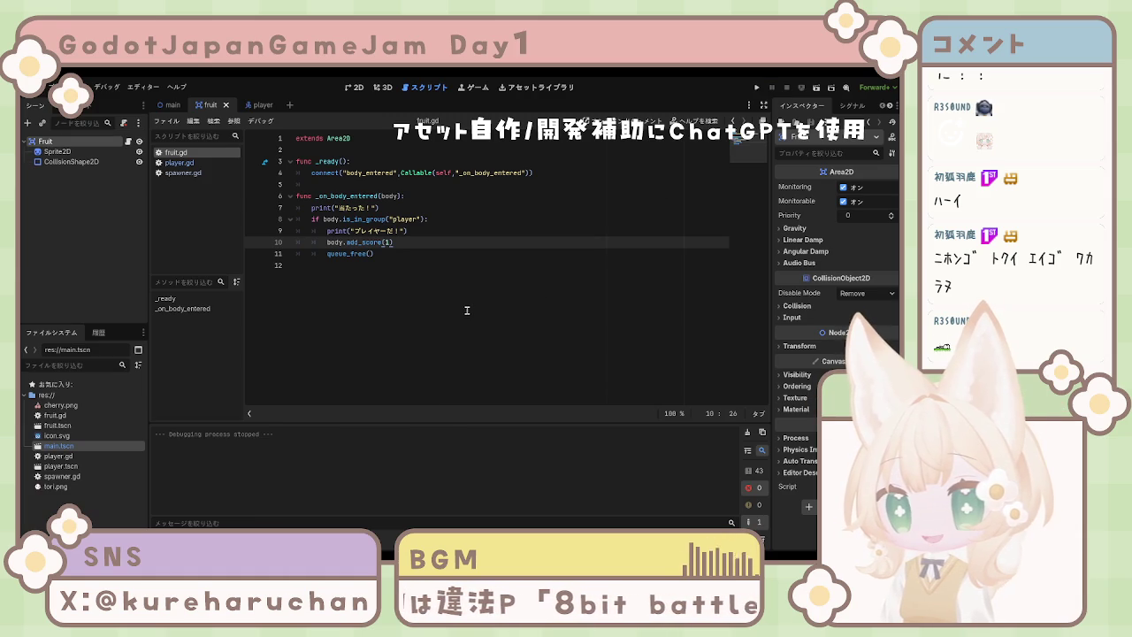
Run the game again to check scoring, then centre the fruit sprite in the 2D workspace.
{"action": "left_click", "coordinate": [467, 310]}
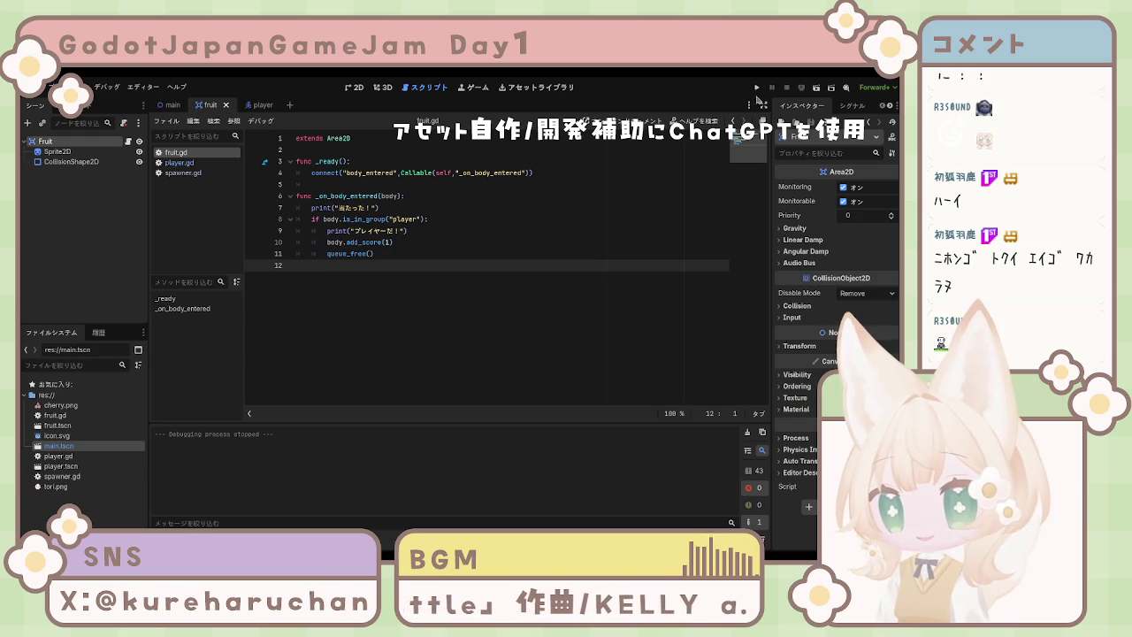
{"action": "key", "text": "F5"}
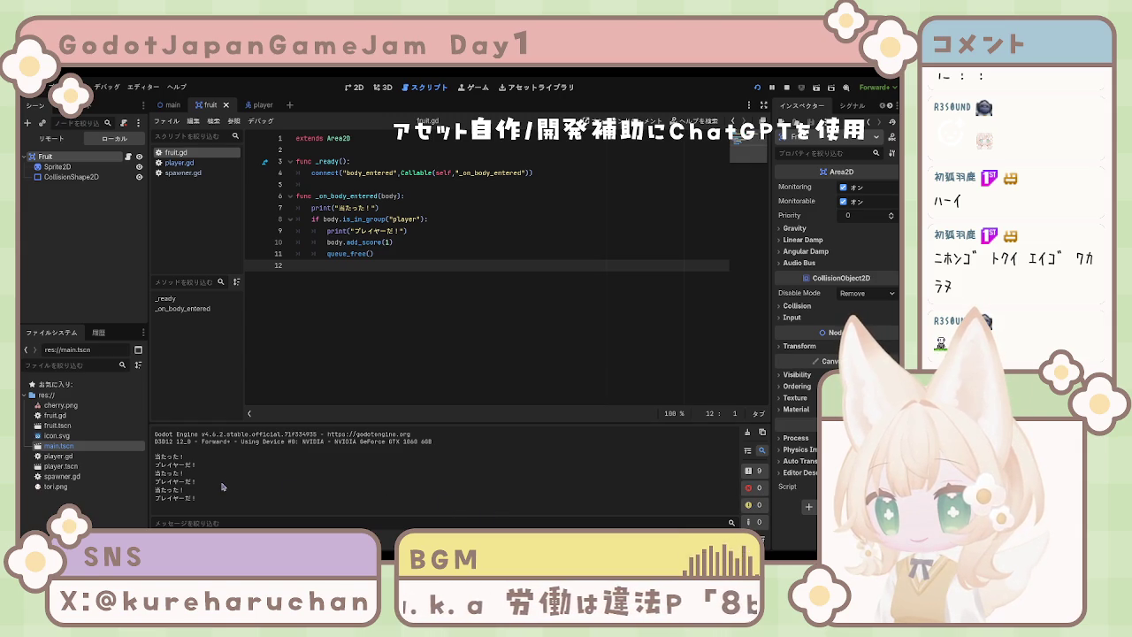
{"action": "key", "text": "alt+Tab"}
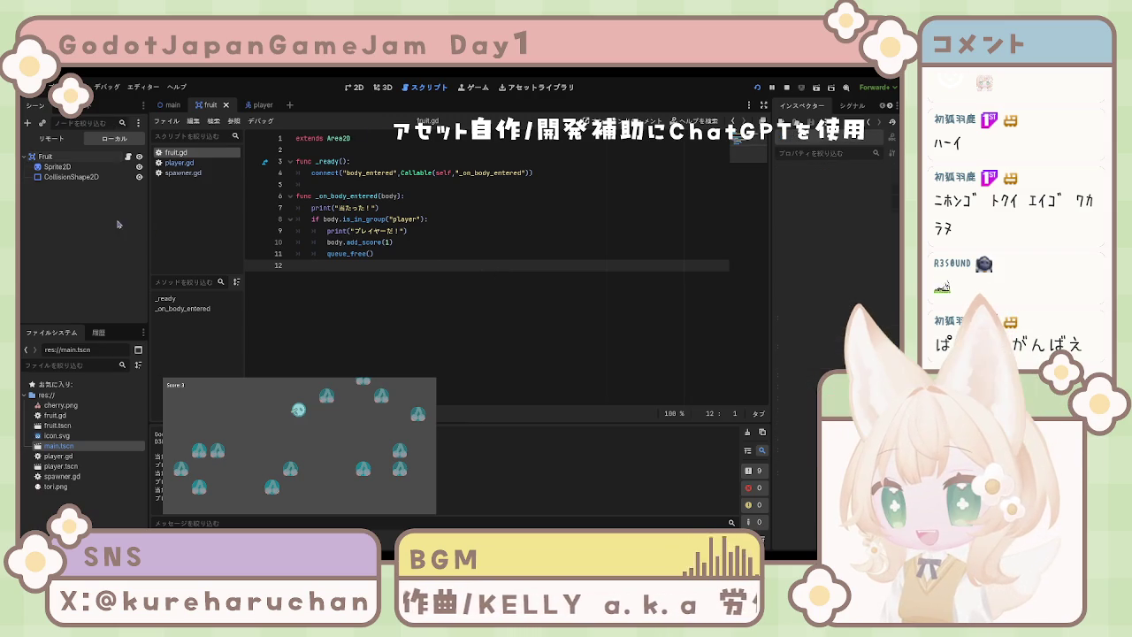
{"action": "left_click", "coordinate": [363, 88]}
{"action": "left_click_drag", "start_coordinate": [301, 199], "coordinate": [389, 216]}
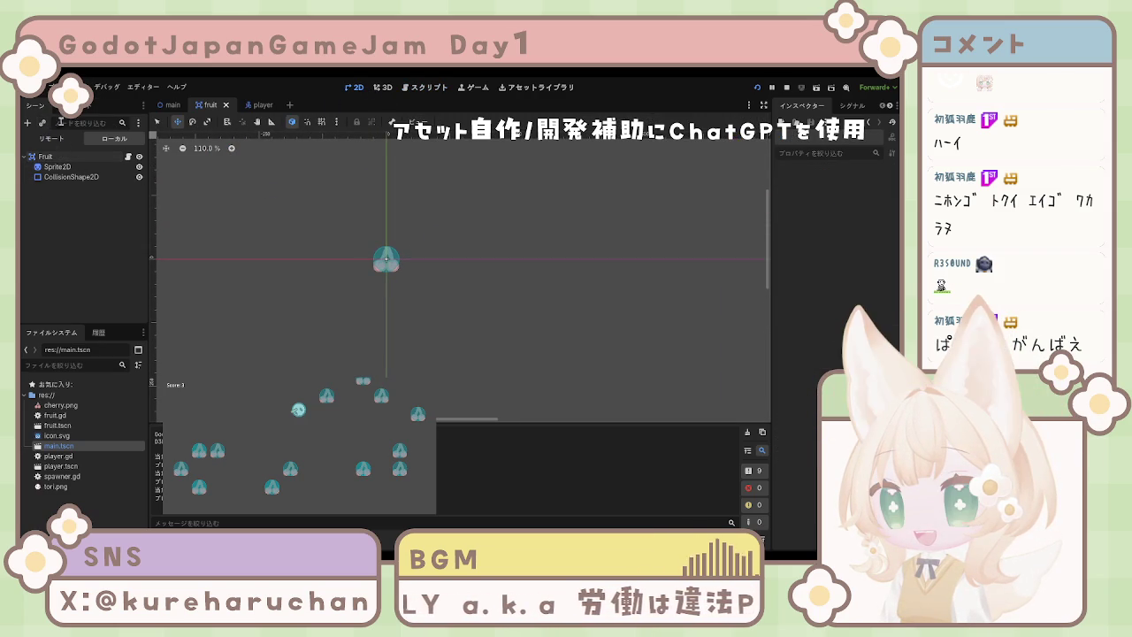
Show the main scene, stop the running game, and undo the accidental ScoreLabel move.
{"action": "left_click", "coordinate": [170, 104]}
{"action": "mouse_move", "coordinate": [308, 264]}
{"action": "left_mouse_down"}
{"action": "mouse_move", "coordinate": [381, 308]}
{"action": "mouse_move", "coordinate": [361, 285]}
{"action": "left_mouse_up"}
{"action": "left_click", "coordinate": [772, 88]}
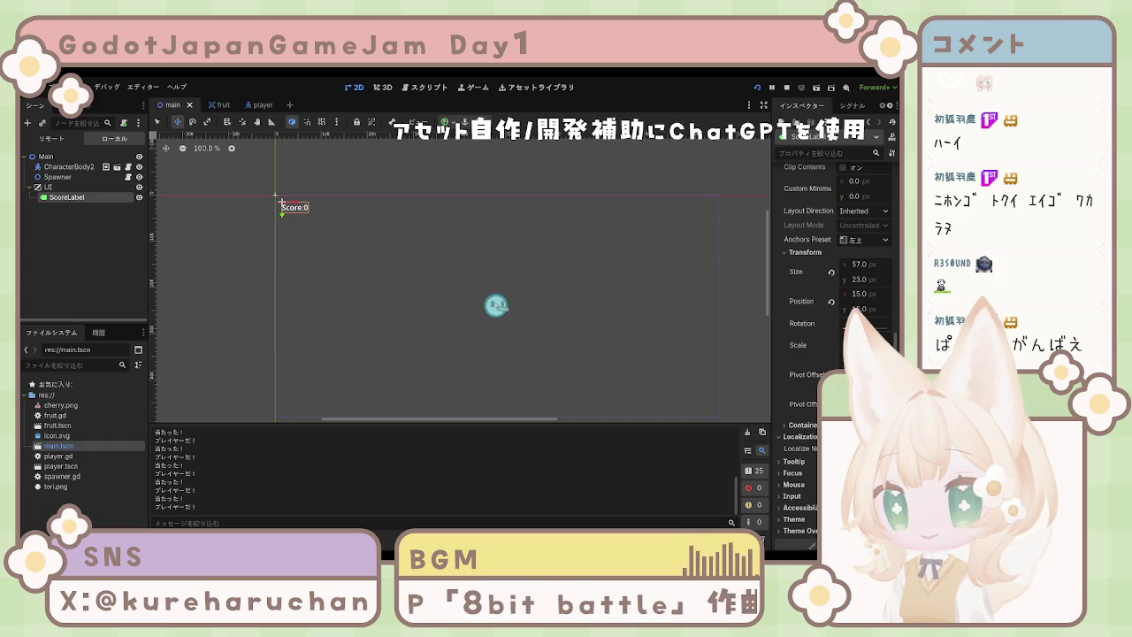
{"action": "key", "text": "F8"}
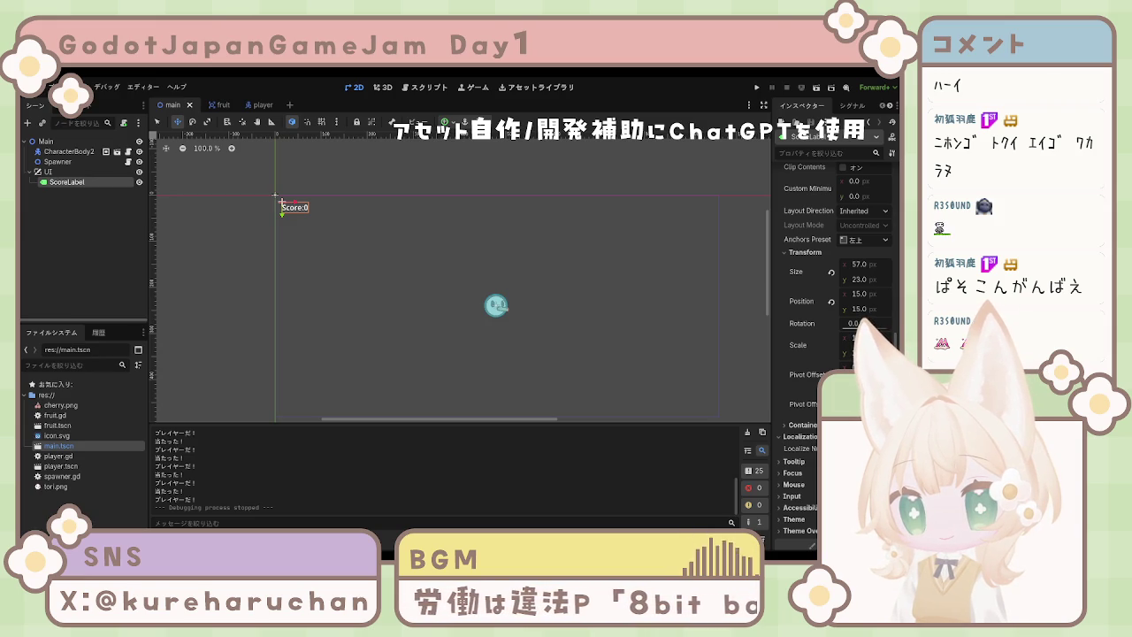
{"action": "key", "text": "ctrl+z"}
{"action": "key", "text": "ctrl+z"}
{"action": "left_click", "coordinate": [225, 277]}
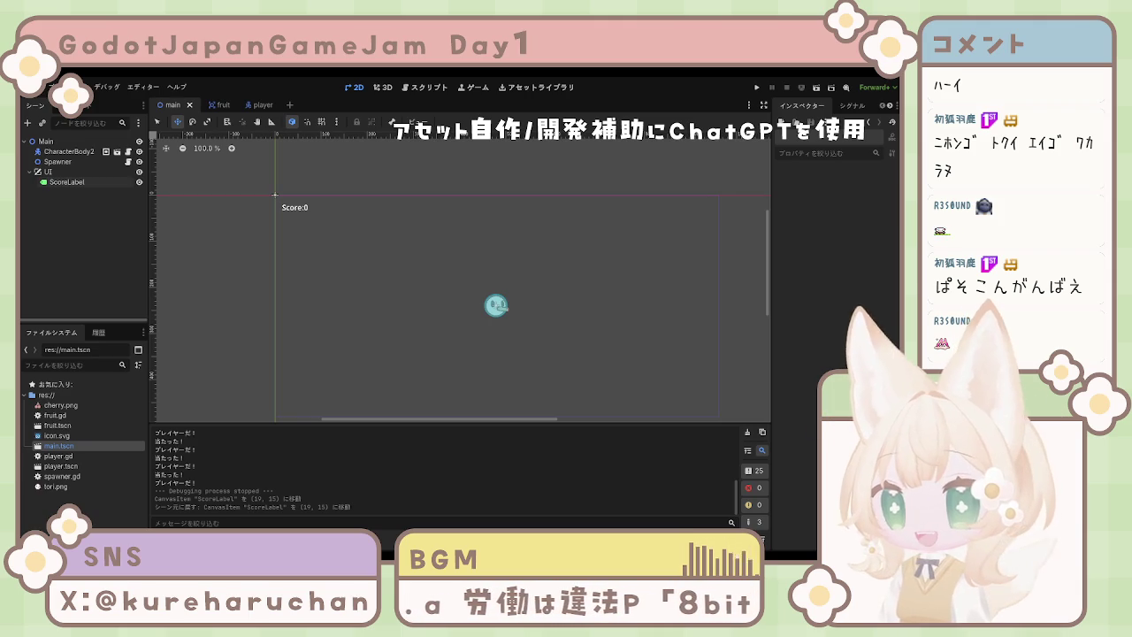
Playtest the game twice, stopping each run with F8.
{"action": "key", "text": "F5"}
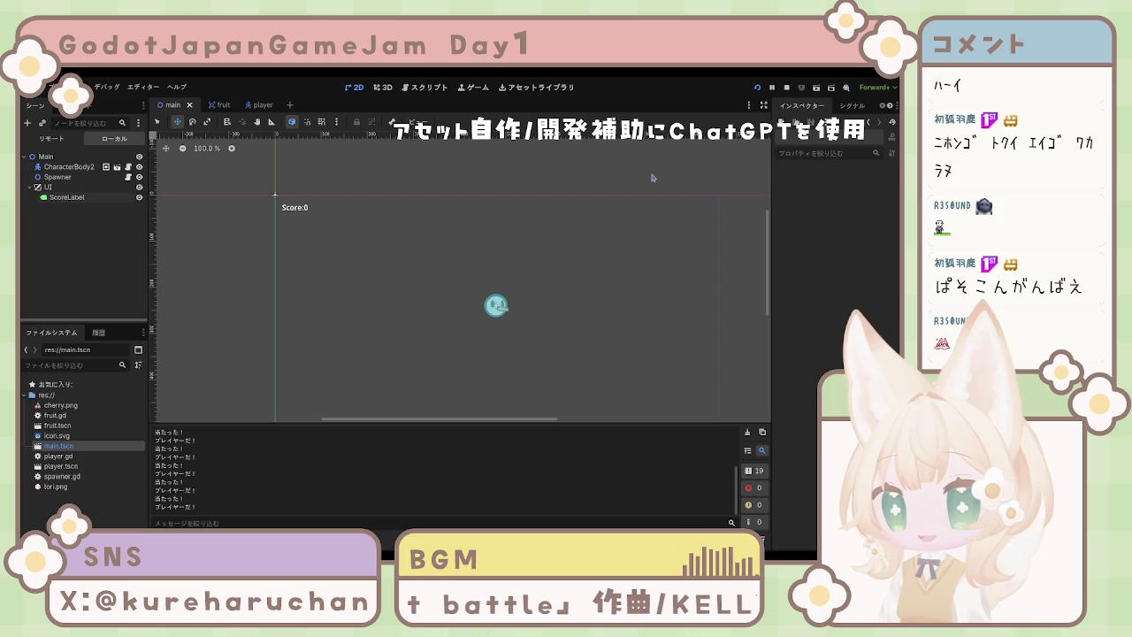
{"action": "key", "text": "F5"}
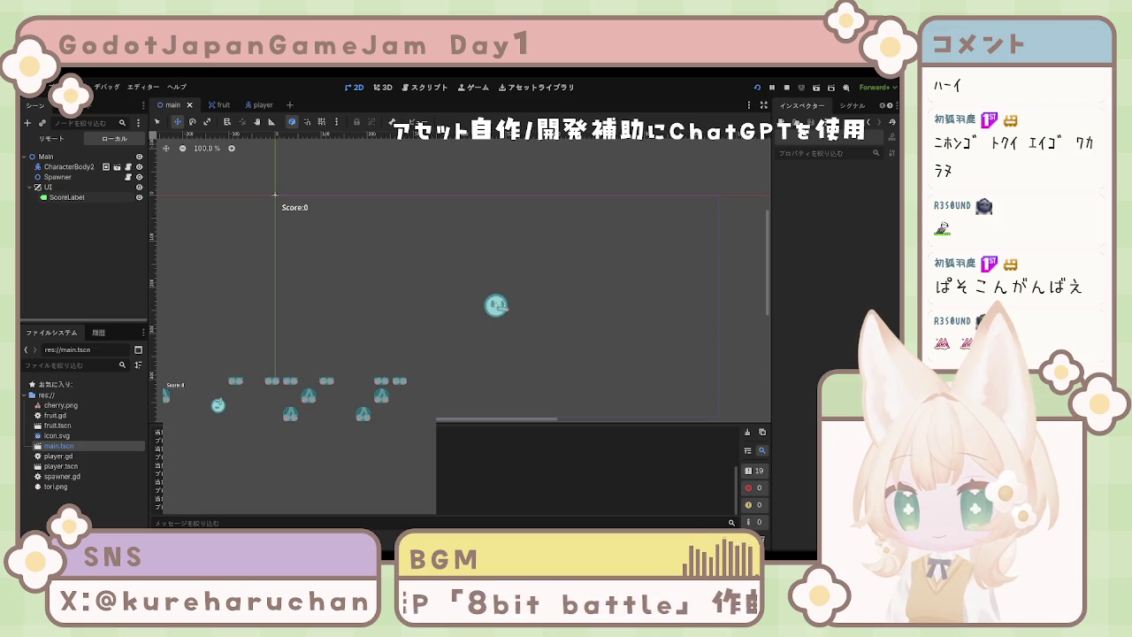
{"action": "key", "text": "F8"}
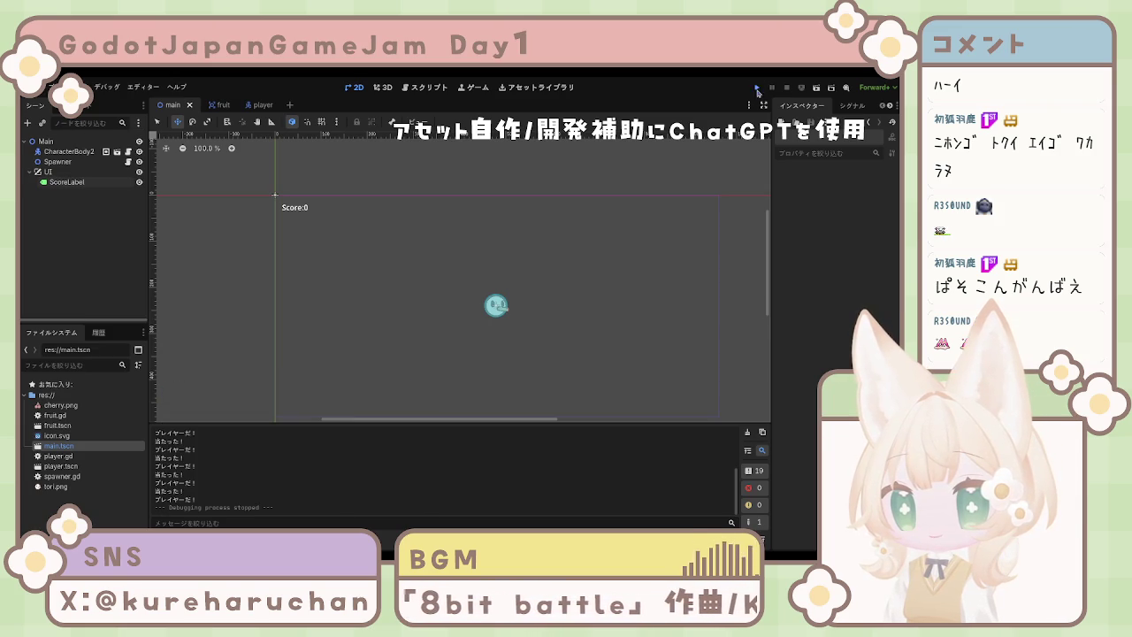
{"action": "left_click", "coordinate": [758, 88]}
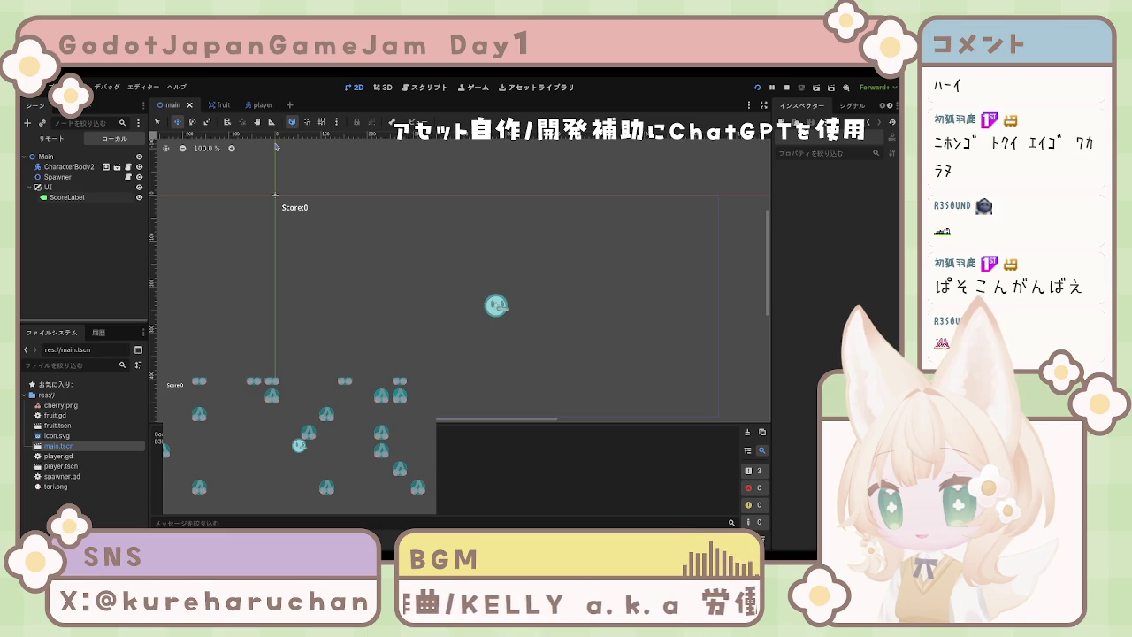
{"action": "key", "text": "F8"}
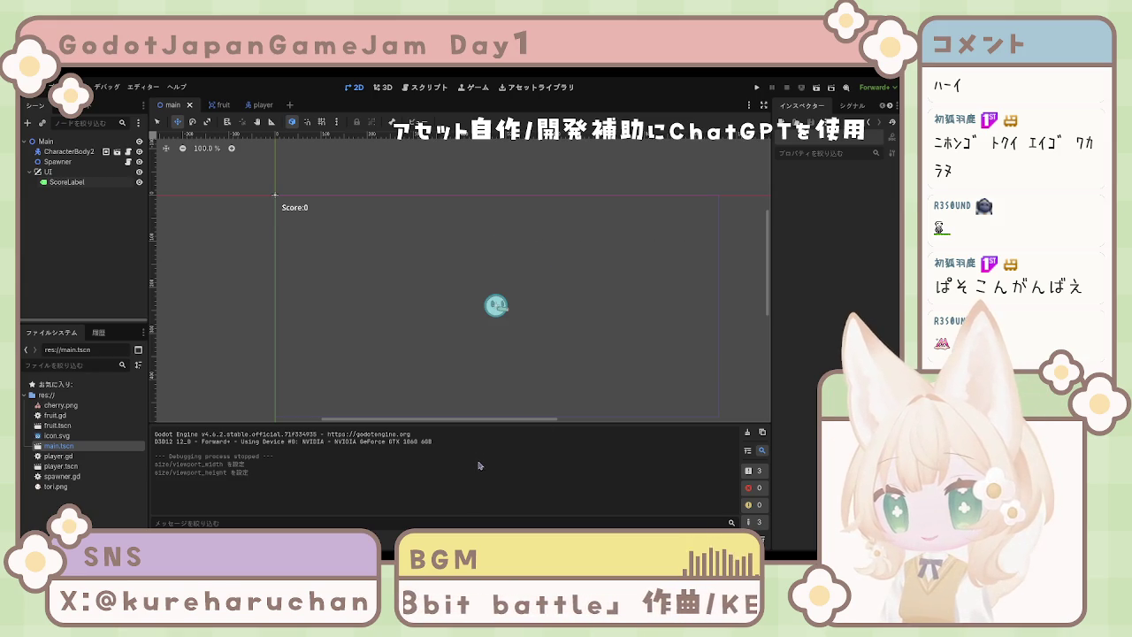
{"action": "left_click", "coordinate": [757, 88]}
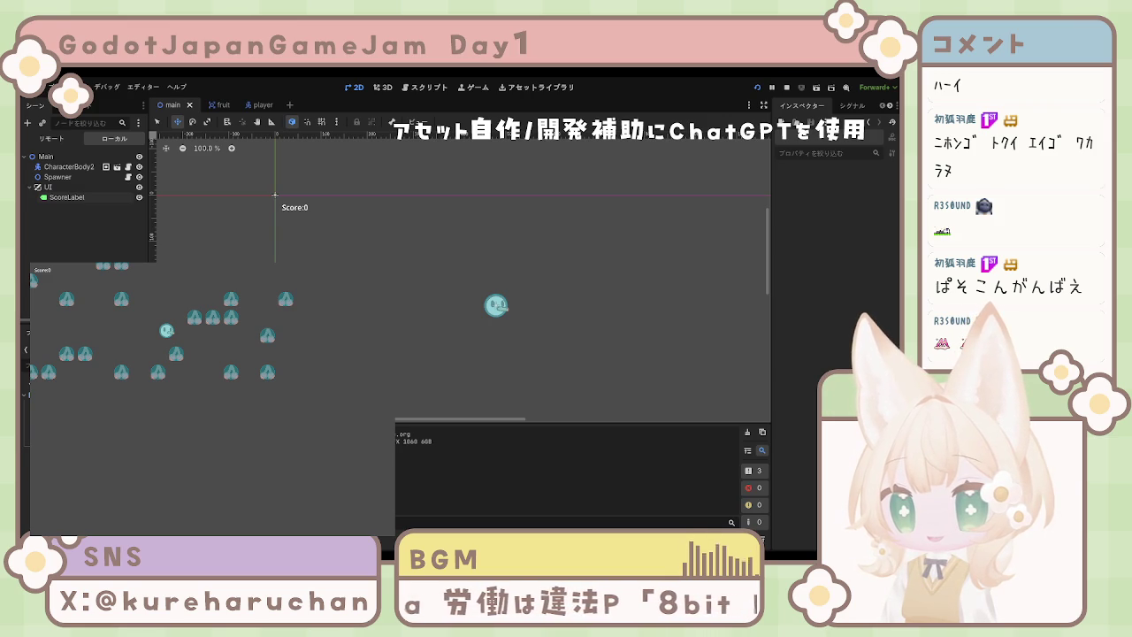
{"action": "key", "text": "F8"}
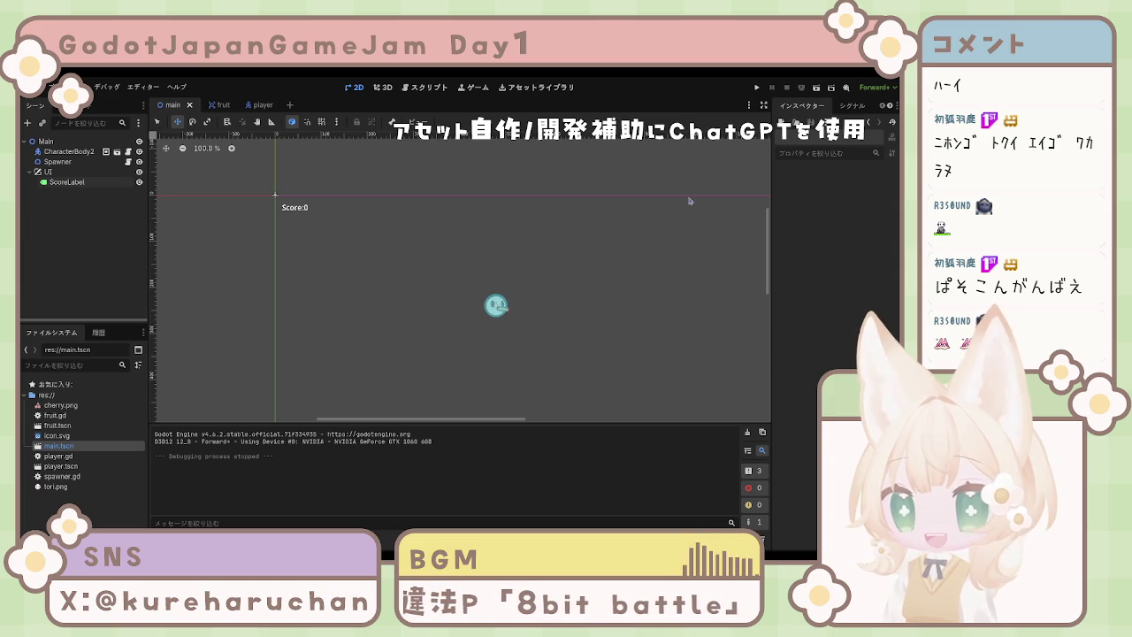
{"action": "left_click", "coordinate": [756, 88]}
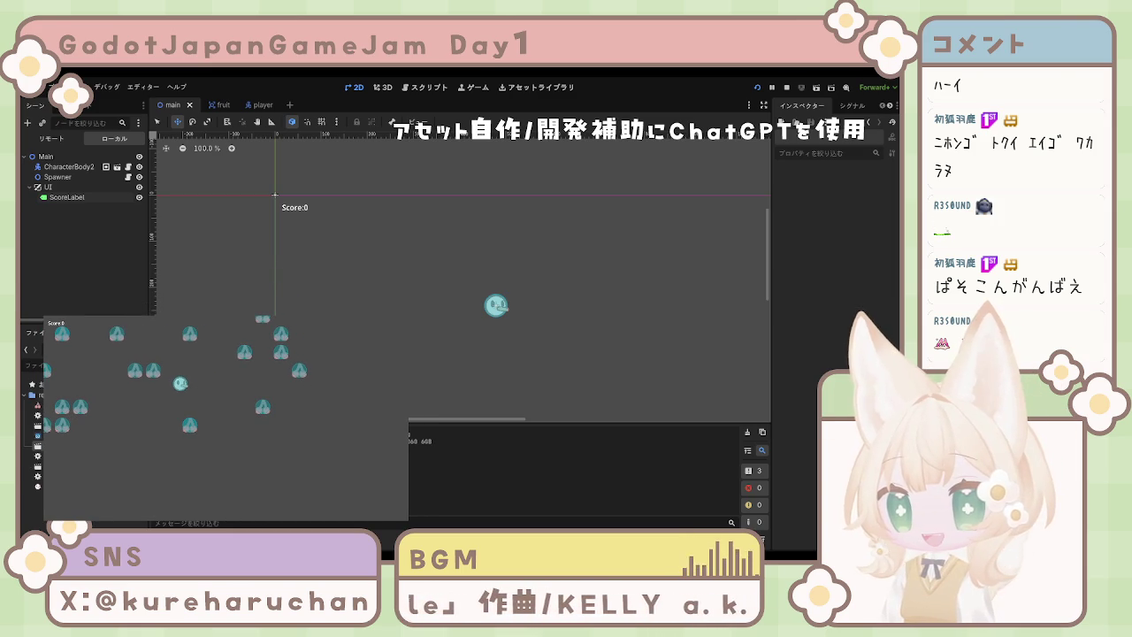
{"action": "key", "text": "F8"}
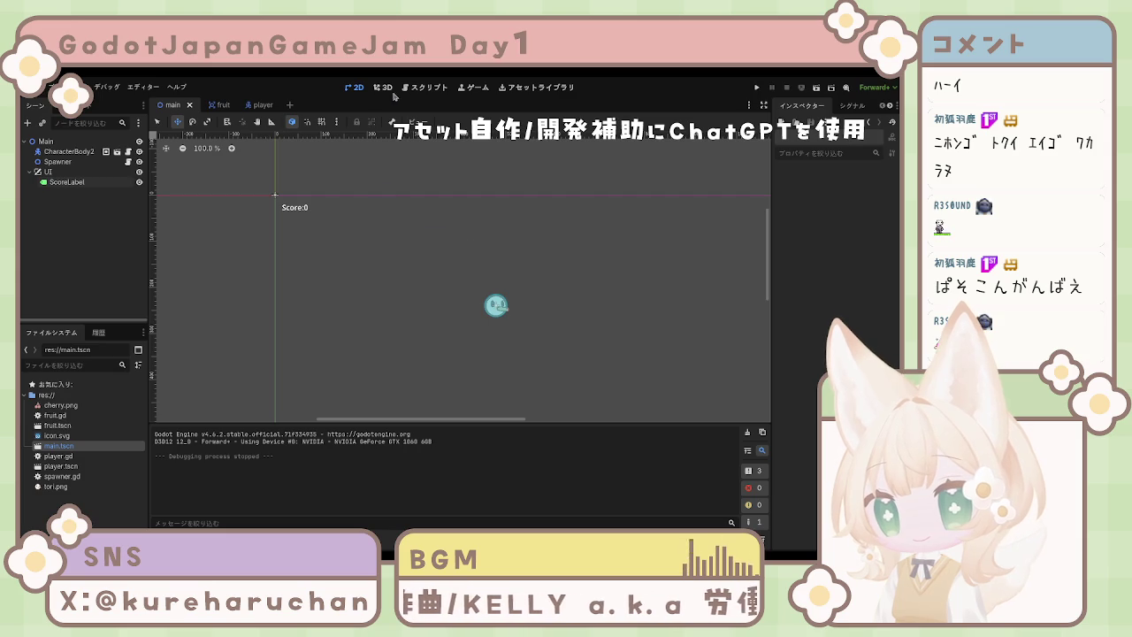
In spawner.gd, change spawn_area from 960x480 to Vector2(1280, 720).
{"action": "left_click", "coordinate": [424, 88]}
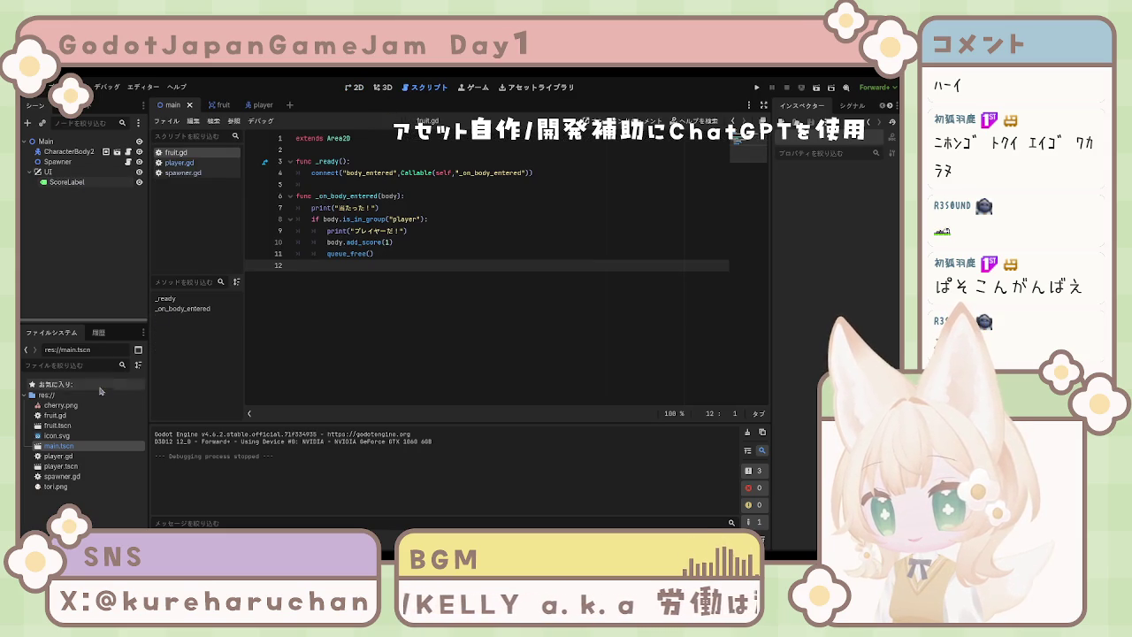
{"action": "left_click", "coordinate": [186, 165]}
{"action": "left_click", "coordinate": [188, 172]}
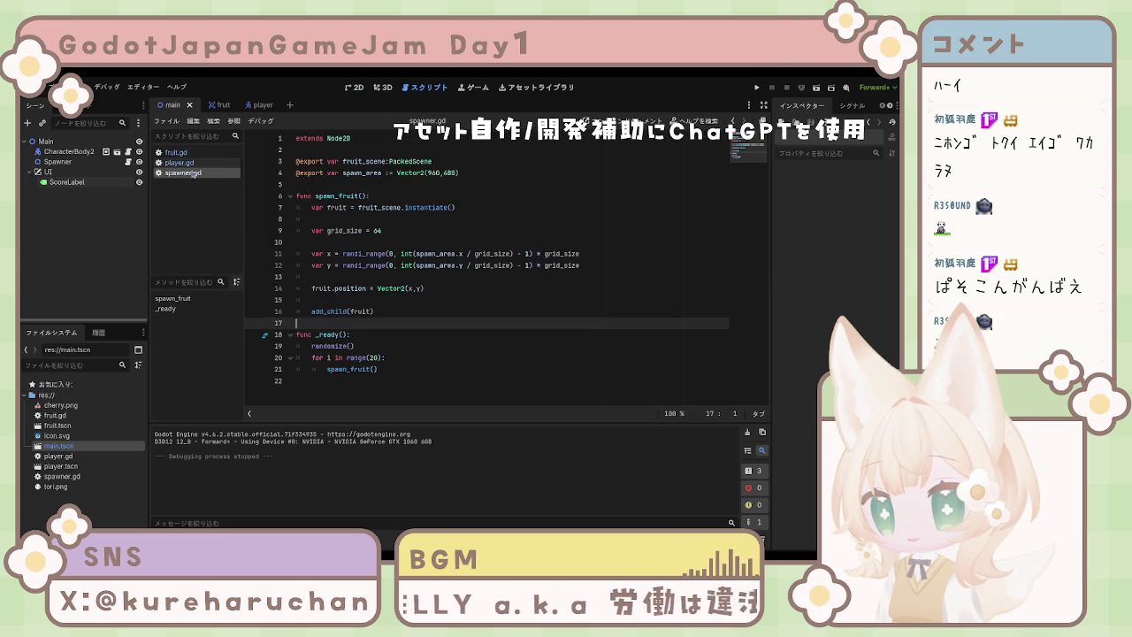
{"action": "left_click", "coordinate": [439, 172]}
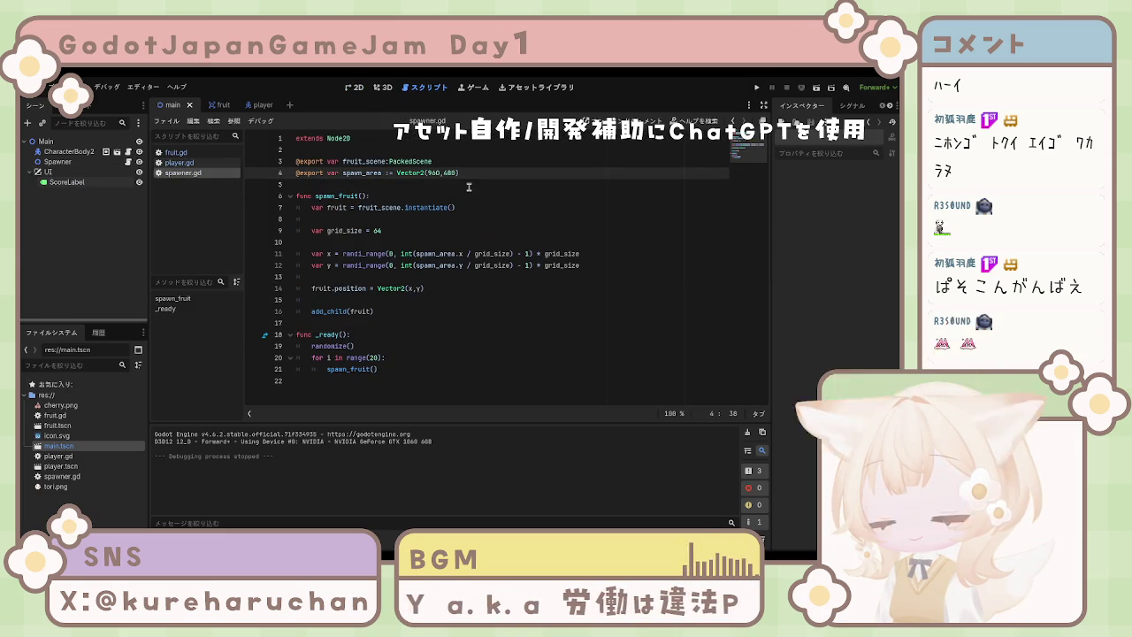
{"action": "key", "text": "BackSpace"}
{"action": "key", "text": "BackSpace"}
{"action": "key", "text": "BackSpace"}
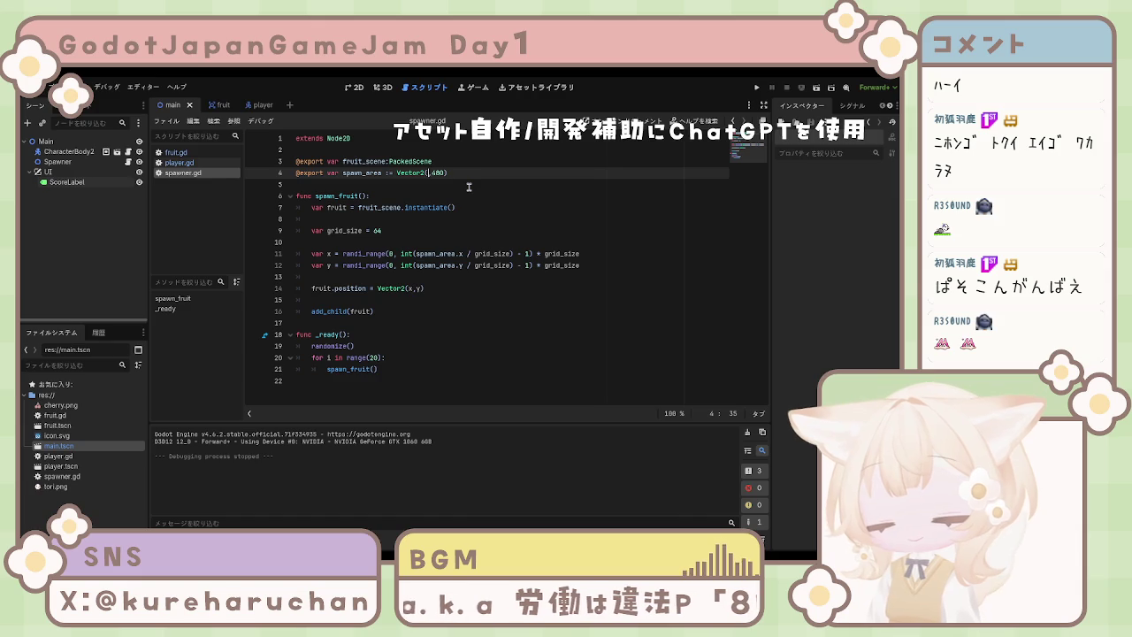
{"action": "type", "text": "1280"}
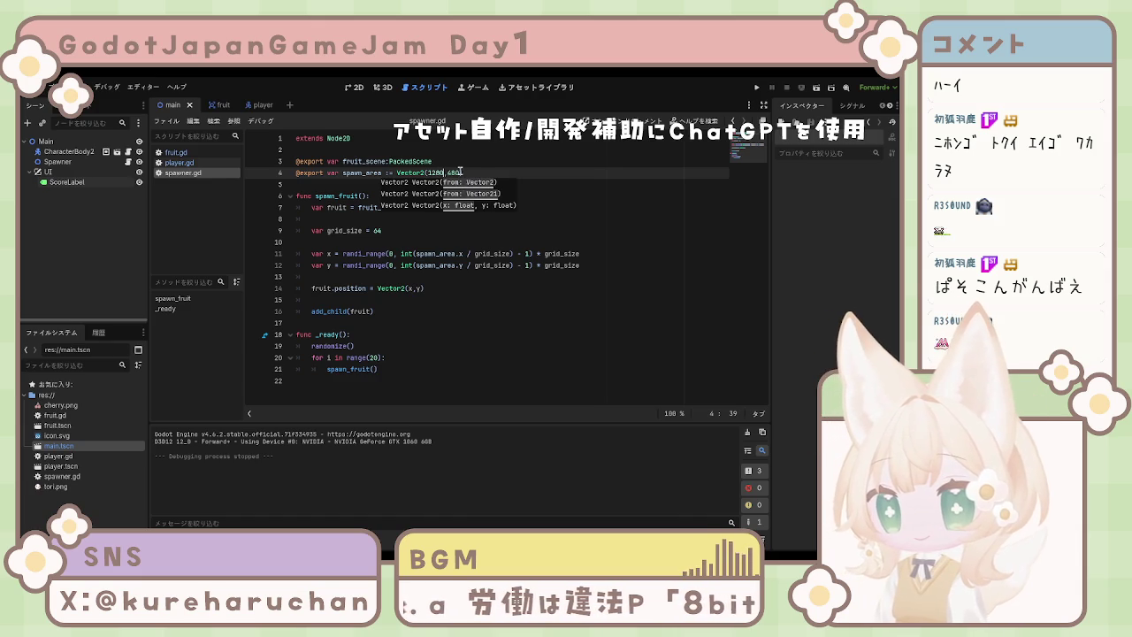
{"action": "key", "text": "Right"}
{"action": "key", "text": "Right"}
{"action": "key", "text": "Delete"}
{"action": "key", "text": "Delete"}
{"action": "key", "text": "BackSpace"}
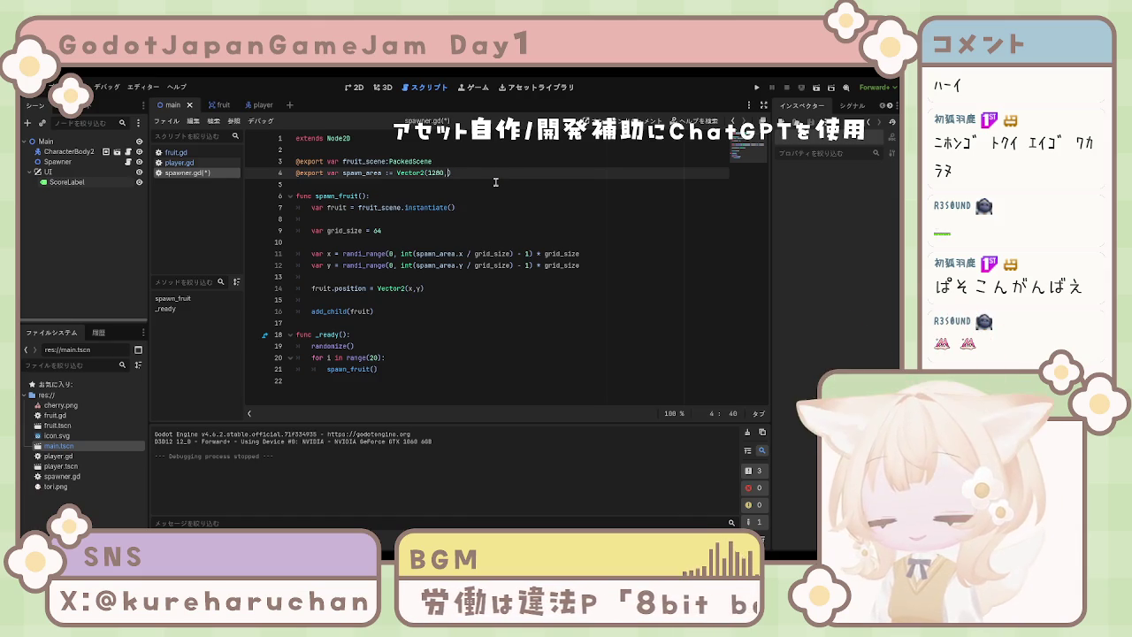
{"action": "type", "text": "720"}
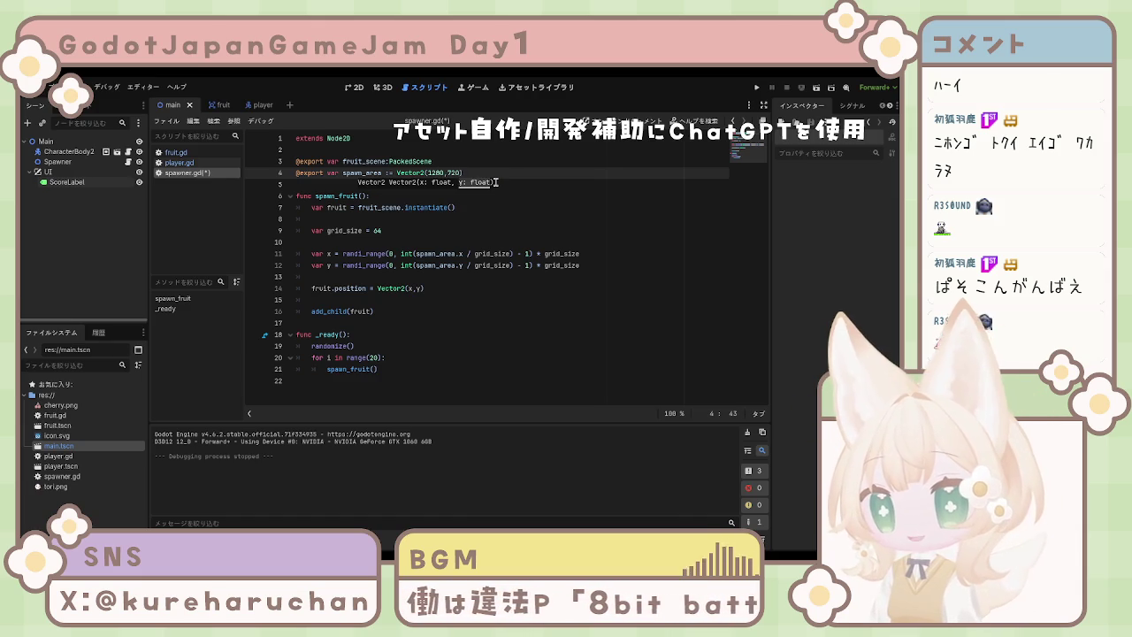
Run the game and steer the player to collect fruit across the larger window.
{"action": "left_click", "coordinate": [756, 88]}
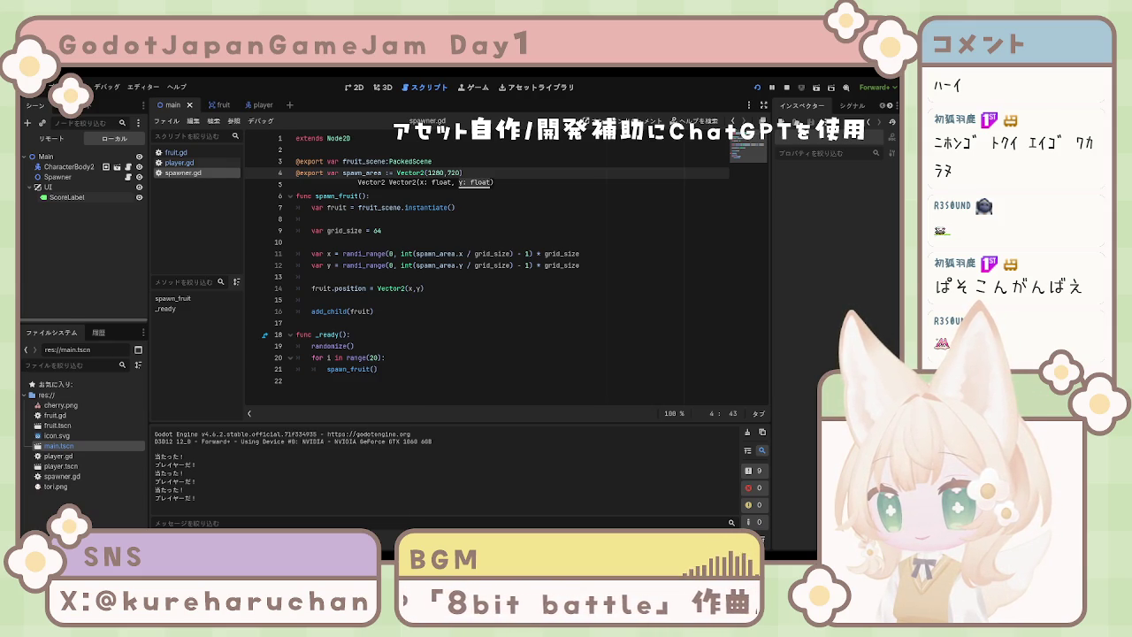
{"action": "key", "text": "Left"}
{"action": "key", "text": "Up"}
{"action": "key", "text": "Right"}
{"action": "key", "text": "Down"}
{"action": "key", "text": "Up"}
{"action": "key", "text": "Left"}
{"action": "key", "text": "Right"}
{"action": "key", "text": "Down"}
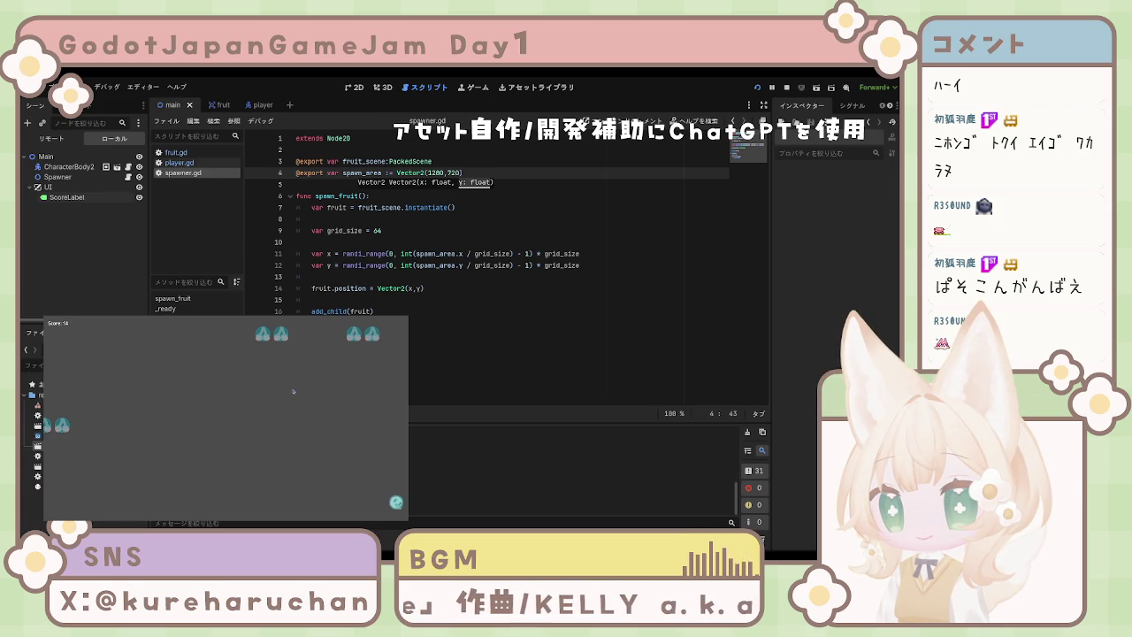